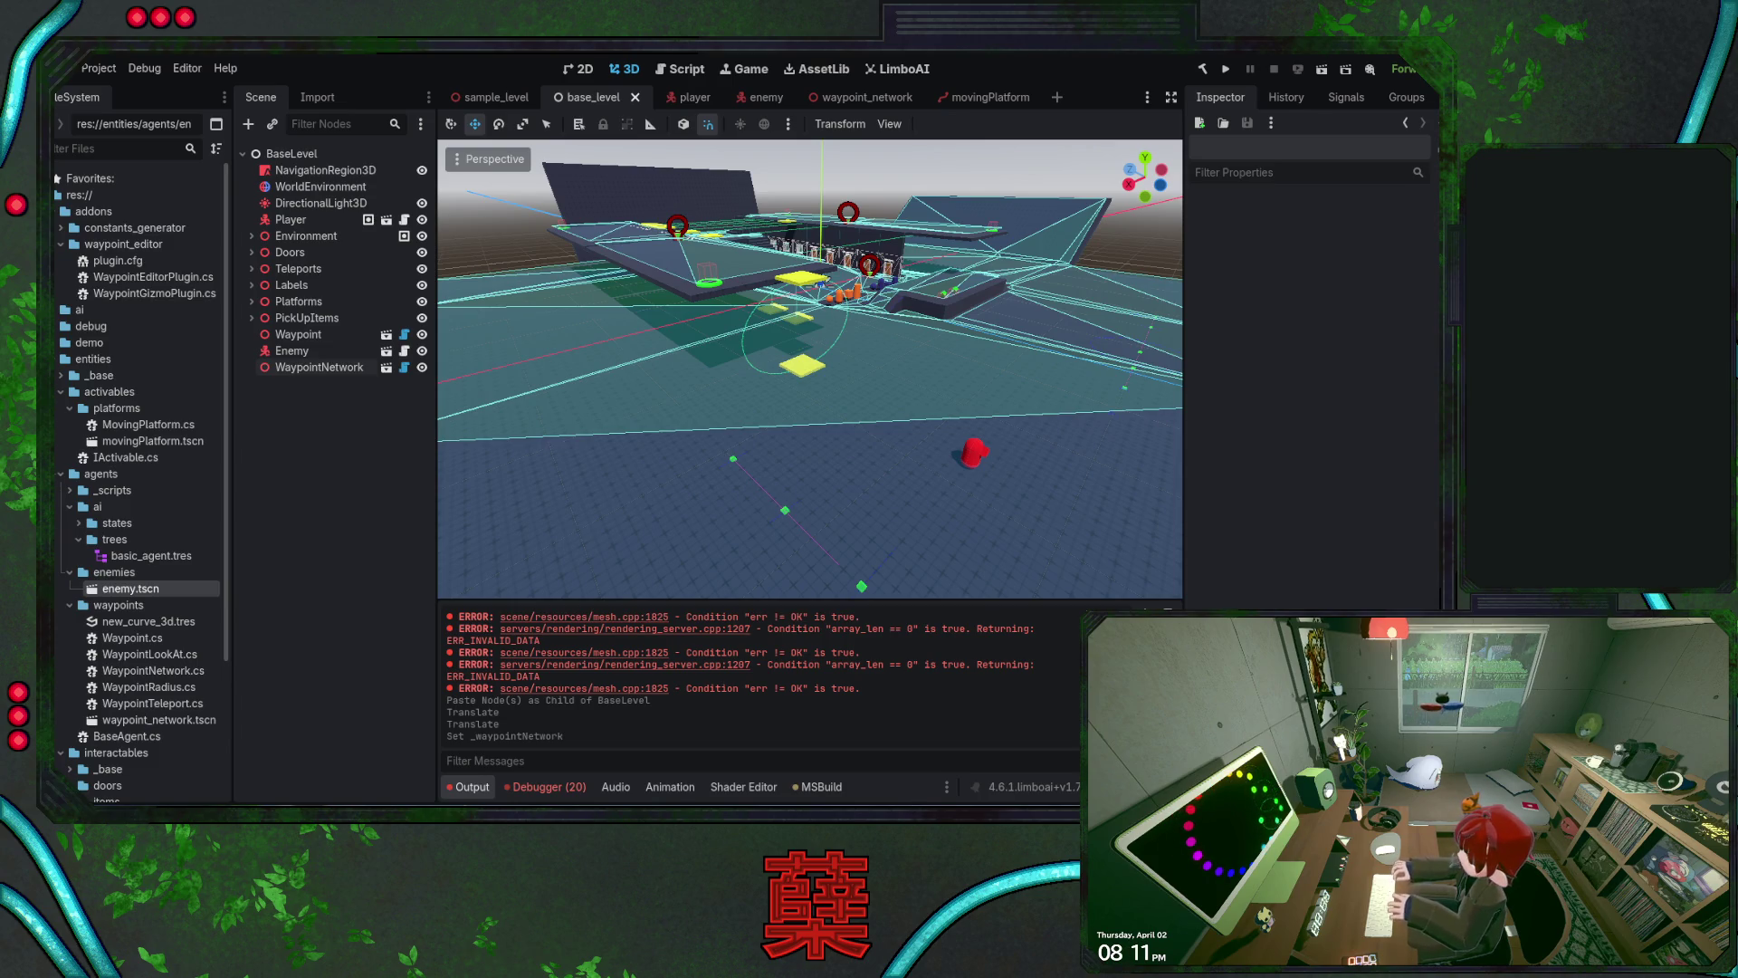
Switch from the Godot editor to Visual Studio with BaseAgent.cs open
key("alt+Tab")
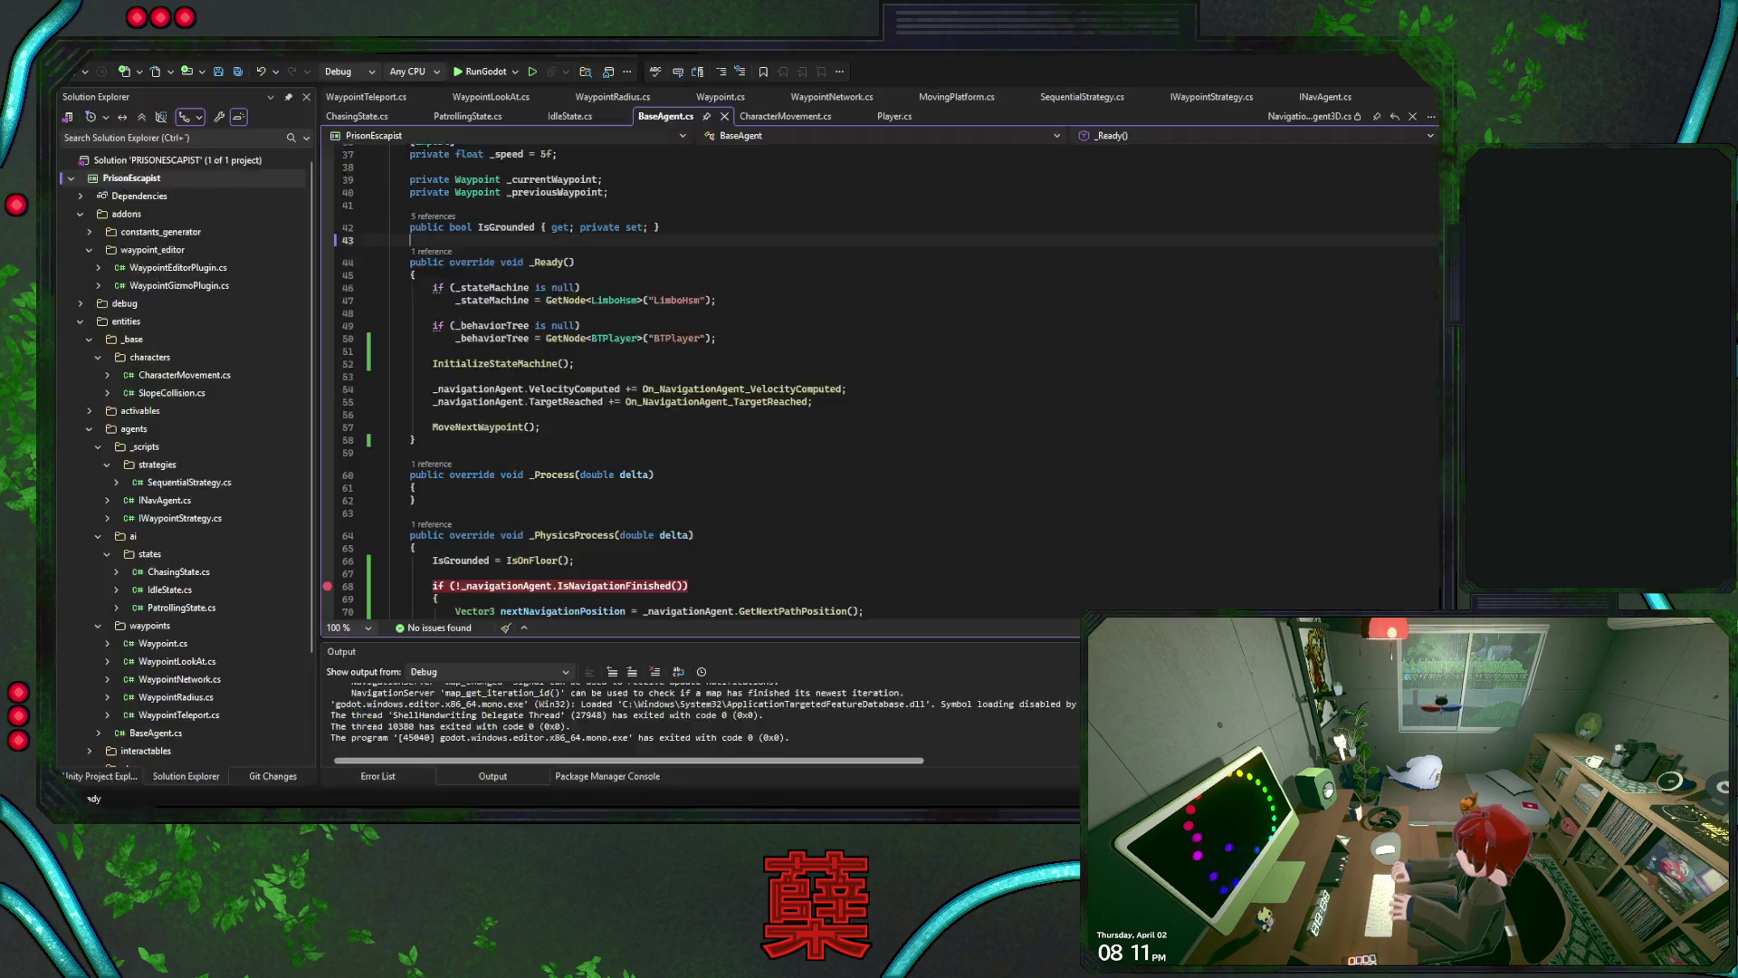
Remove the breakpoint on the navigation-finished check in _PhysicsProcess
scroll(630, 419, "down", 4)
scroll(712, 403, "down", 2)
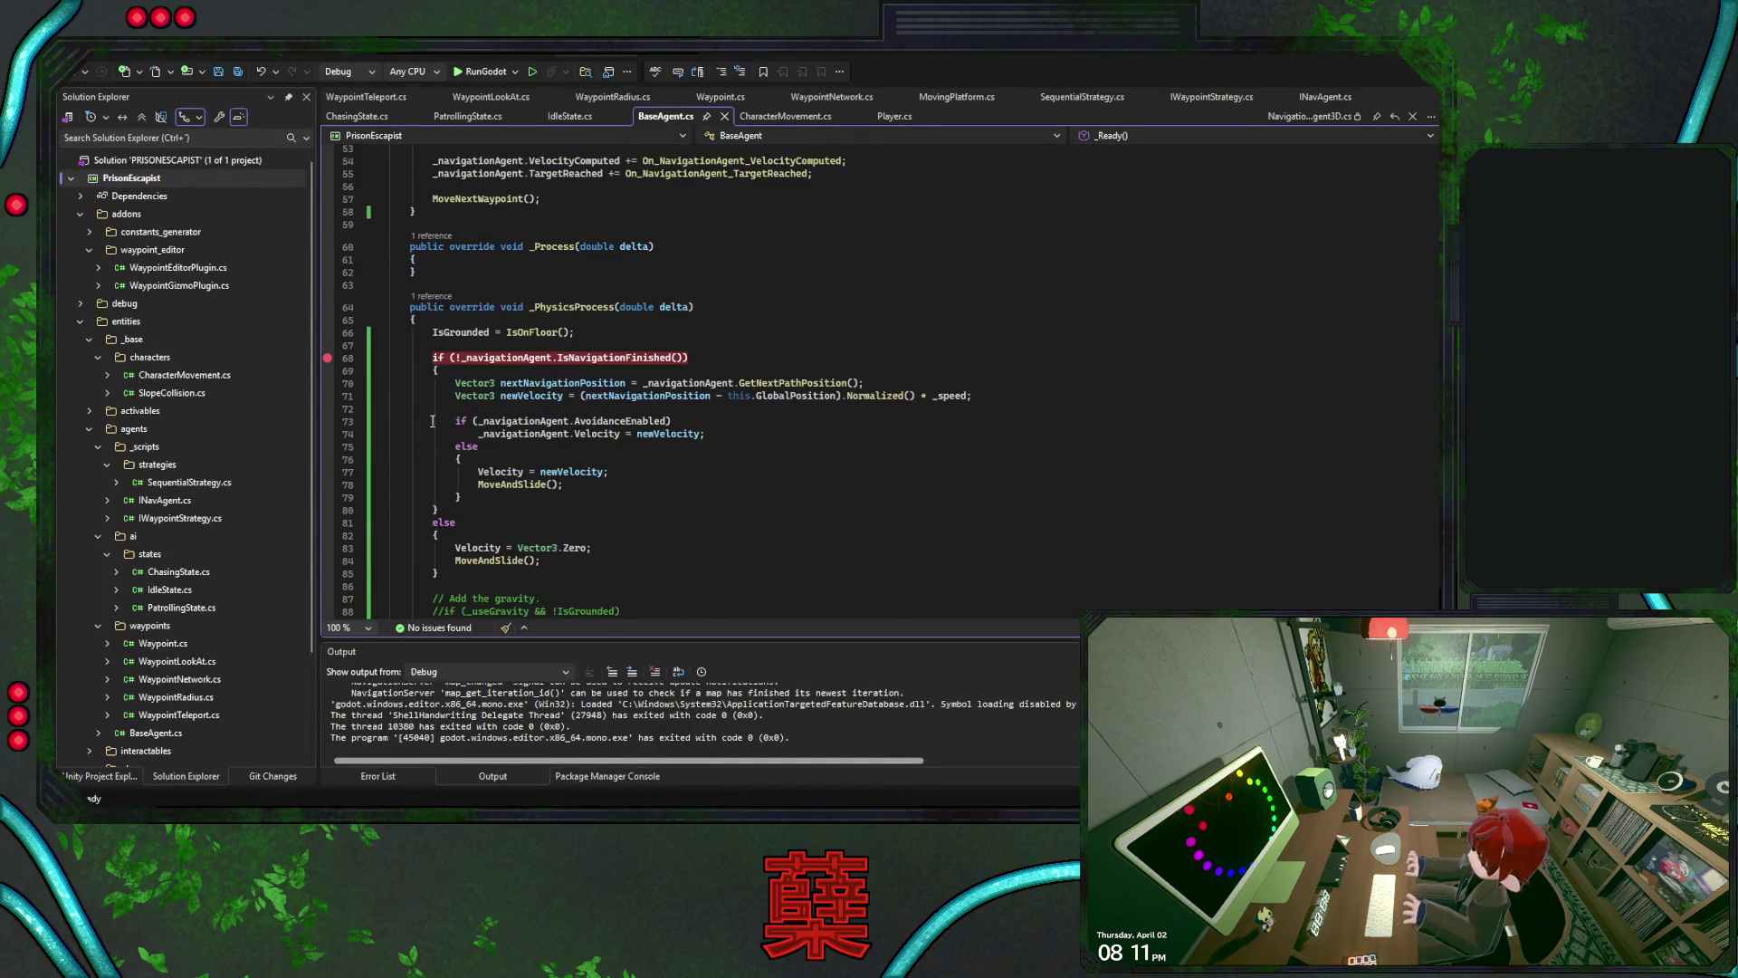
left_click(327, 355)
Paste the NavigationServer3D readiness check and velocity block after IsGrounded = IsOnFloor();
scroll(605, 518, "down", 1)
left_click(587, 513)
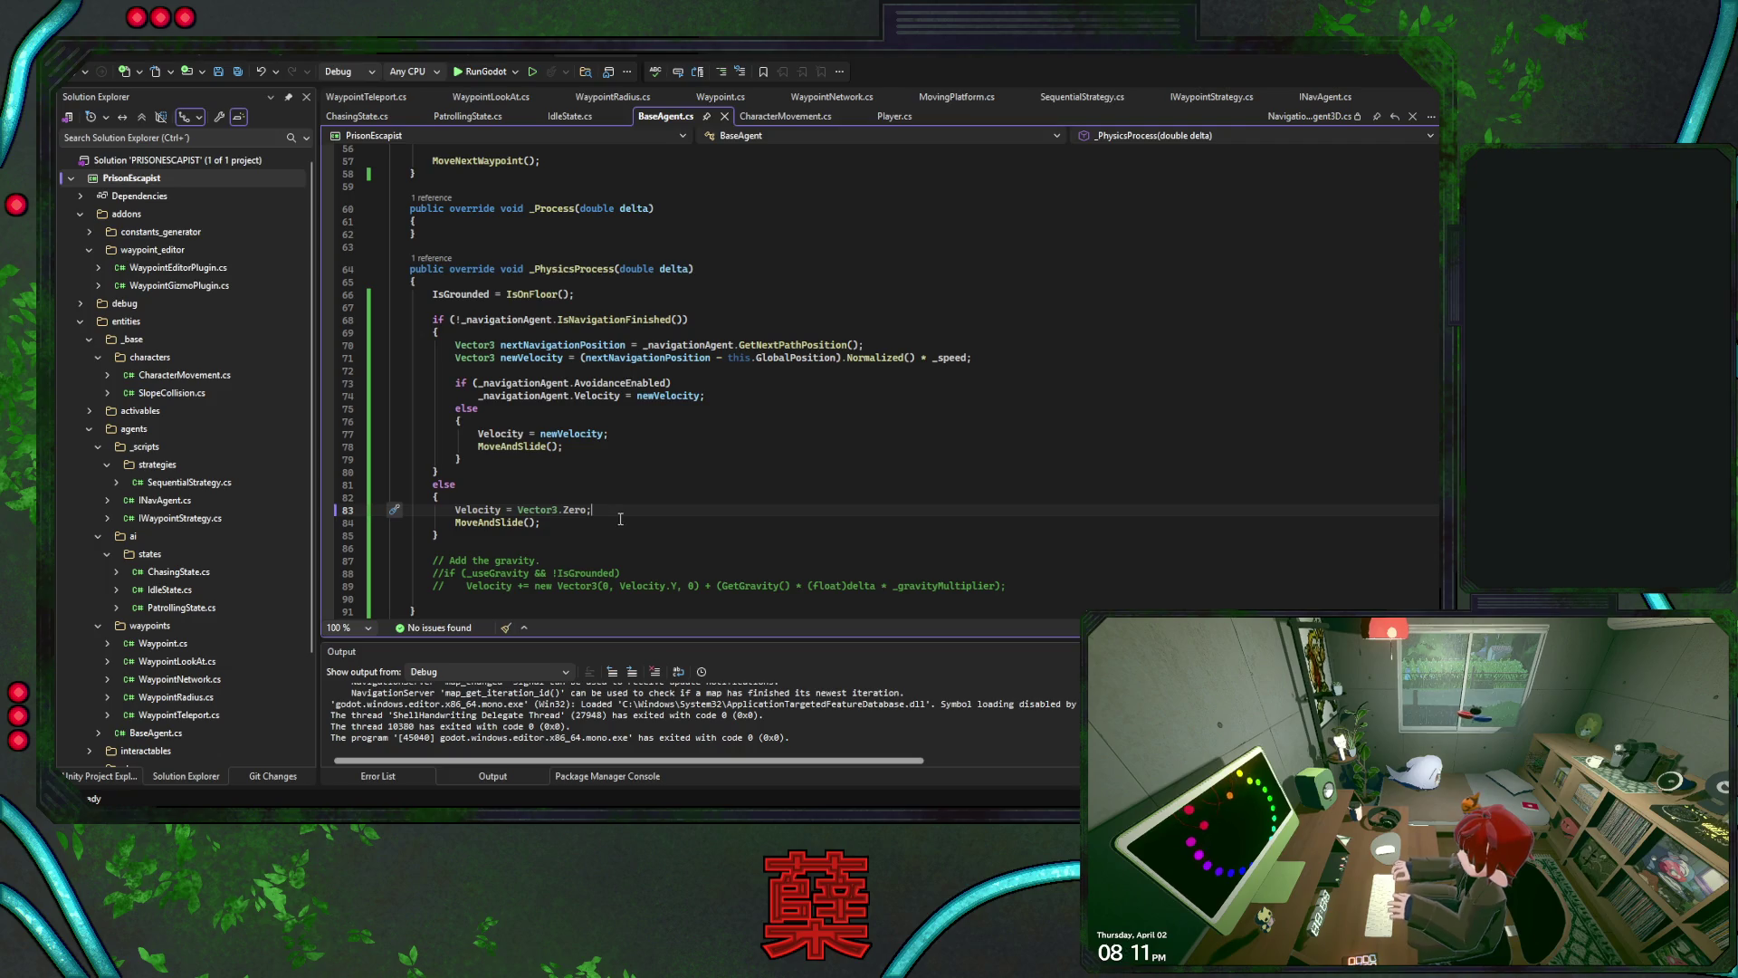
left_click(621, 520)
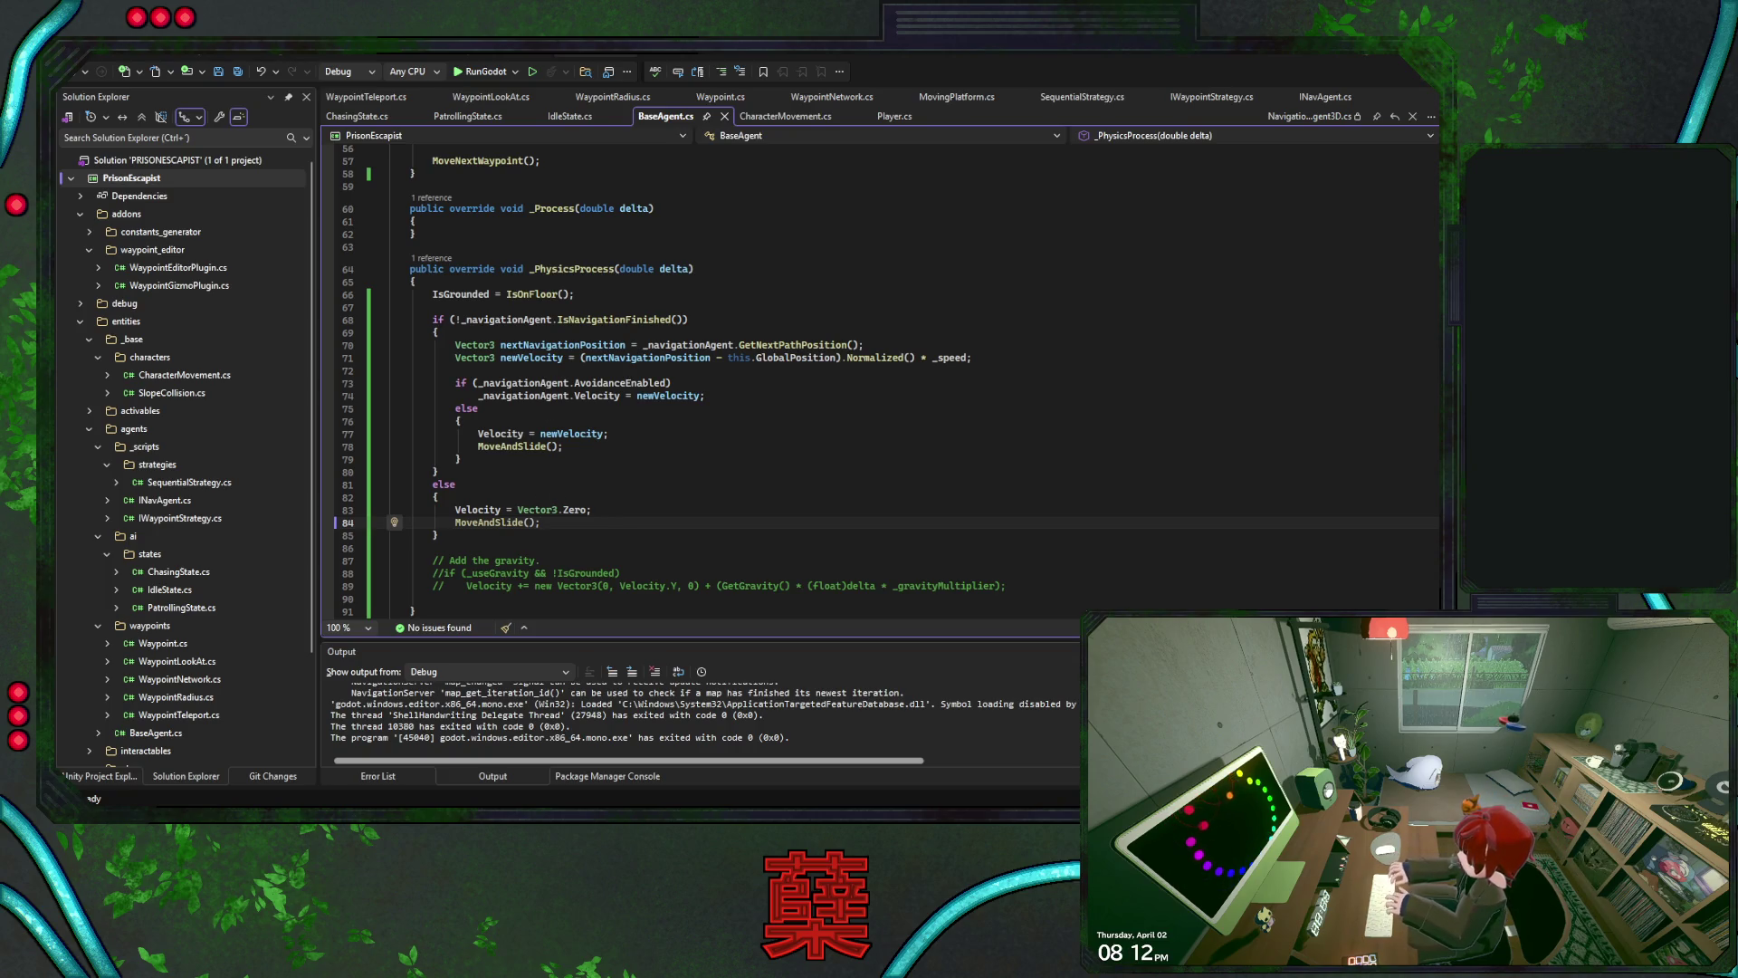
left_click(589, 295)
type("if (NavigationServer3D.MapGetIterationId(_navigationAgent.GetNavigationMap()) == 0)         {             return;         }          if (_navigationAgent.IsNavigationFinished())         {             return;         }          Vector3 nextPathPosition = _navigationAgent.GetNextPathPosition();         Vector3 newVelocity = GlobalPosition.DirectionTo(nextPathPosition) * MovementSpeed;         if (_navigationAgent.AvoidanceEnabled)         {             _navigationAgent.Velocity = newVelocity;         }")
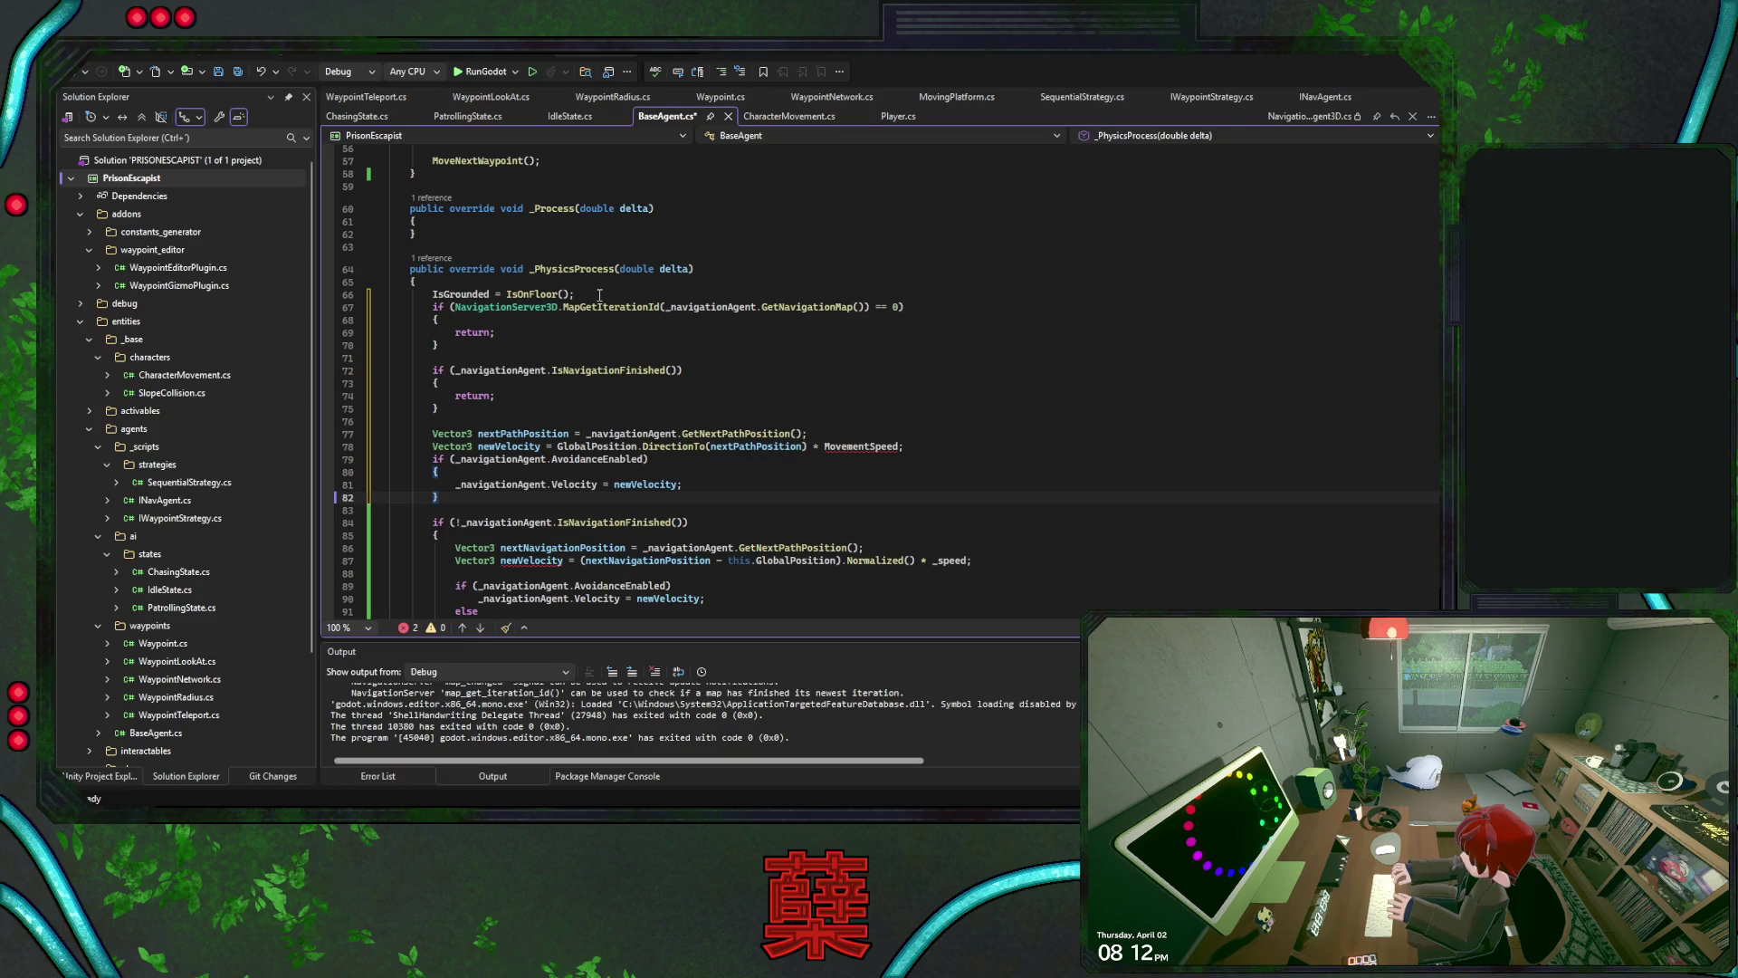
Replace MovementSpeed with _speed on line 79 of the new velocity code
left_click(588, 295)
key("Return")
scroll(622, 308, "down", 1)
double_click(950, 536)
key("ctrl+c")
double_click(864, 422)
key("ctrl+v")
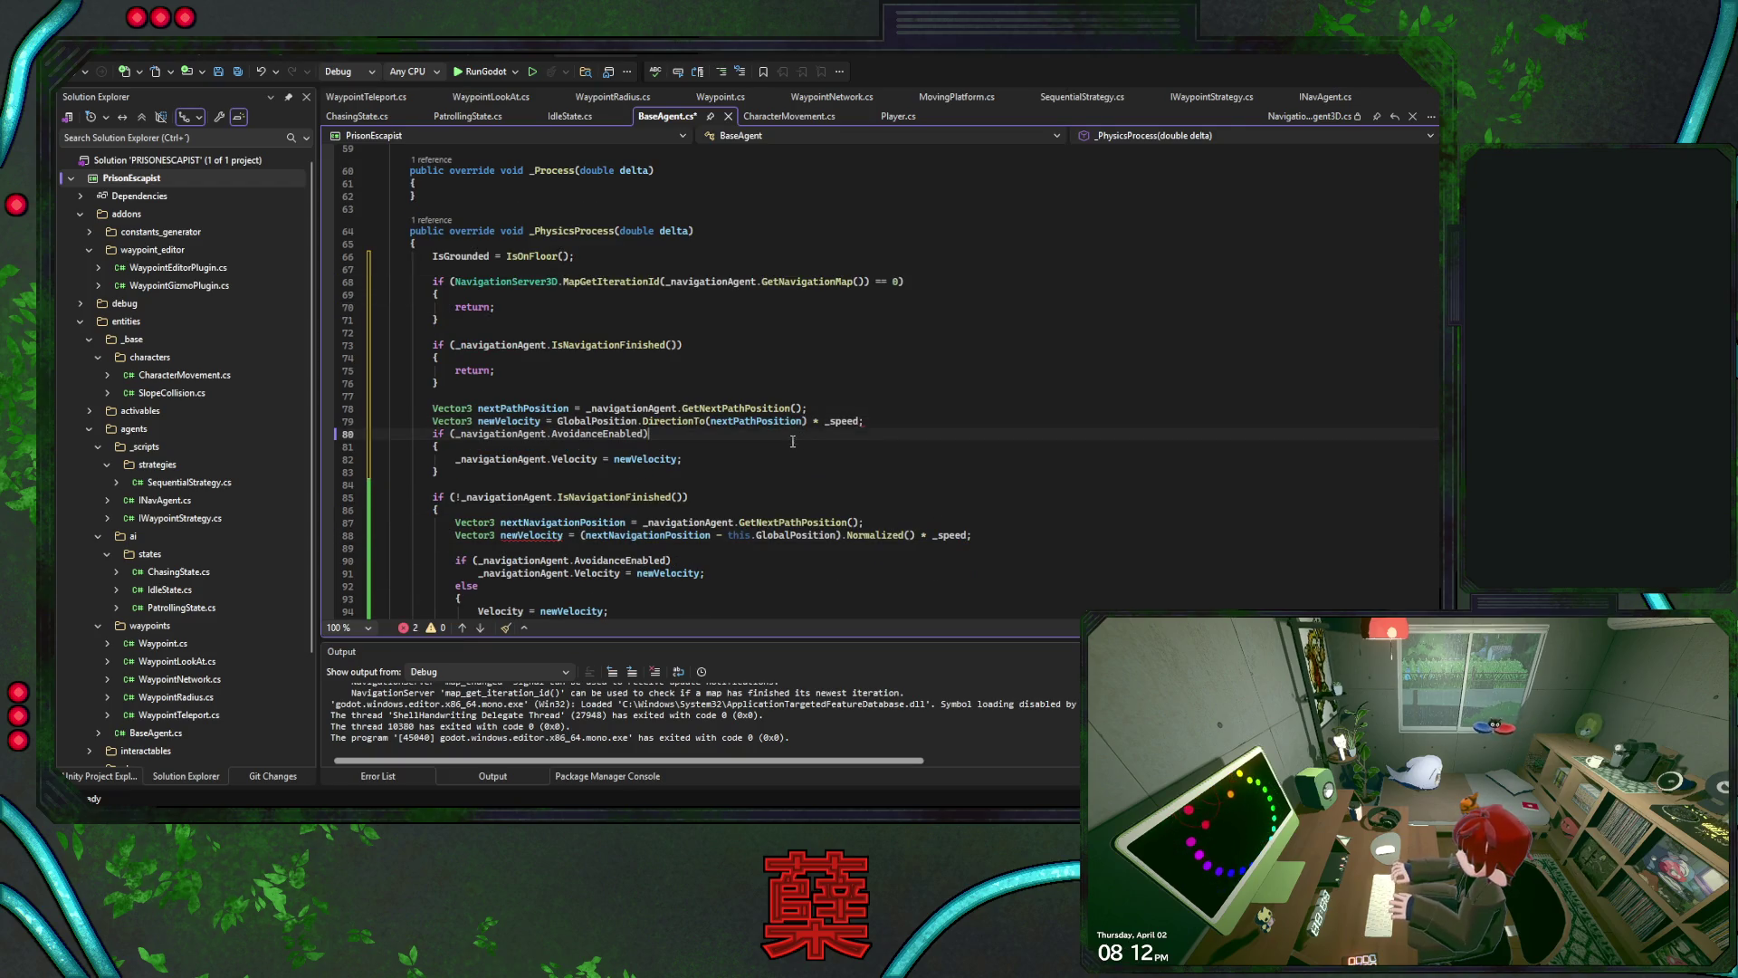
Delete the old if (!_navigationAgent.IsNavigationFinished()) block from _PhysicsProcess
scroll(634, 434, "down", 1)
left_click(616, 431)
scroll(616, 431, "down", 2)
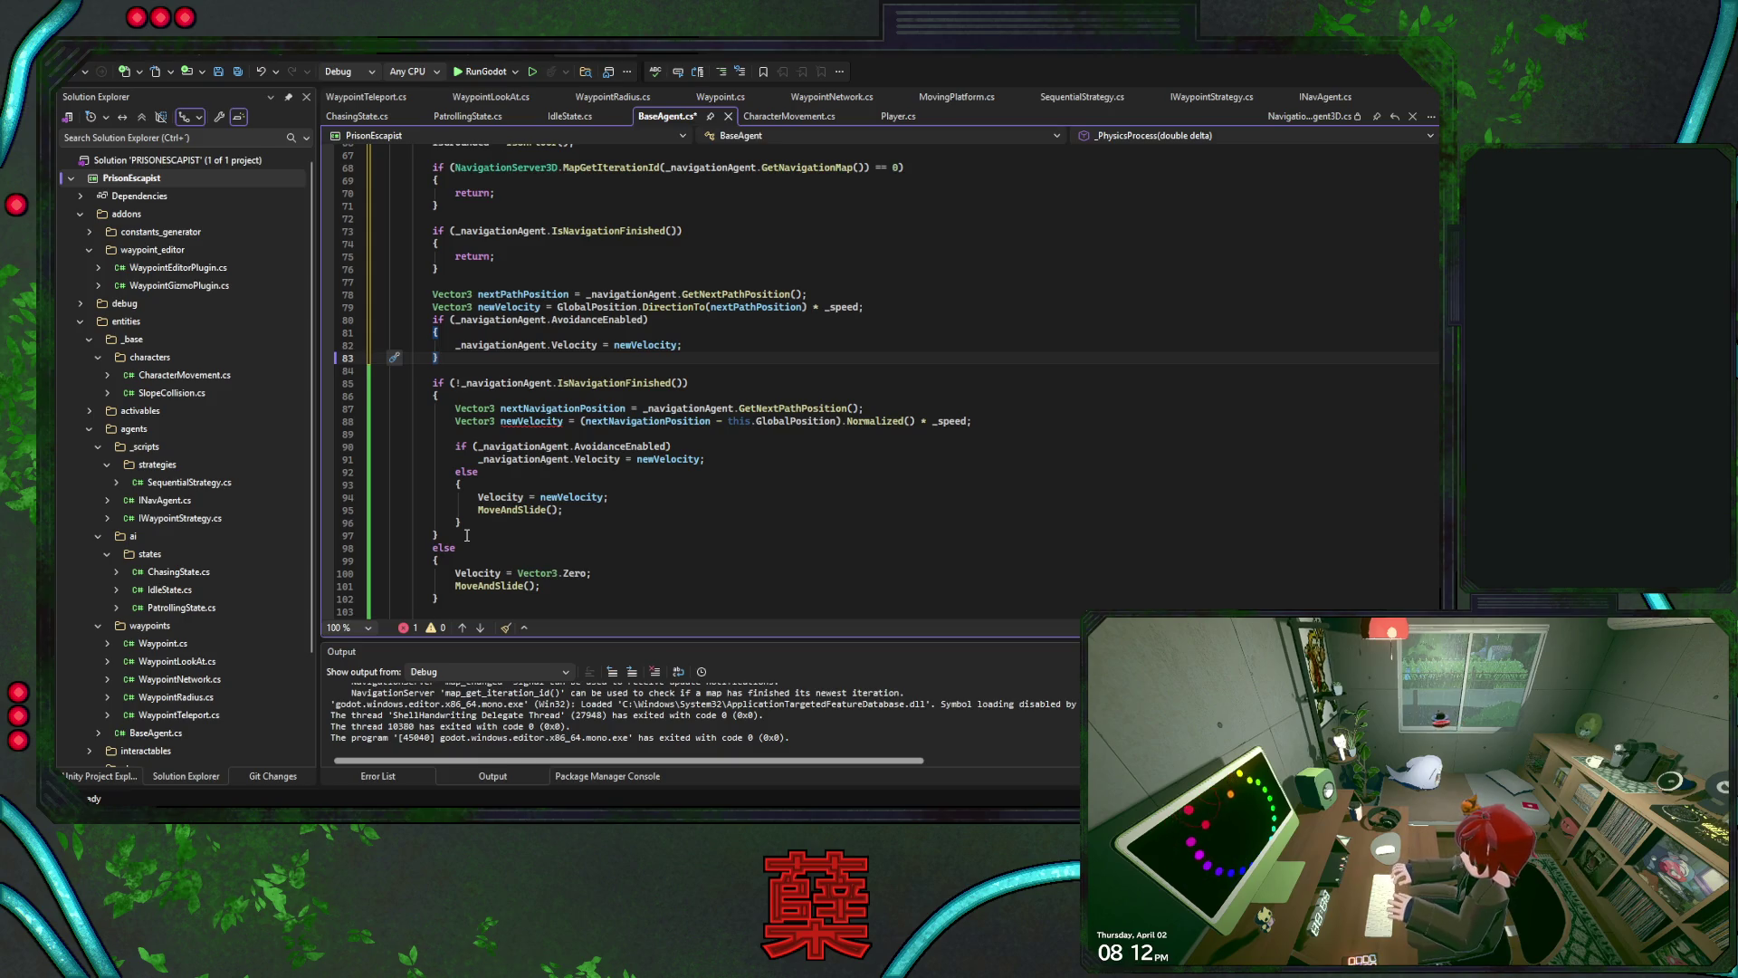
left_click_drag(467, 535, 474, 361)
key("Delete")
scroll(866, 439, "up", 3)
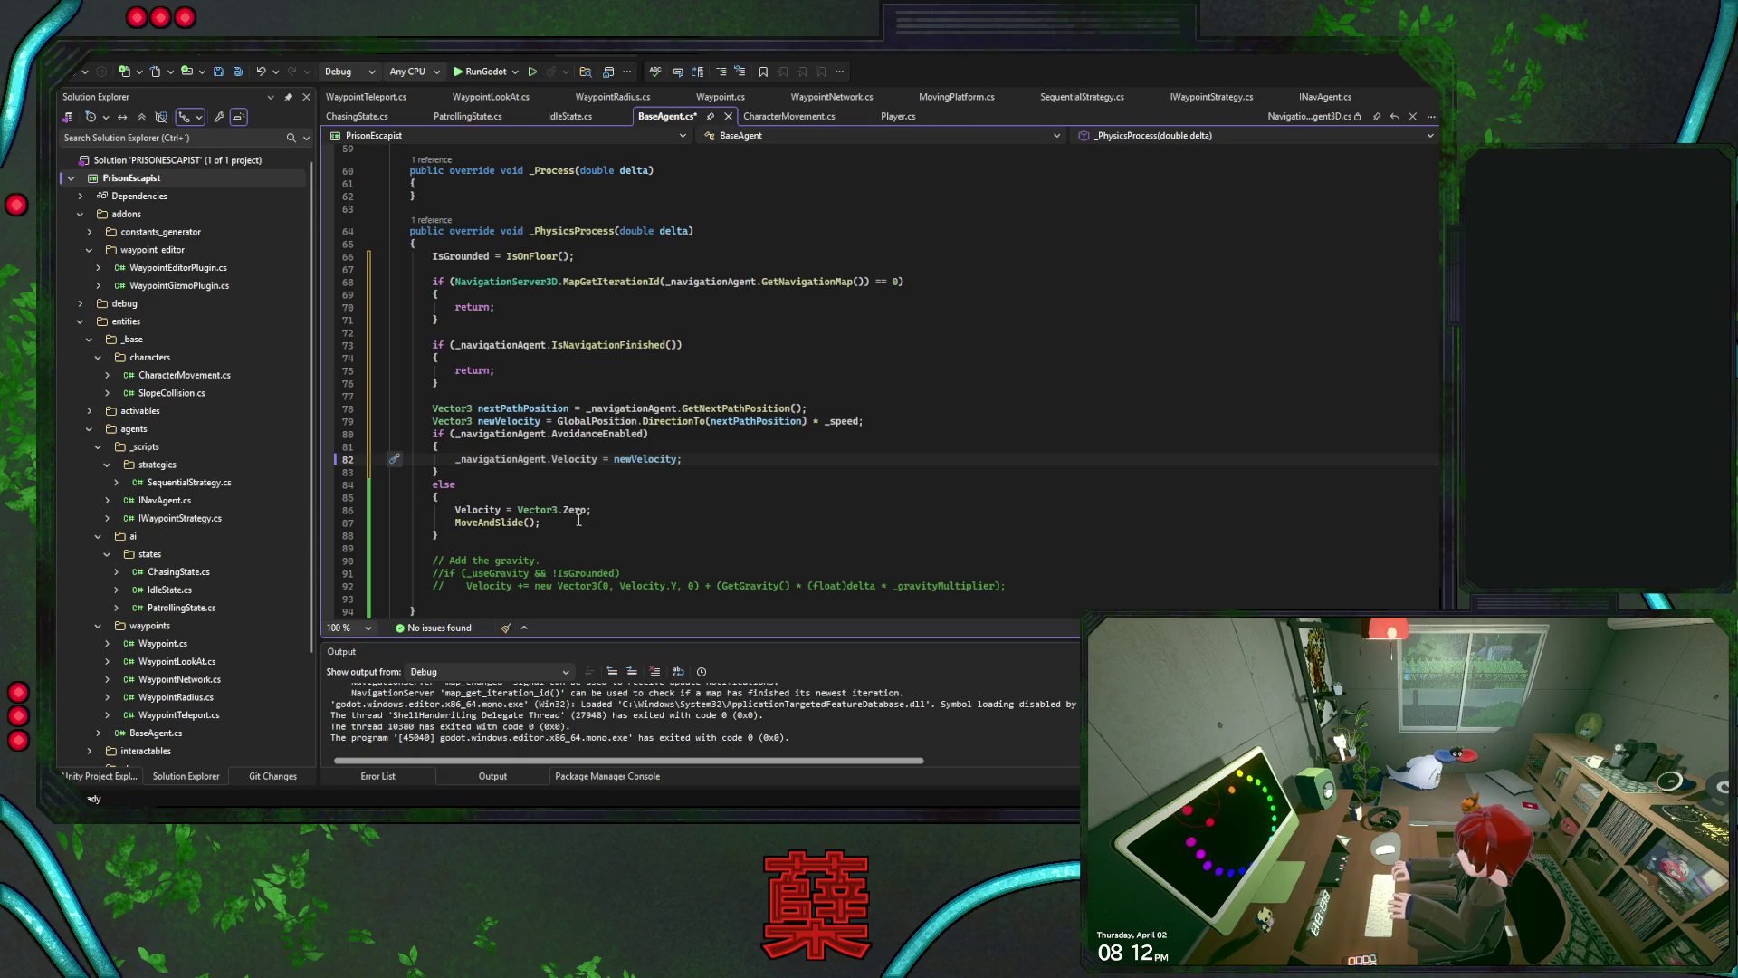
left_click(502, 525)
scroll(501, 525, "down", 18)
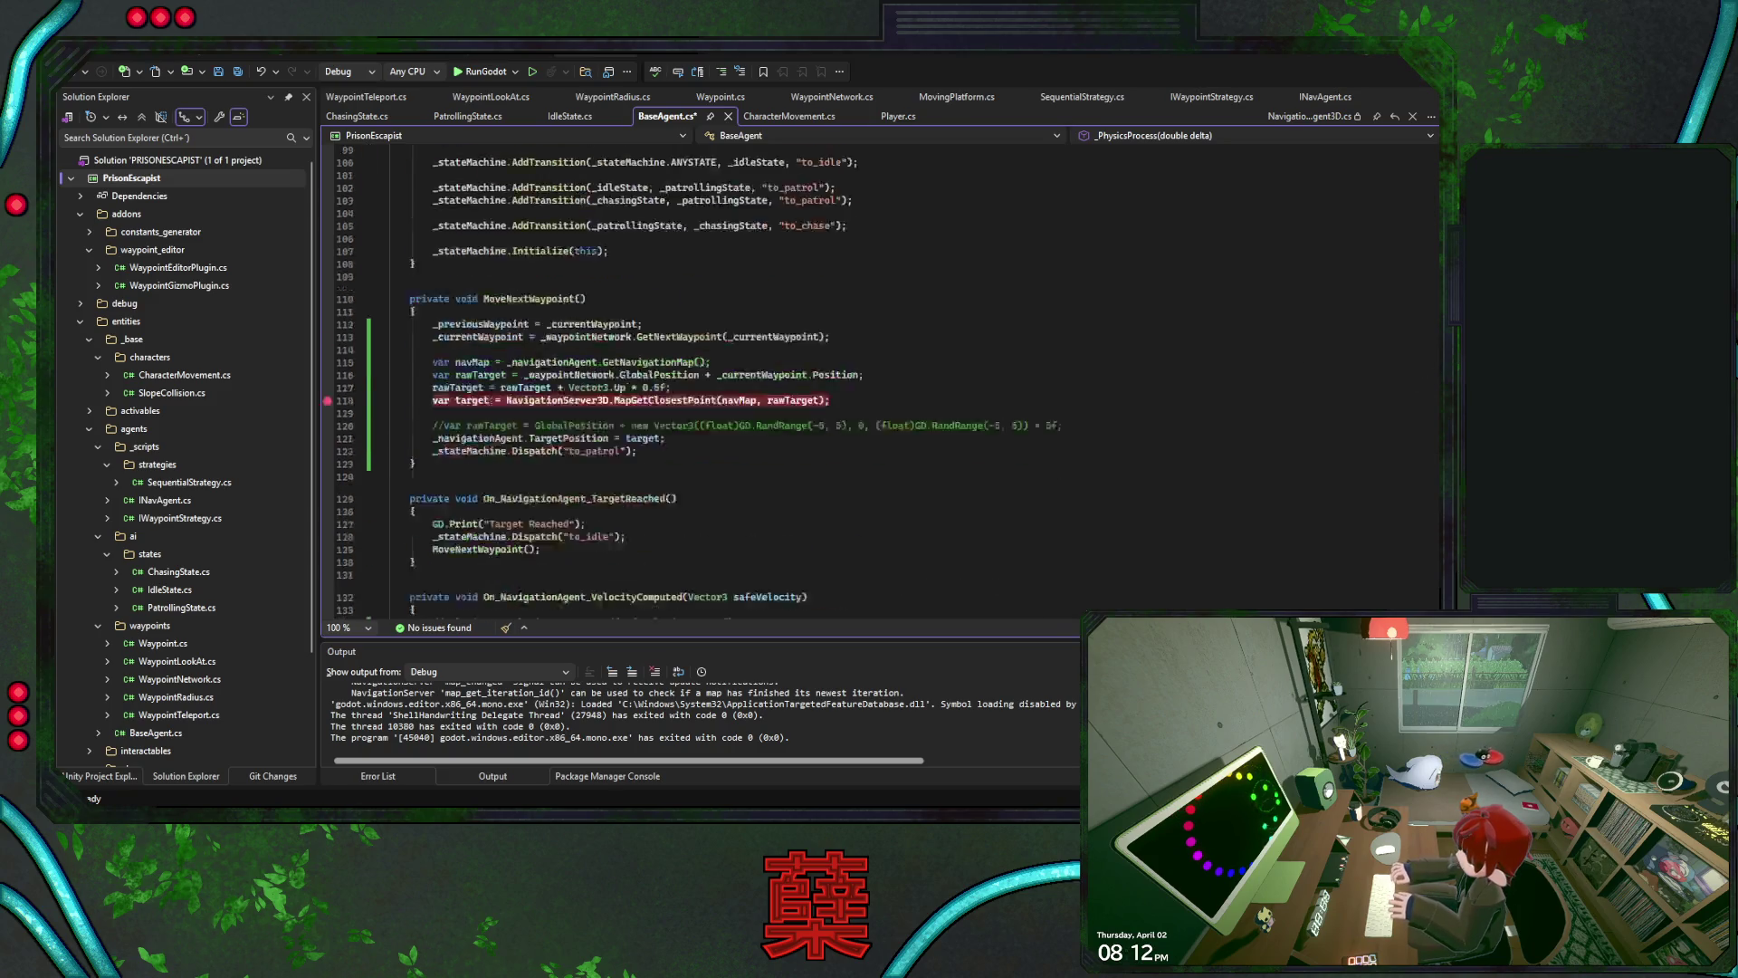
Review the reworked _PhysicsProcess code and save BaseAgent.cs
scroll(1039, 438, "up", 14)
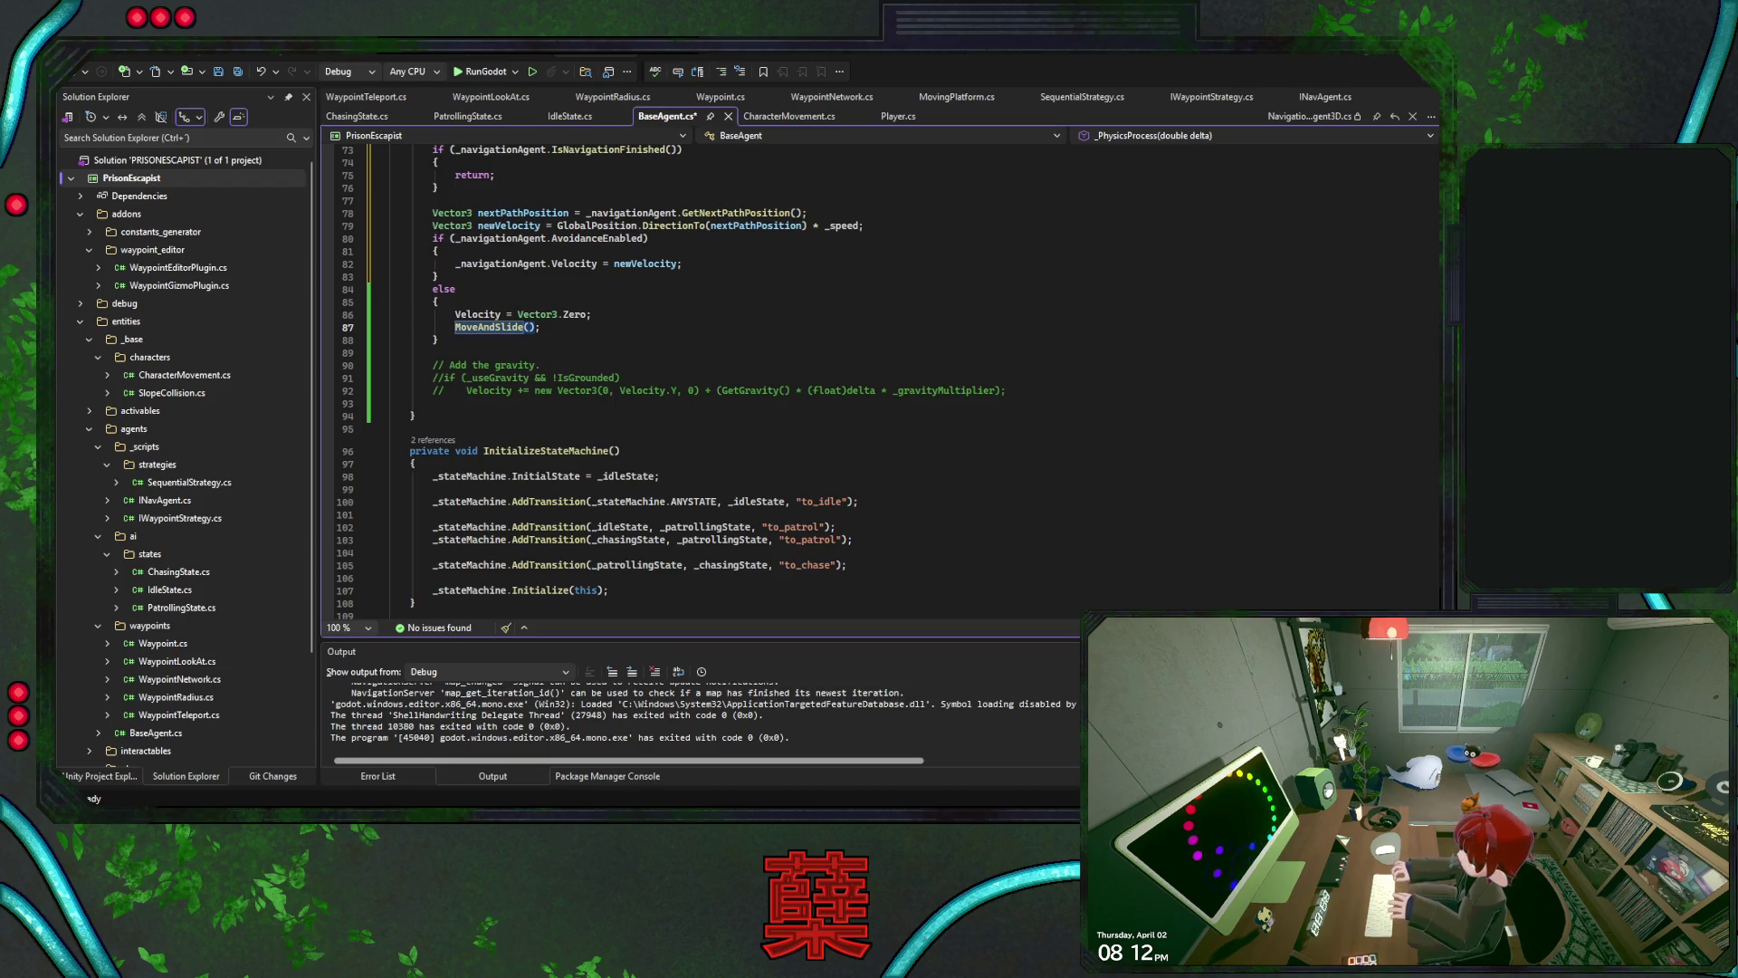
scroll(797, 447, "up", 10)
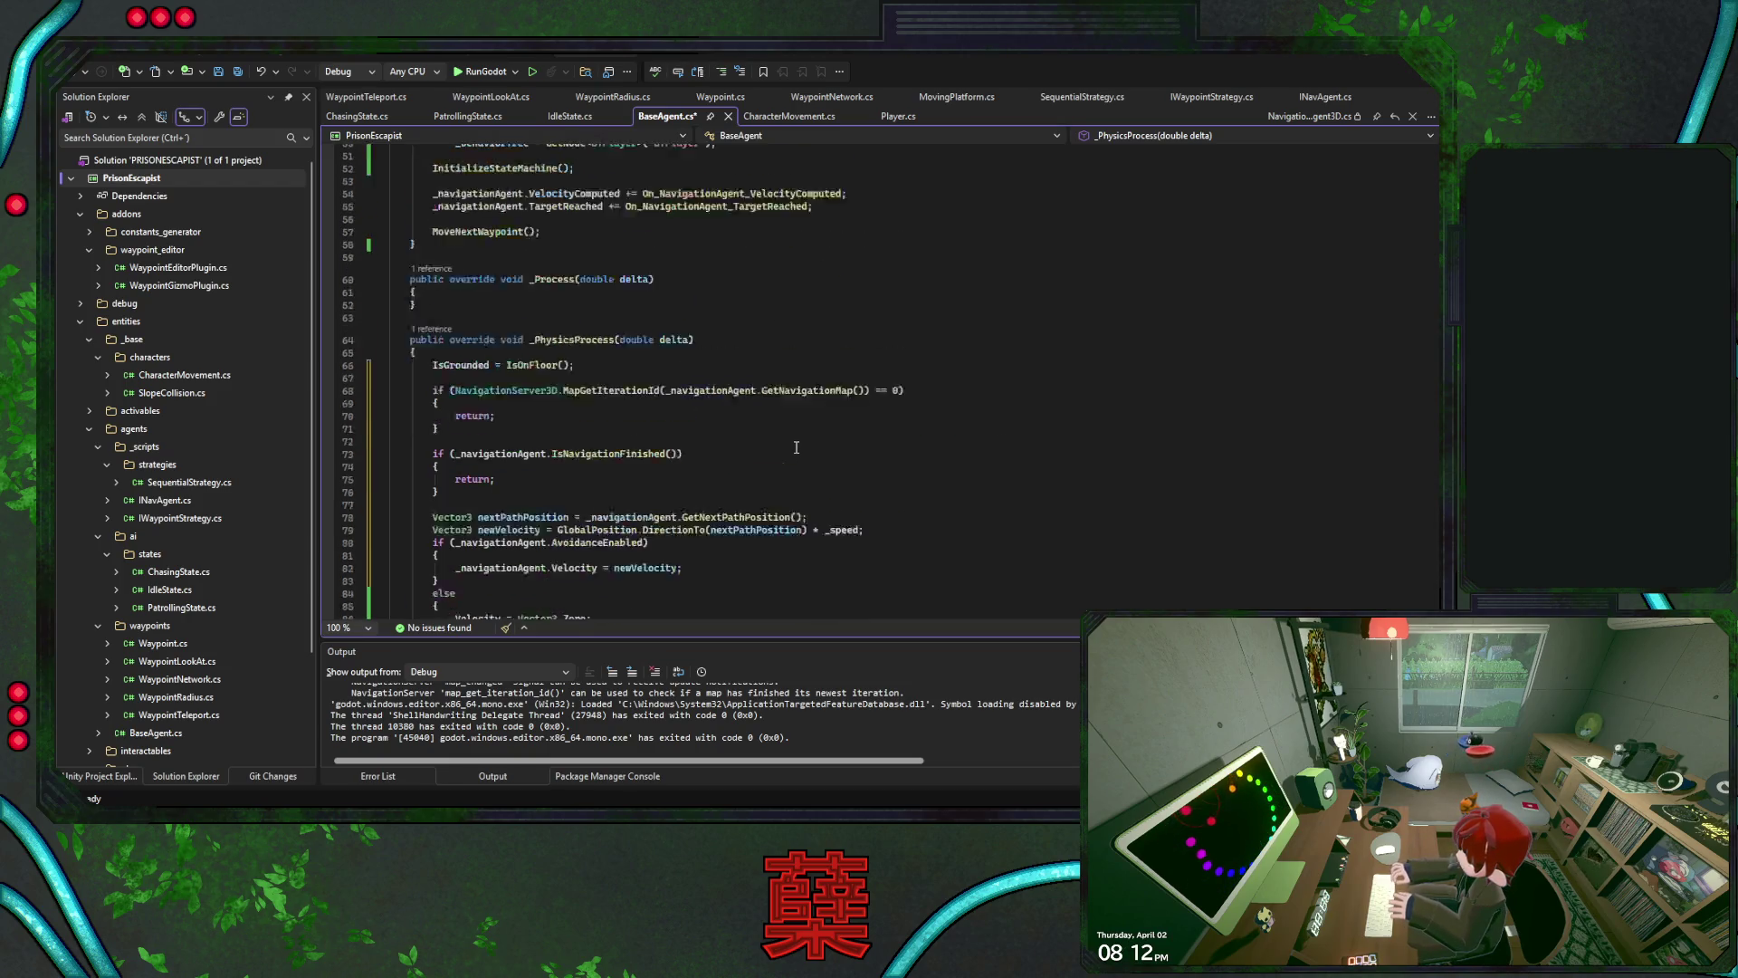
scroll(797, 447, "up", 9)
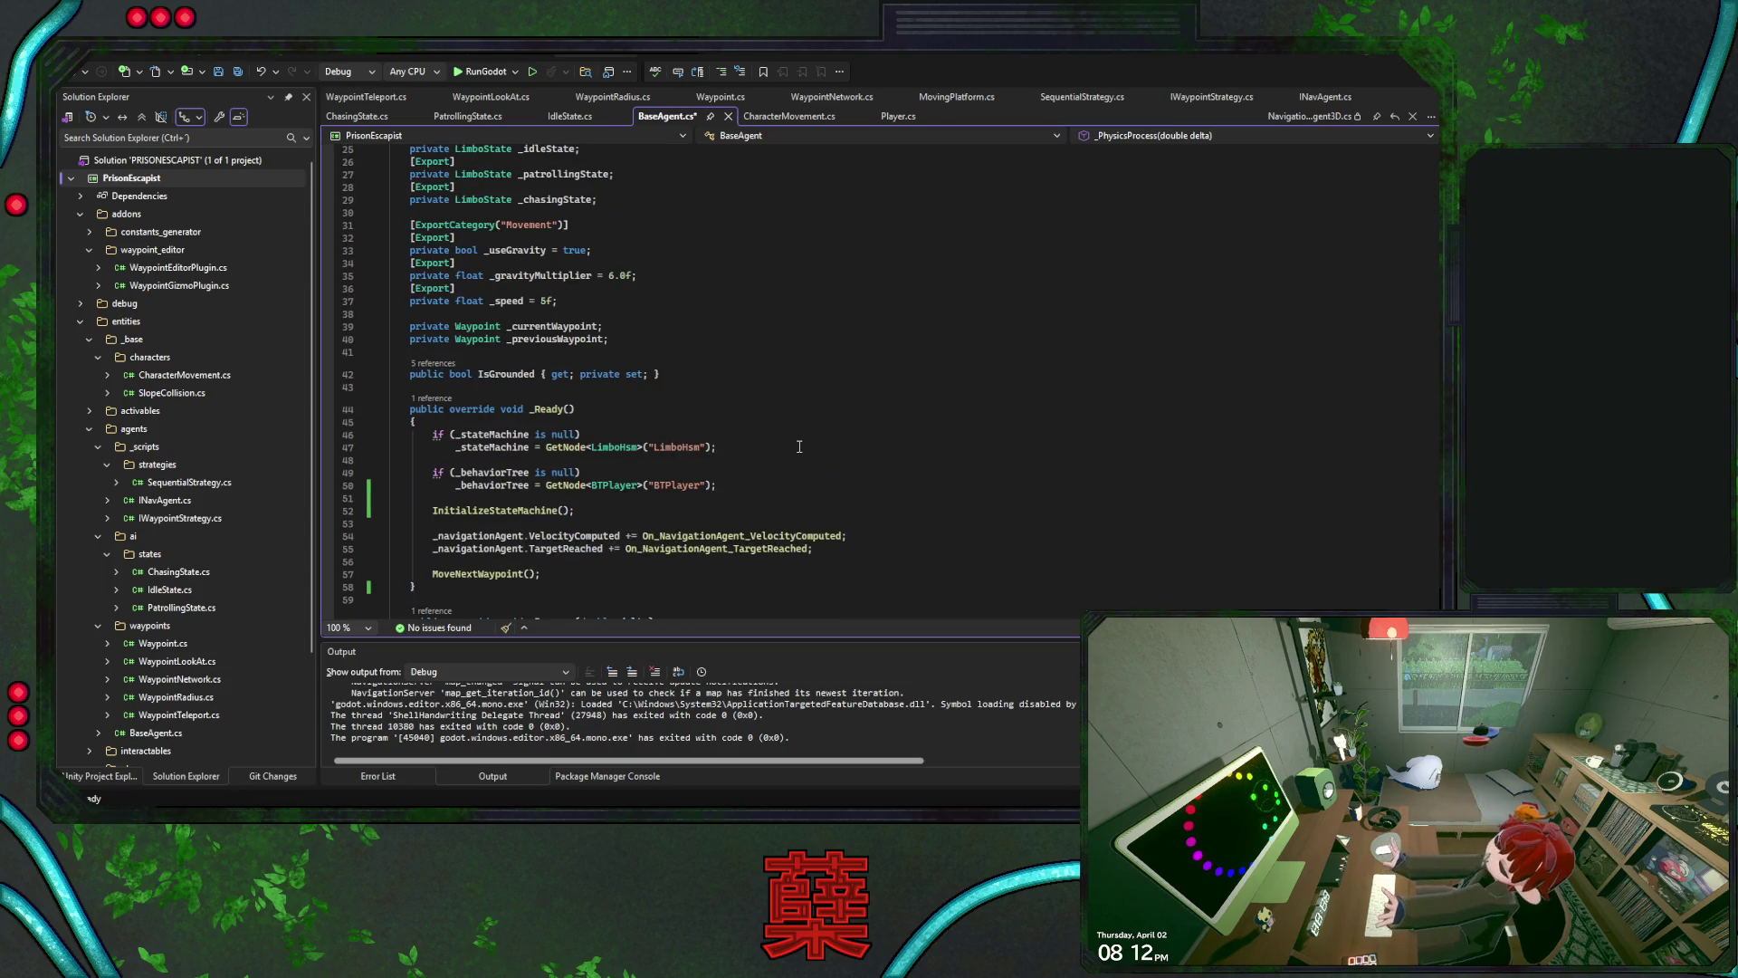
scroll(799, 446, "up", 1)
scroll(799, 446, "down", 10)
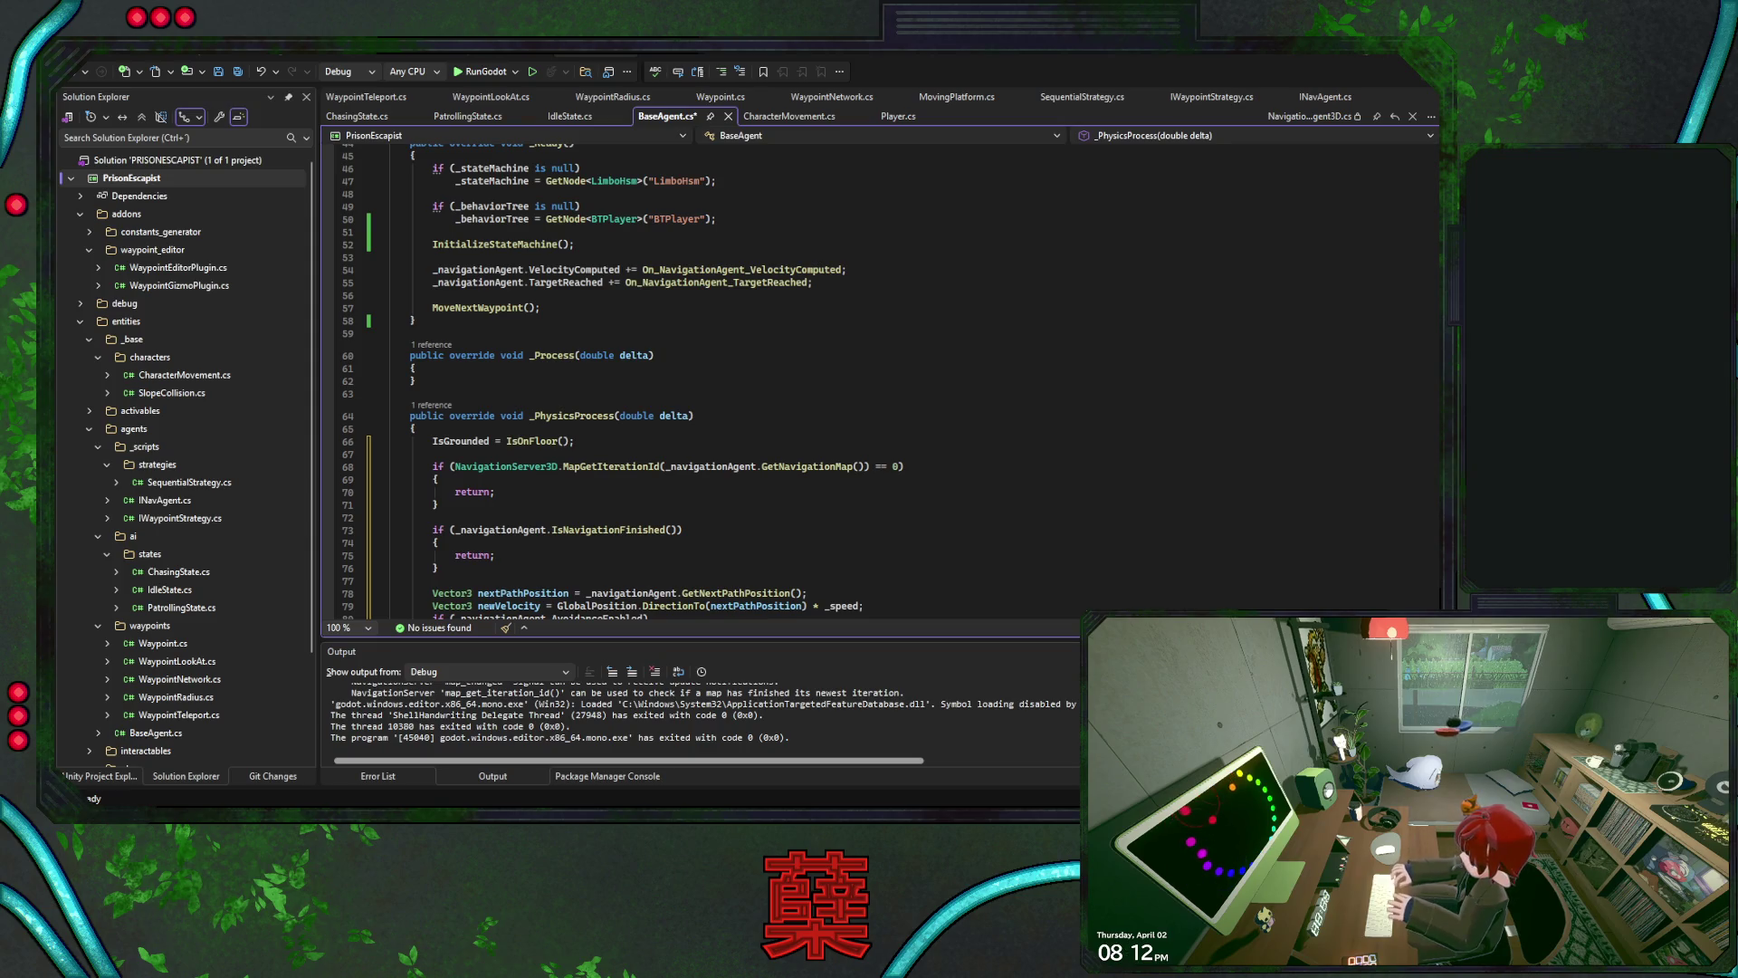
scroll(696, 443, "down", 9)
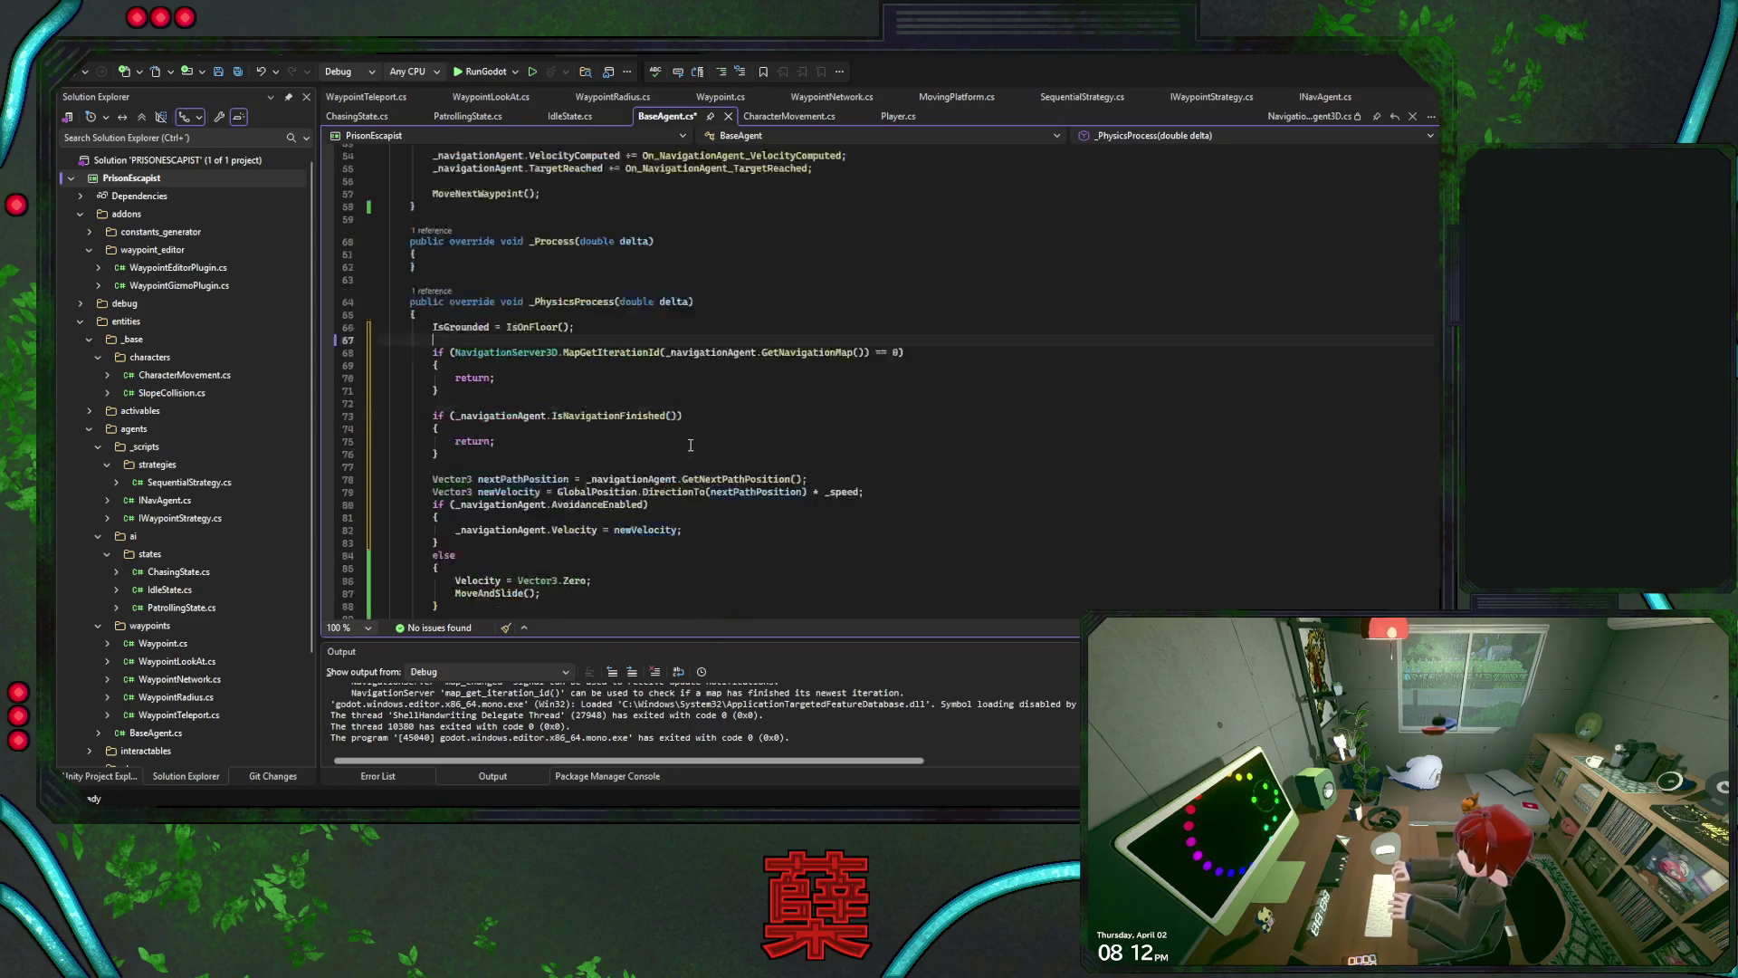
scroll(696, 443, "up", 4)
left_click(686, 323)
key("ctrl+s")
left_click(752, 367)
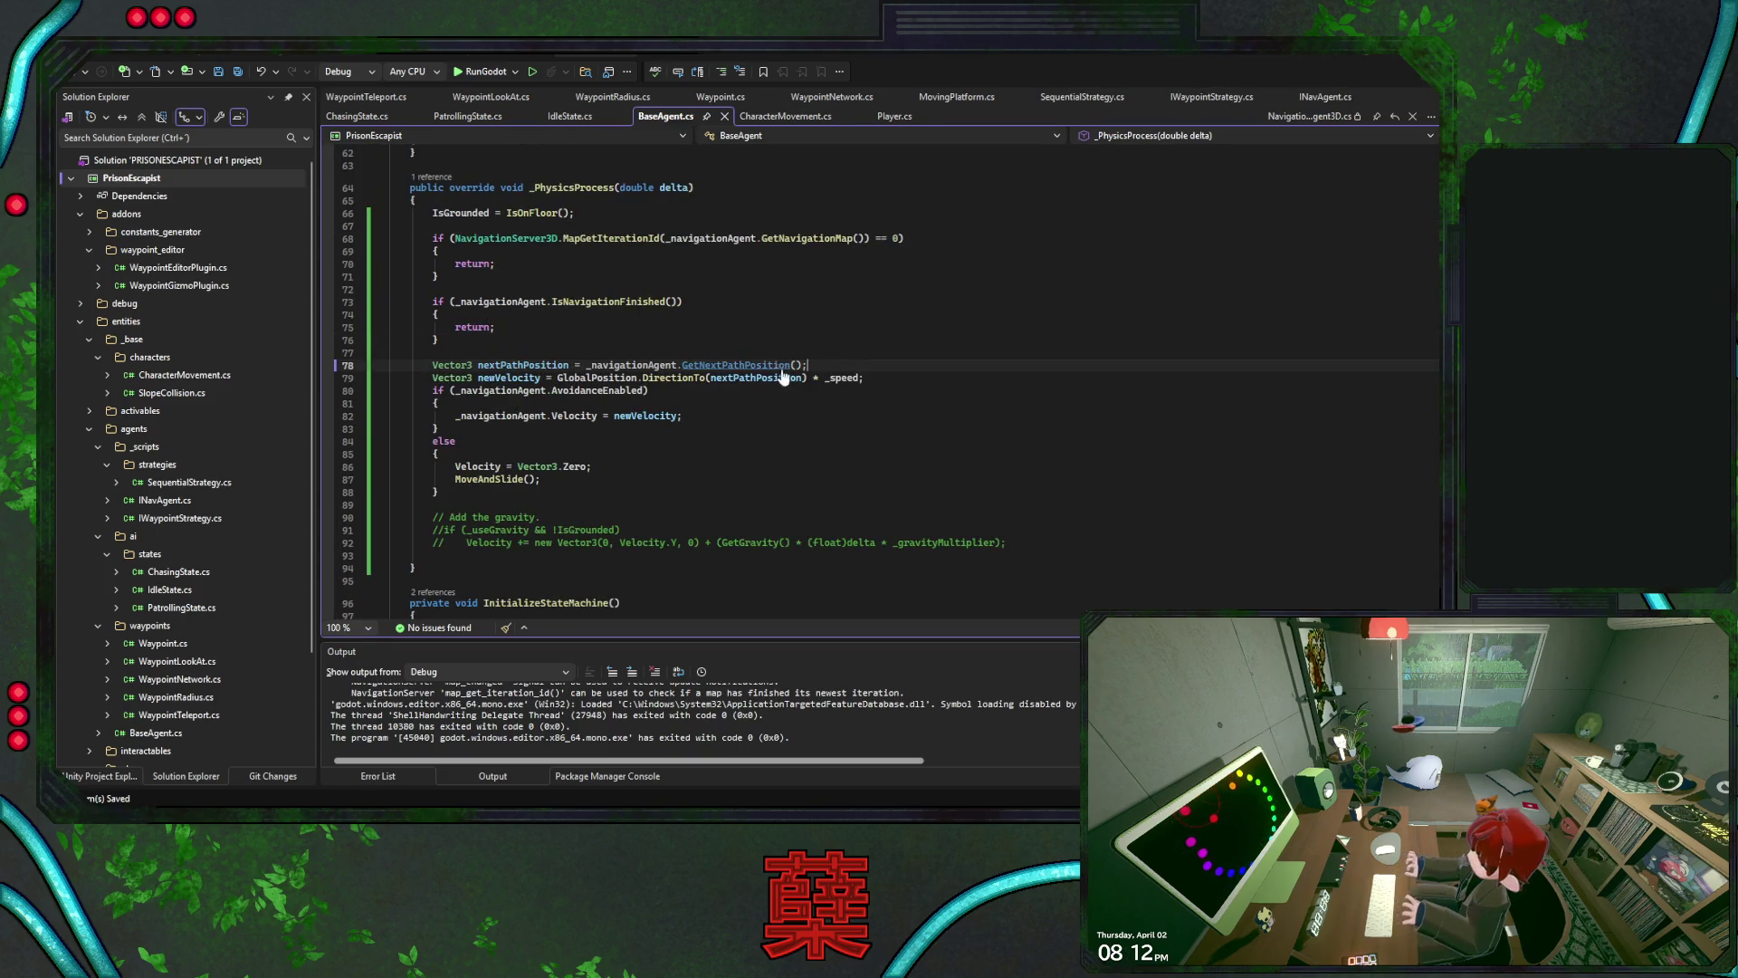
scroll(751, 367, "down", 16)
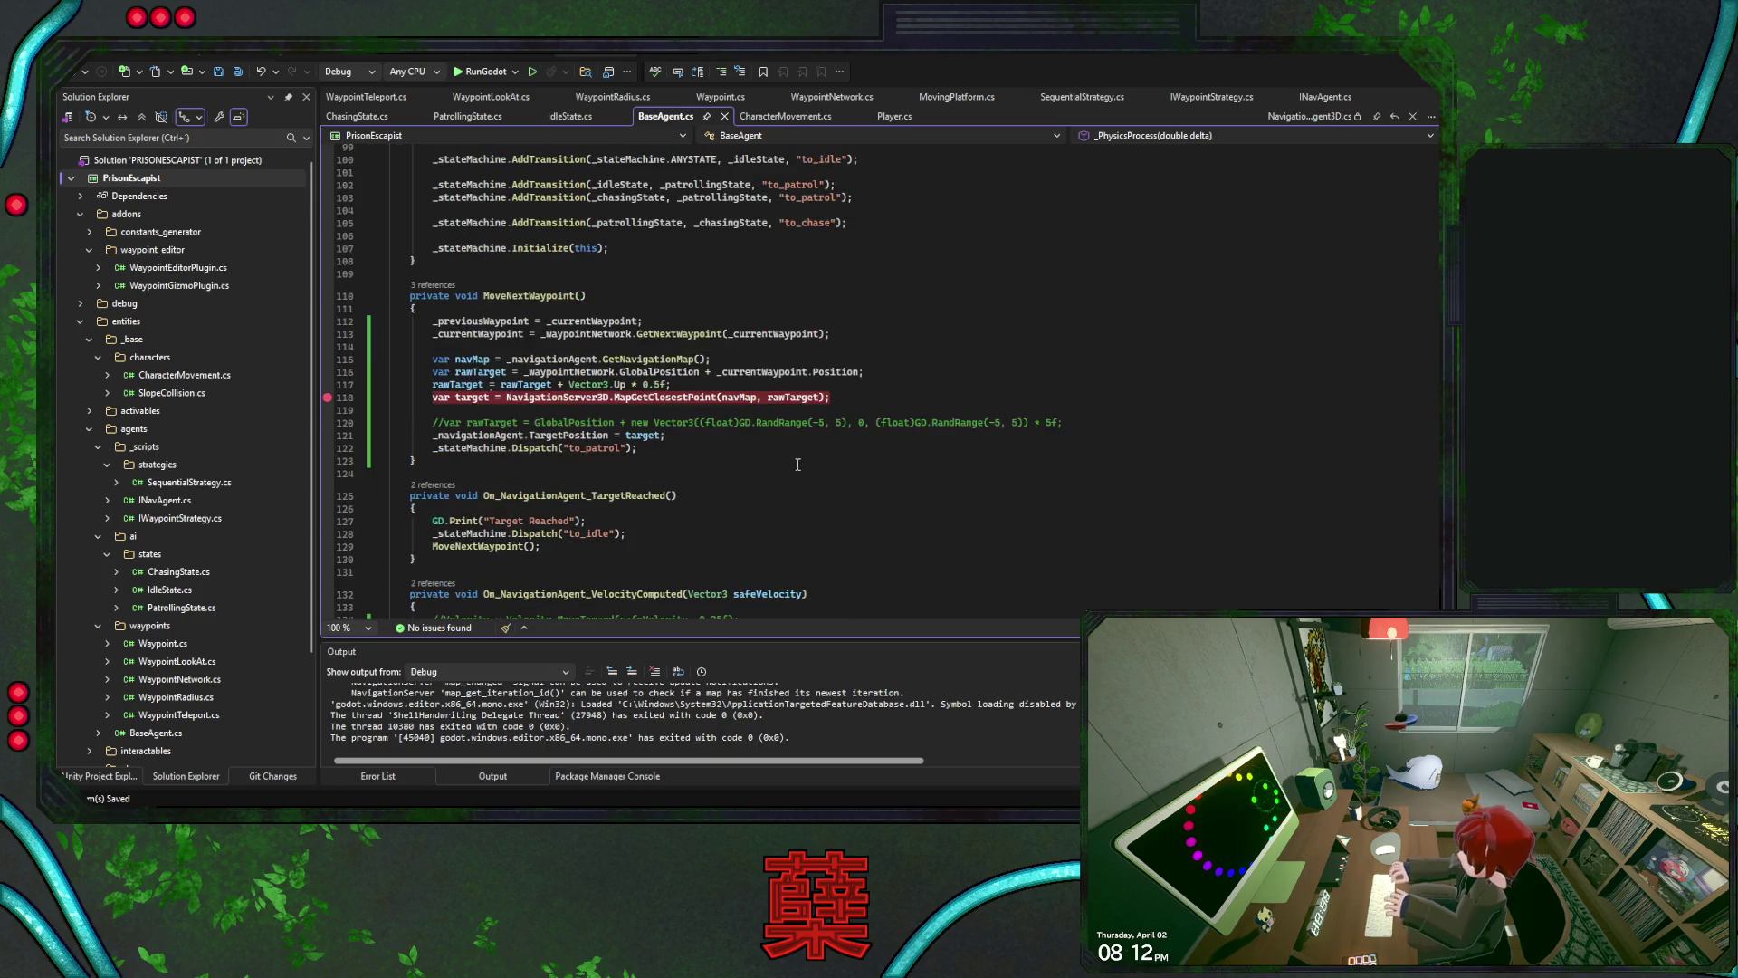
scroll(779, 385, "up", 2)
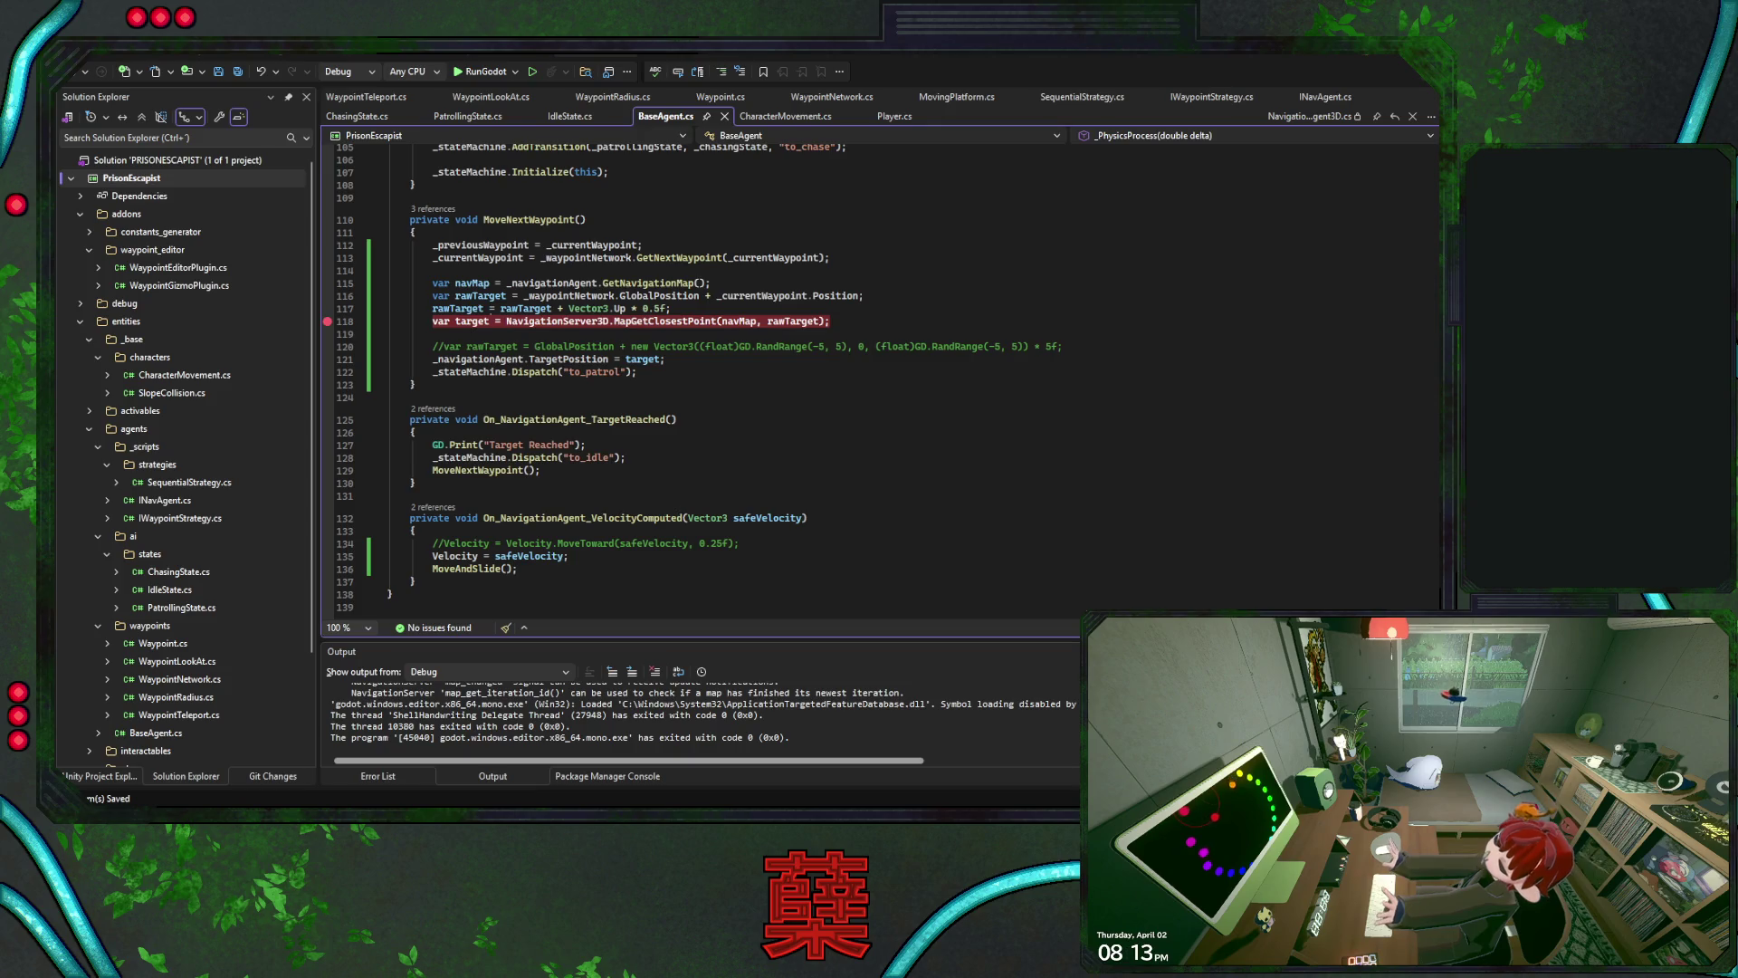
Remove the rawTarget + Vector3.Up * 0.5f line from MoveNextWaypoint and save BaseAgent.cs
scroll(621, 532, "down", 7)
scroll(670, 391, "up", 6)
left_click(847, 271)
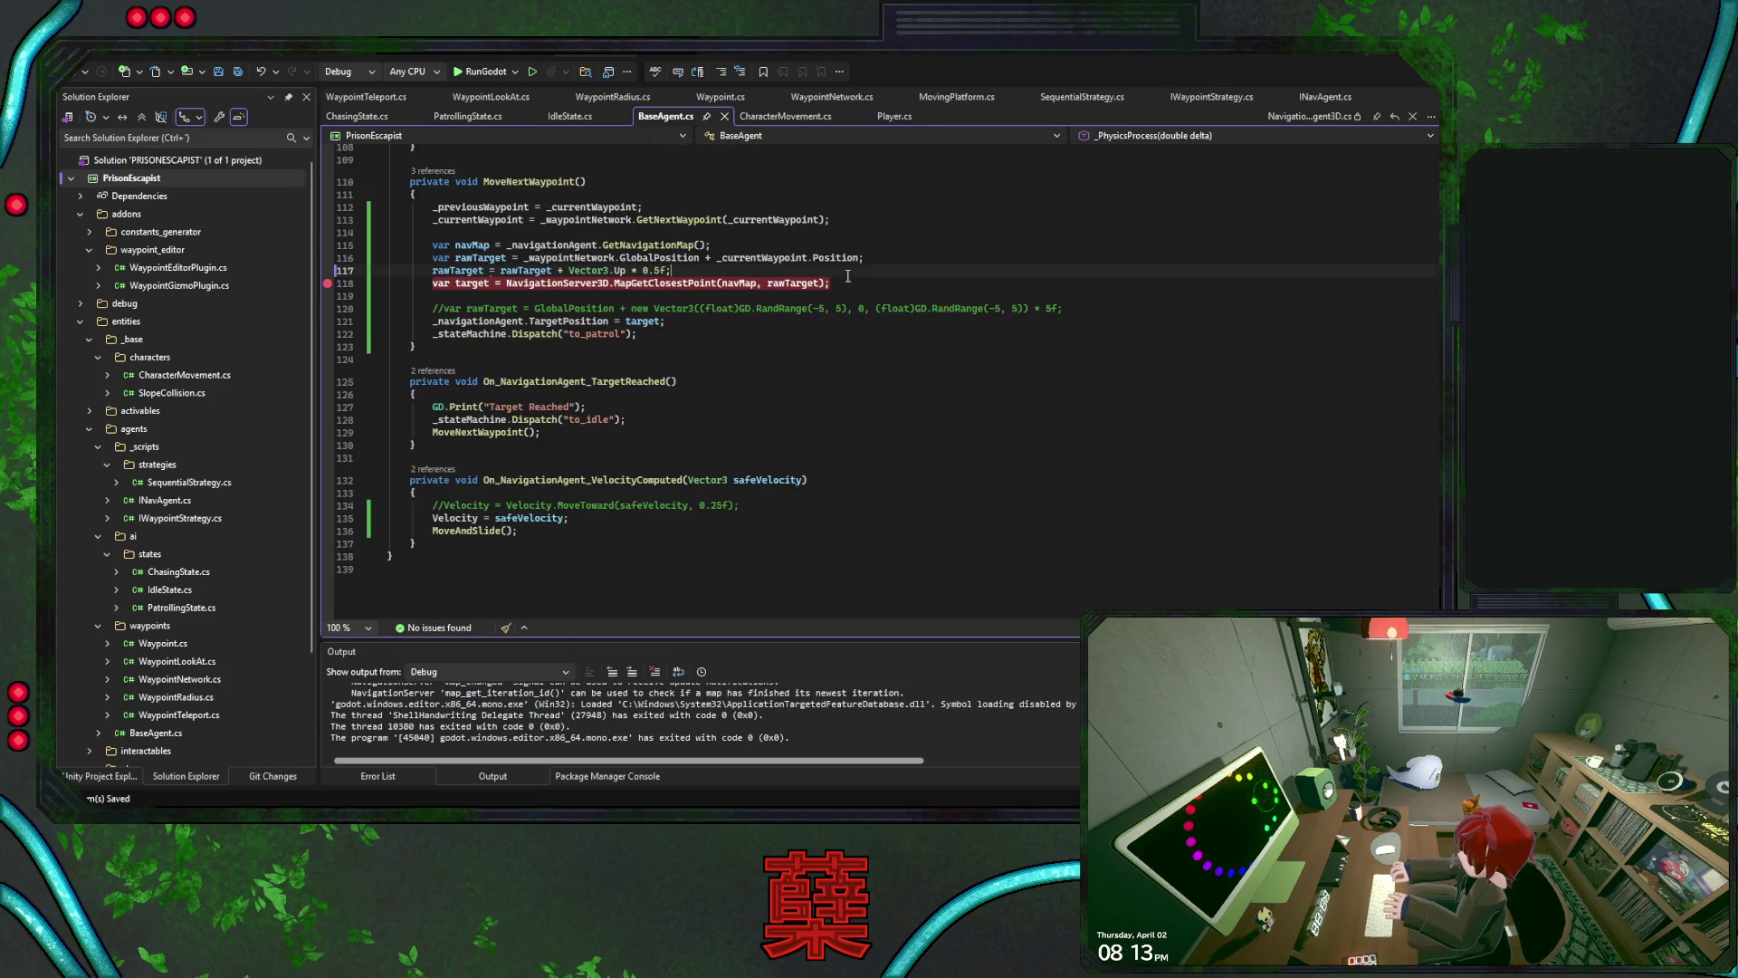
key("ctrl+x")
key("ctrl+s")
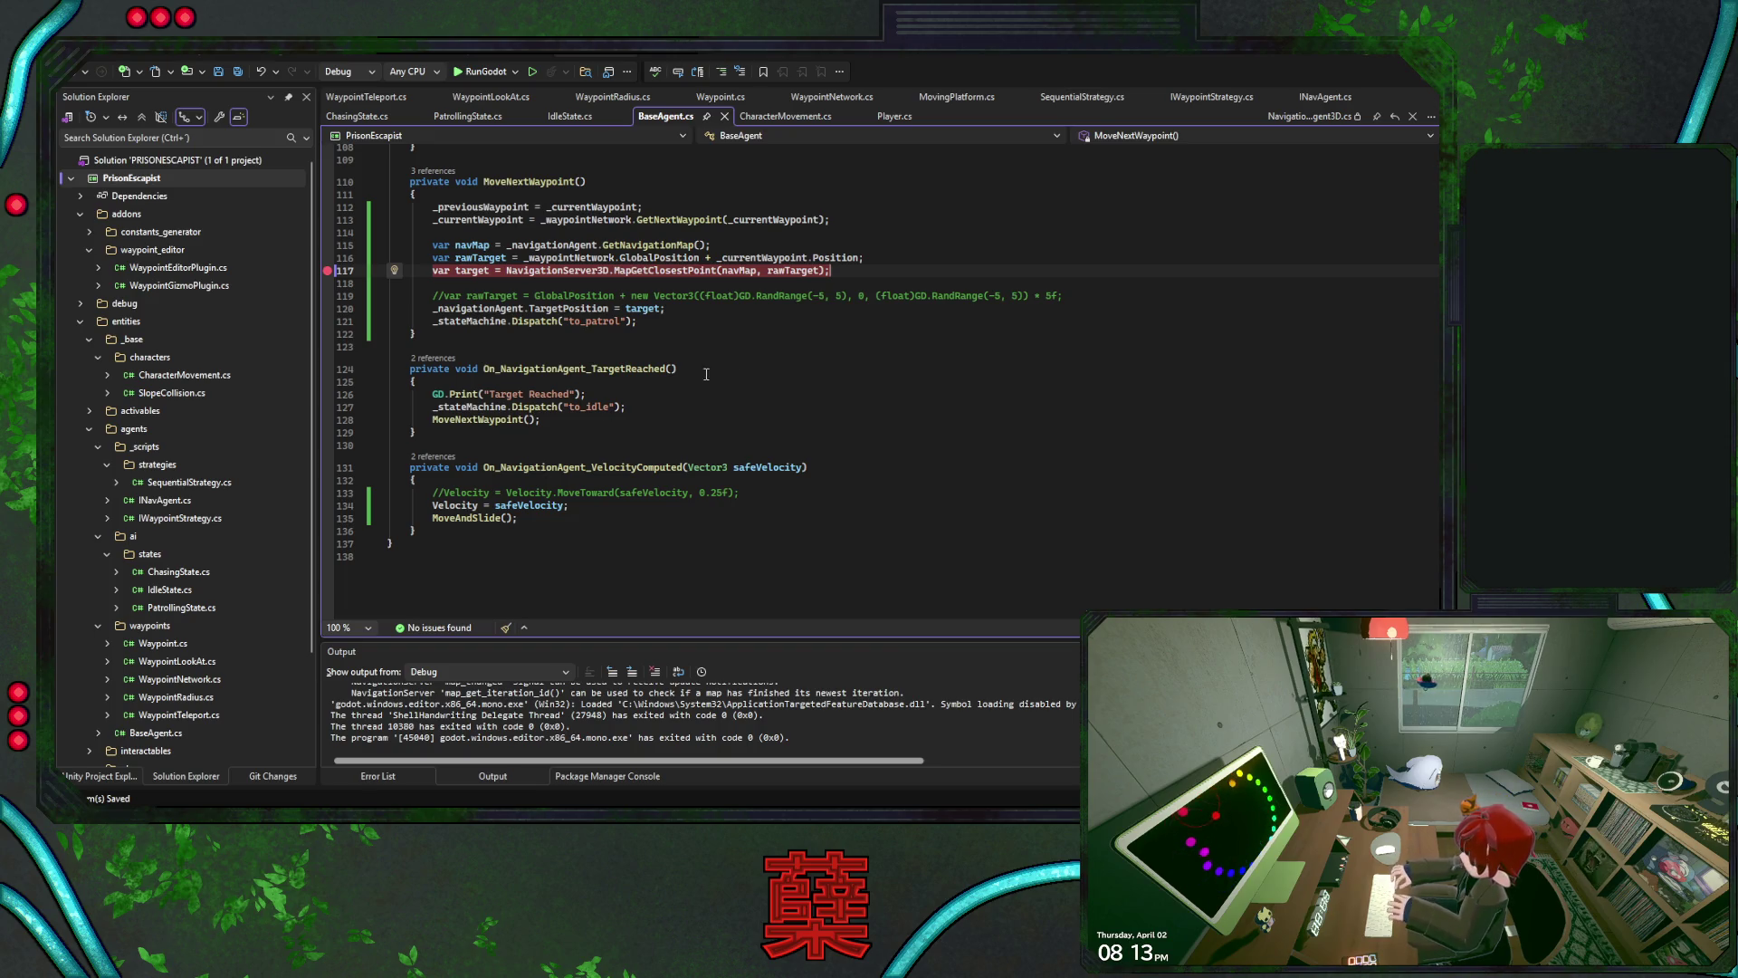
scroll(756, 358, "up", 8)
scroll(756, 358, "up", 7)
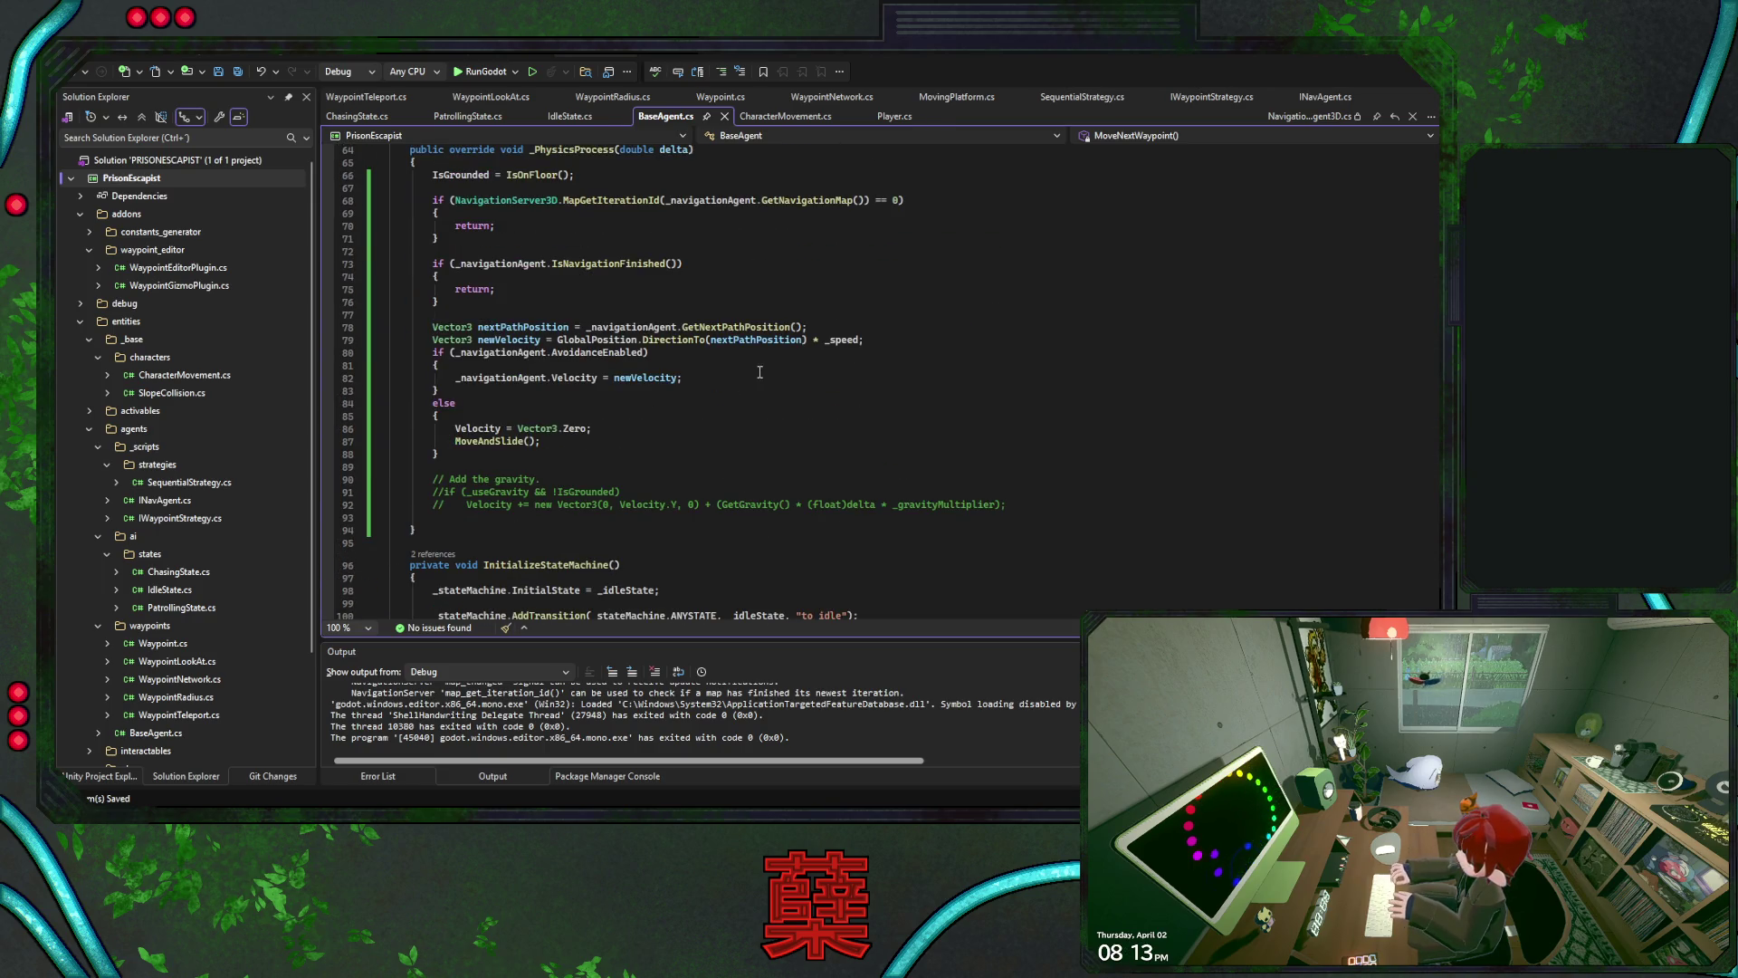
Make the else branch apply newVelocity instead of Vector3.Zero
left_click(670, 353)
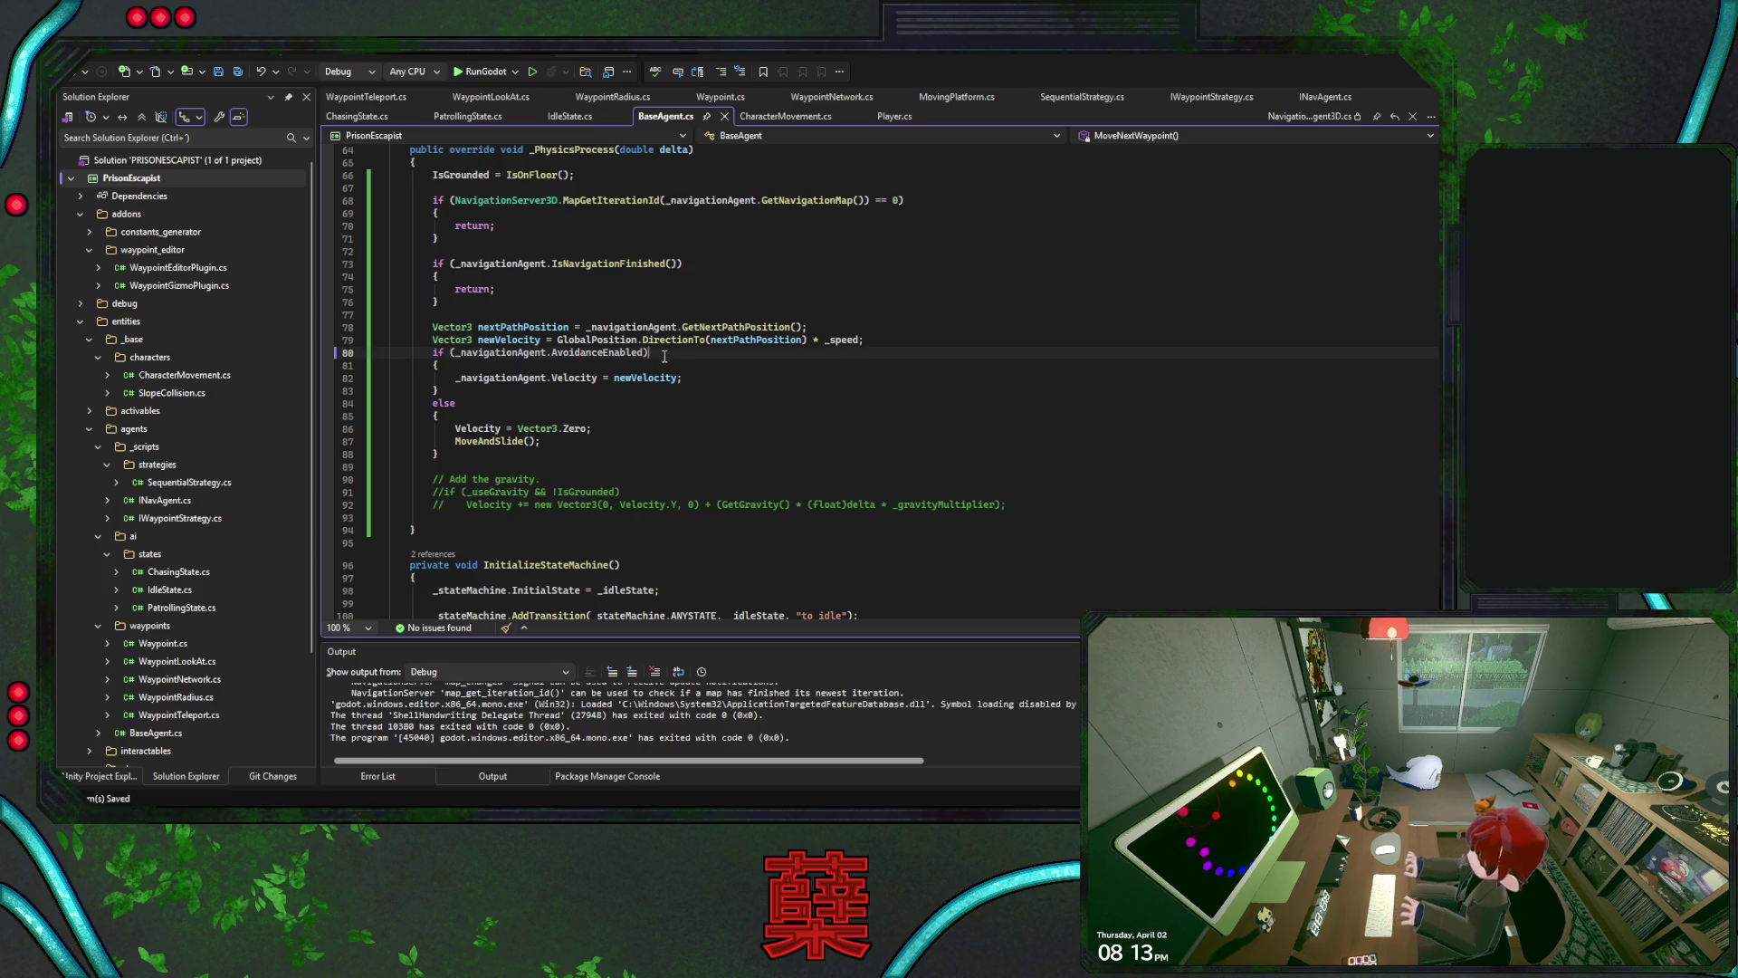
left_click(606, 428)
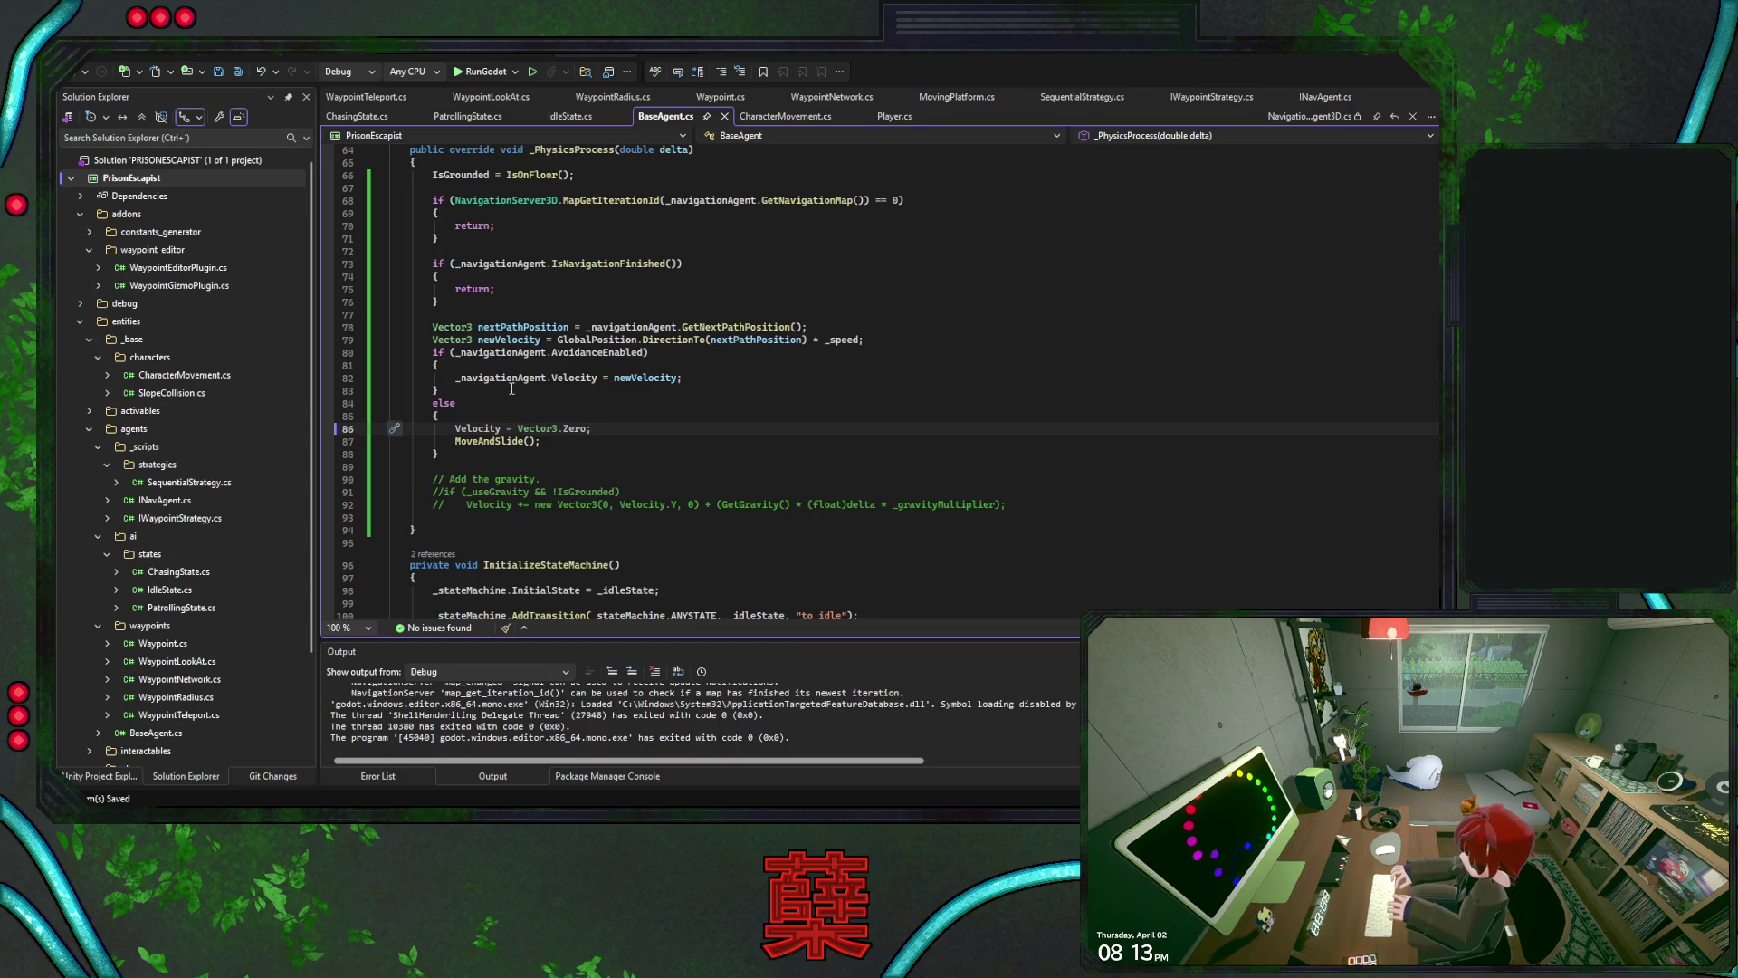
double_click(644, 378)
left_click_drag(519, 428, 590, 428)
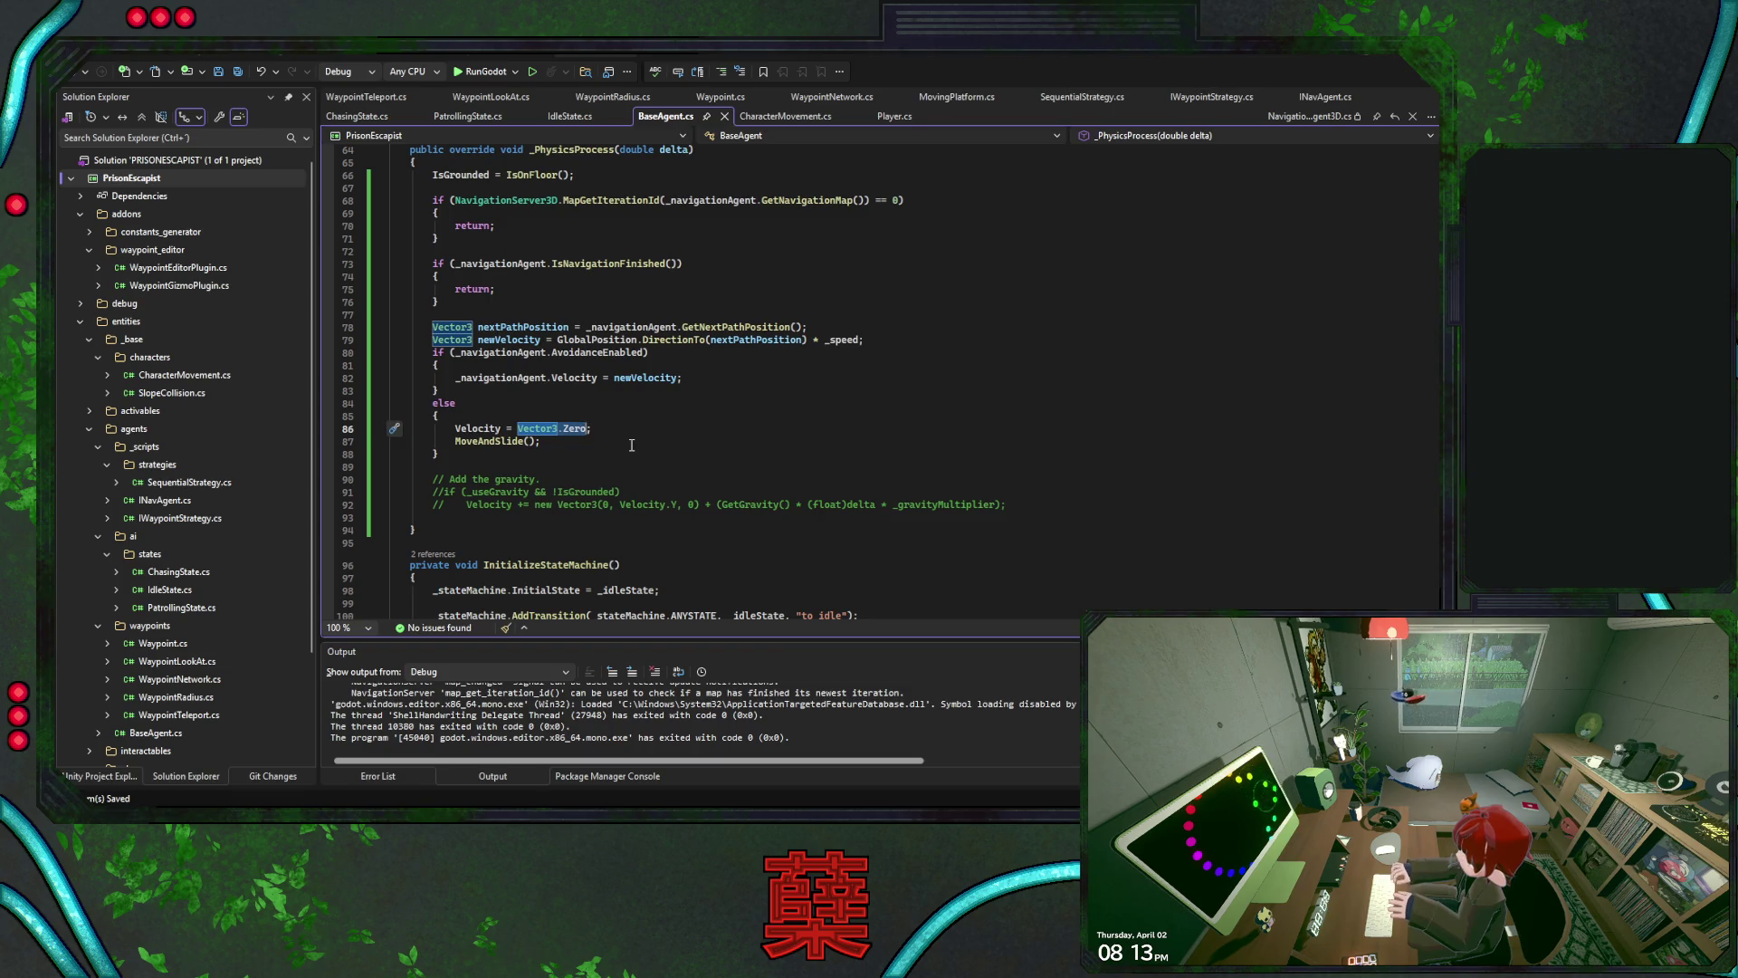
type("newVelocity")
left_click(591, 450)
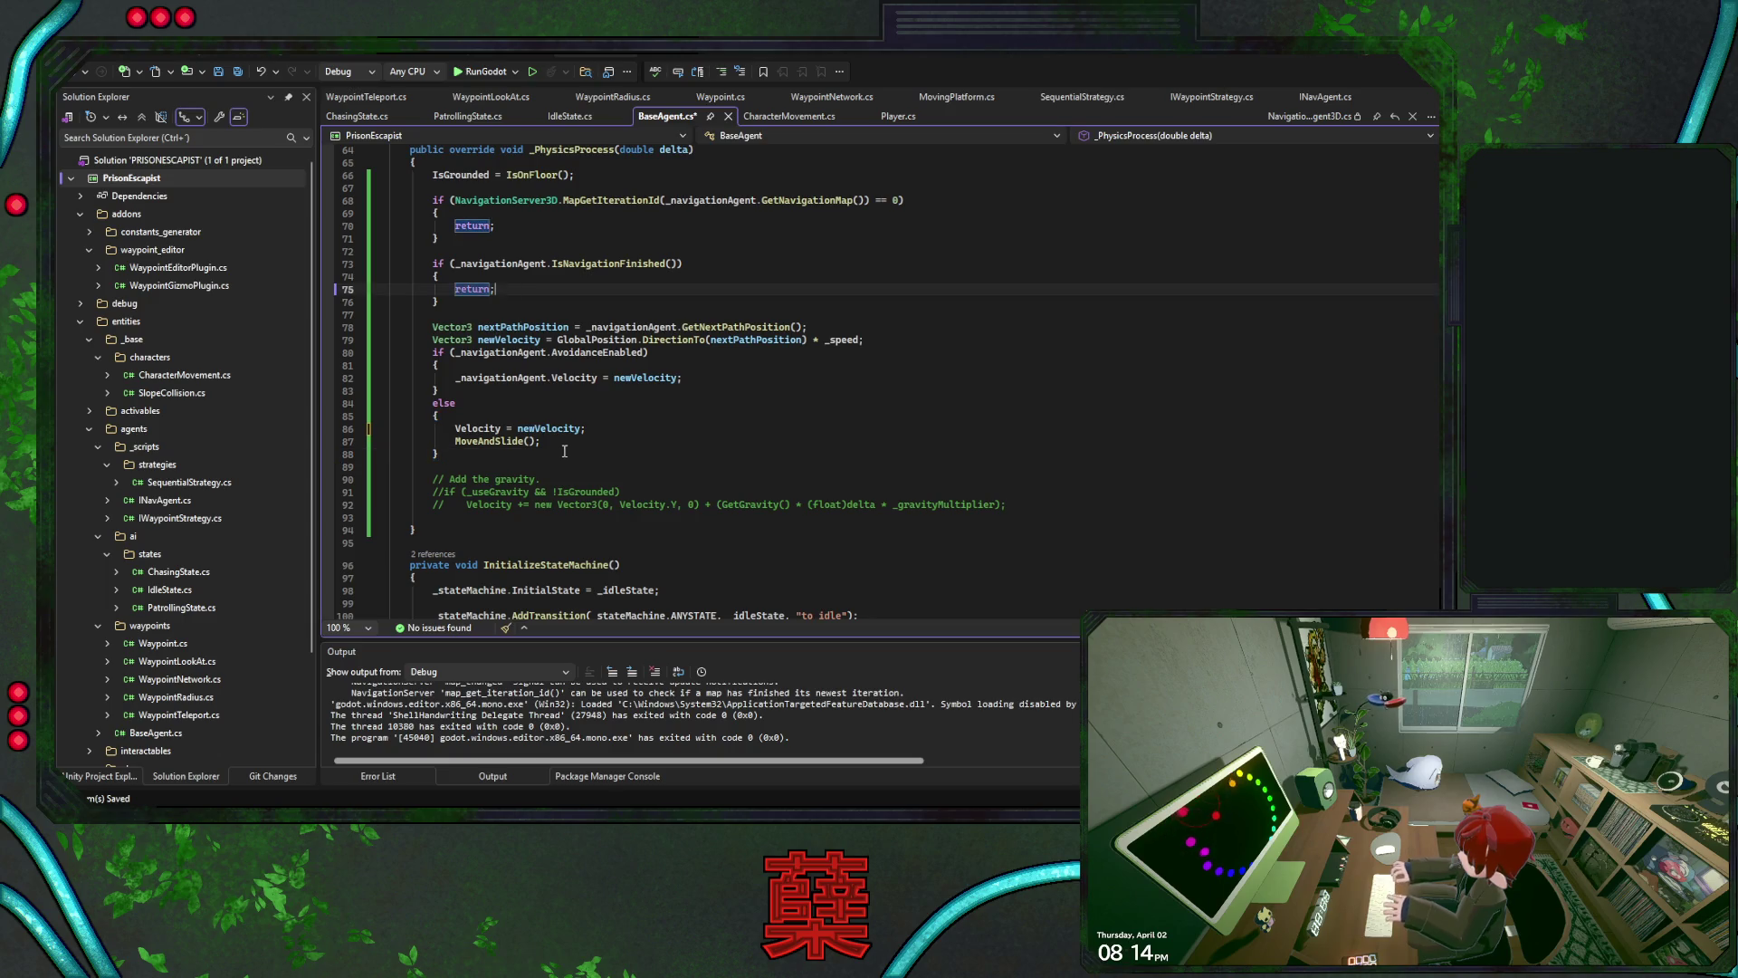
Set velocity to Vector3.Zero and call MoveAndSlide inside the navigation-finished block
left_click(497, 276)
type("Velocity = newVelocity; MoveAndSlide();")
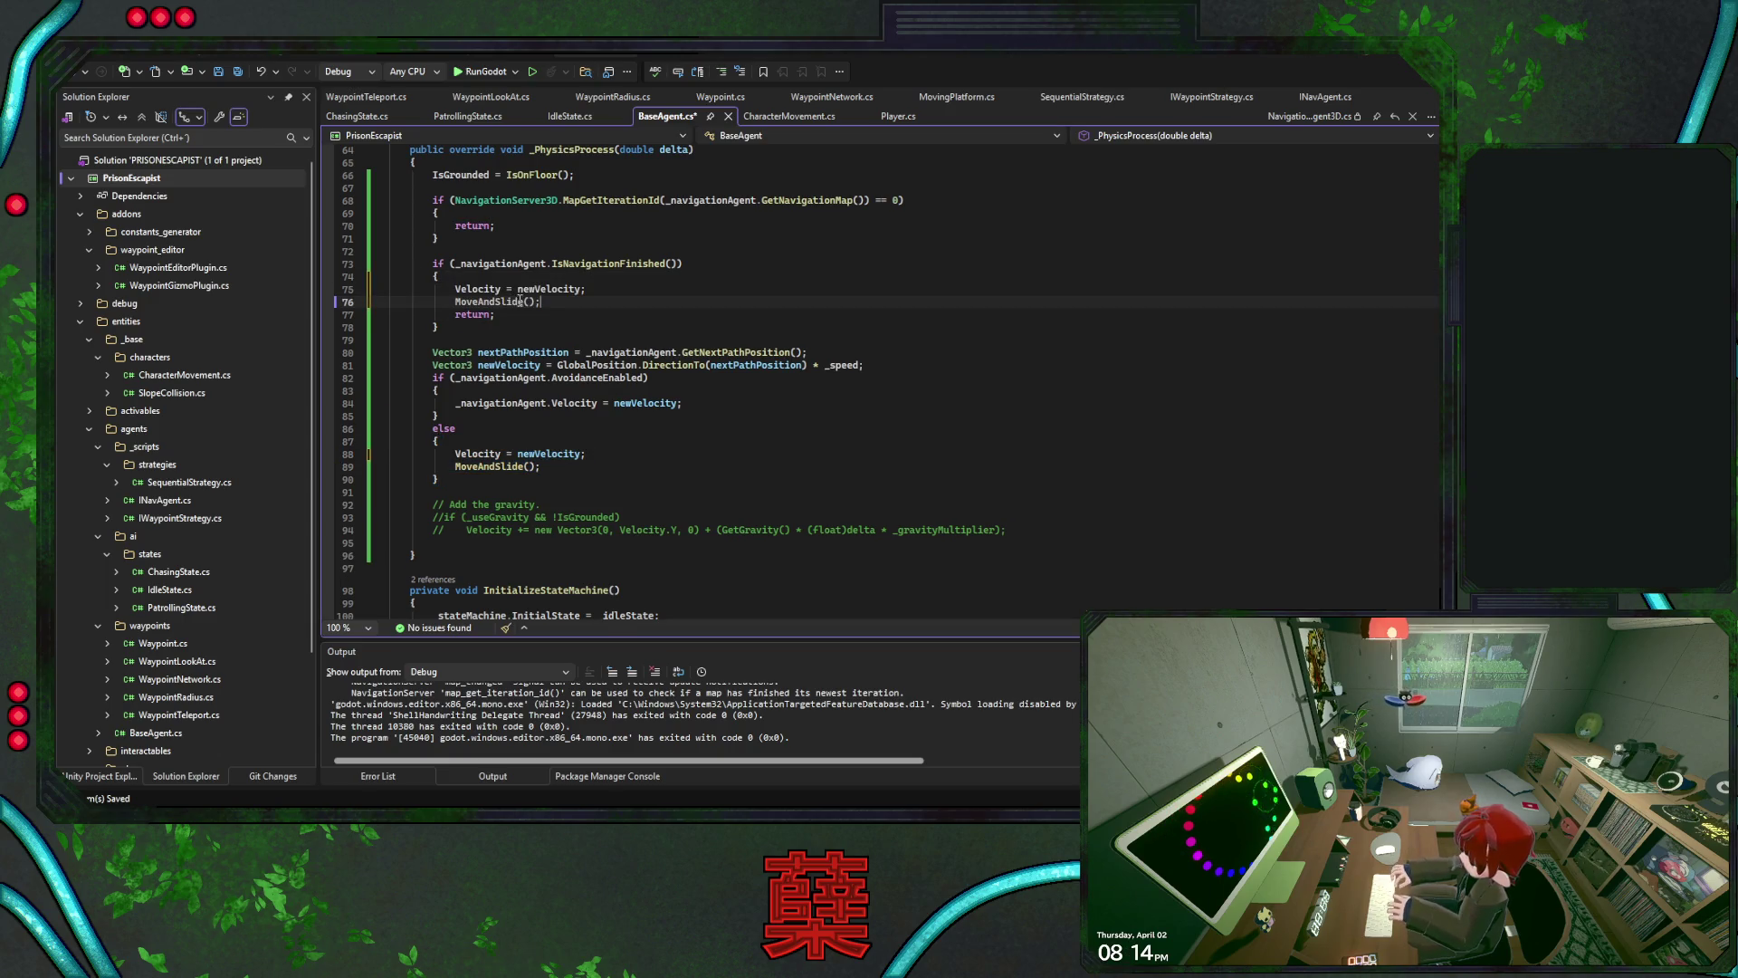
double_click(552, 289)
type("Vector3.Zero")
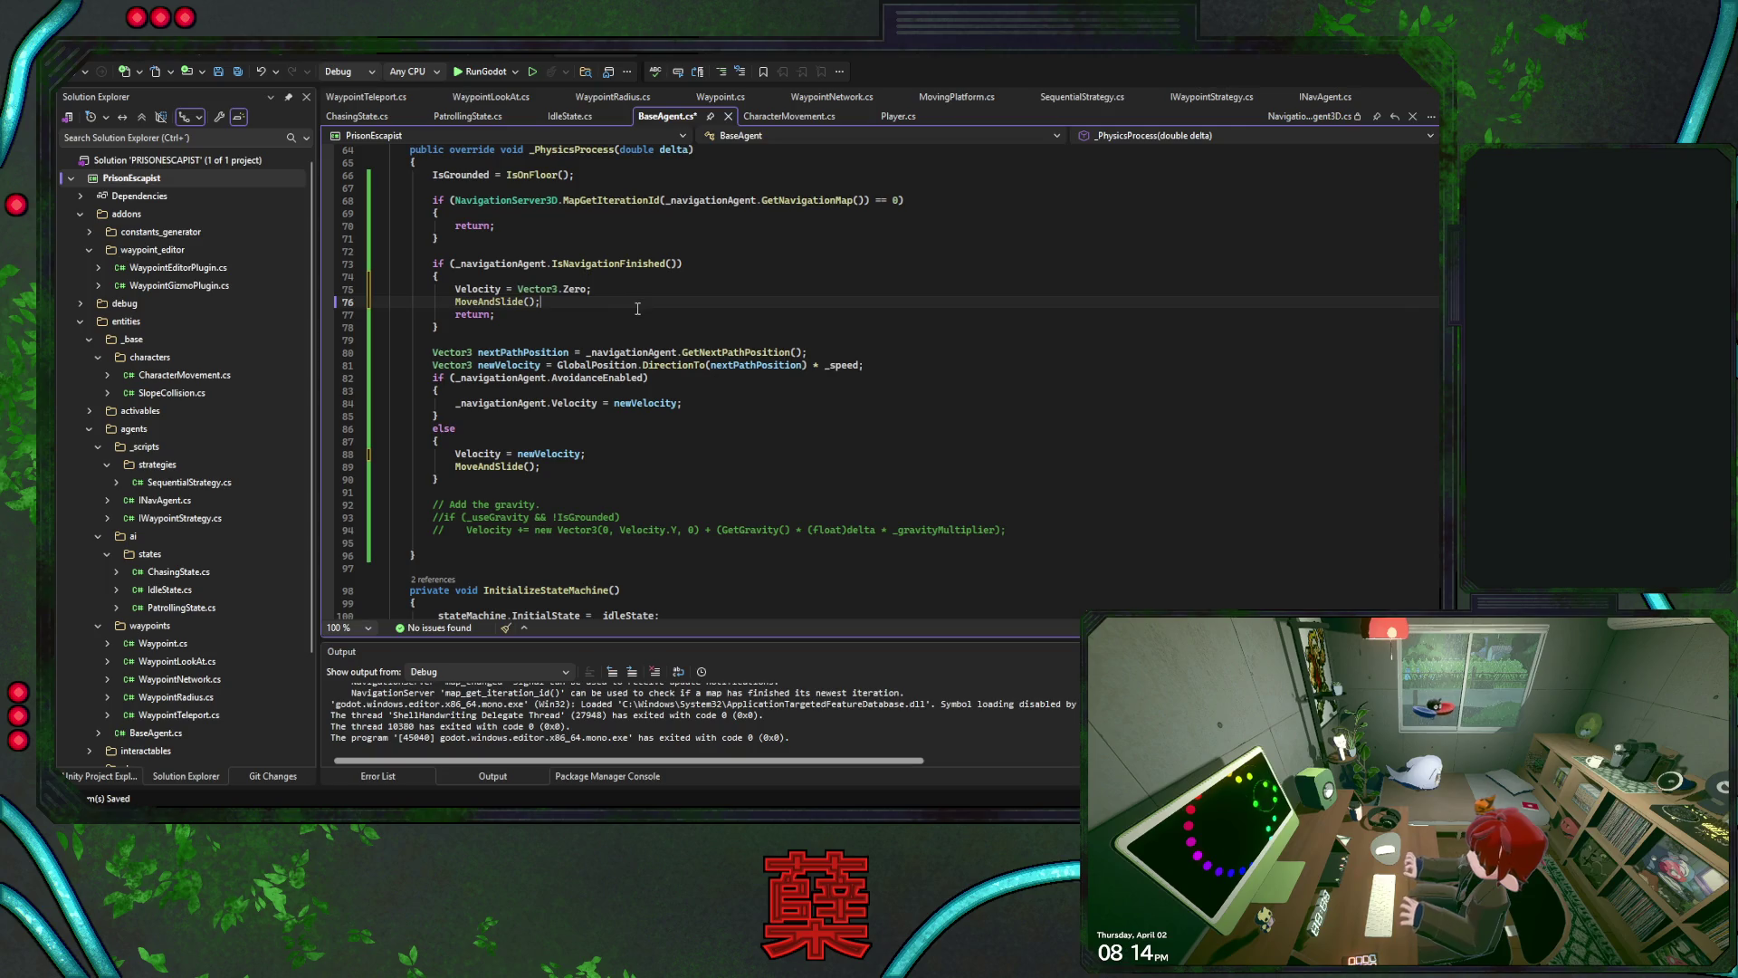
scroll(638, 393, "down", 10)
key("Down")
key("Down")
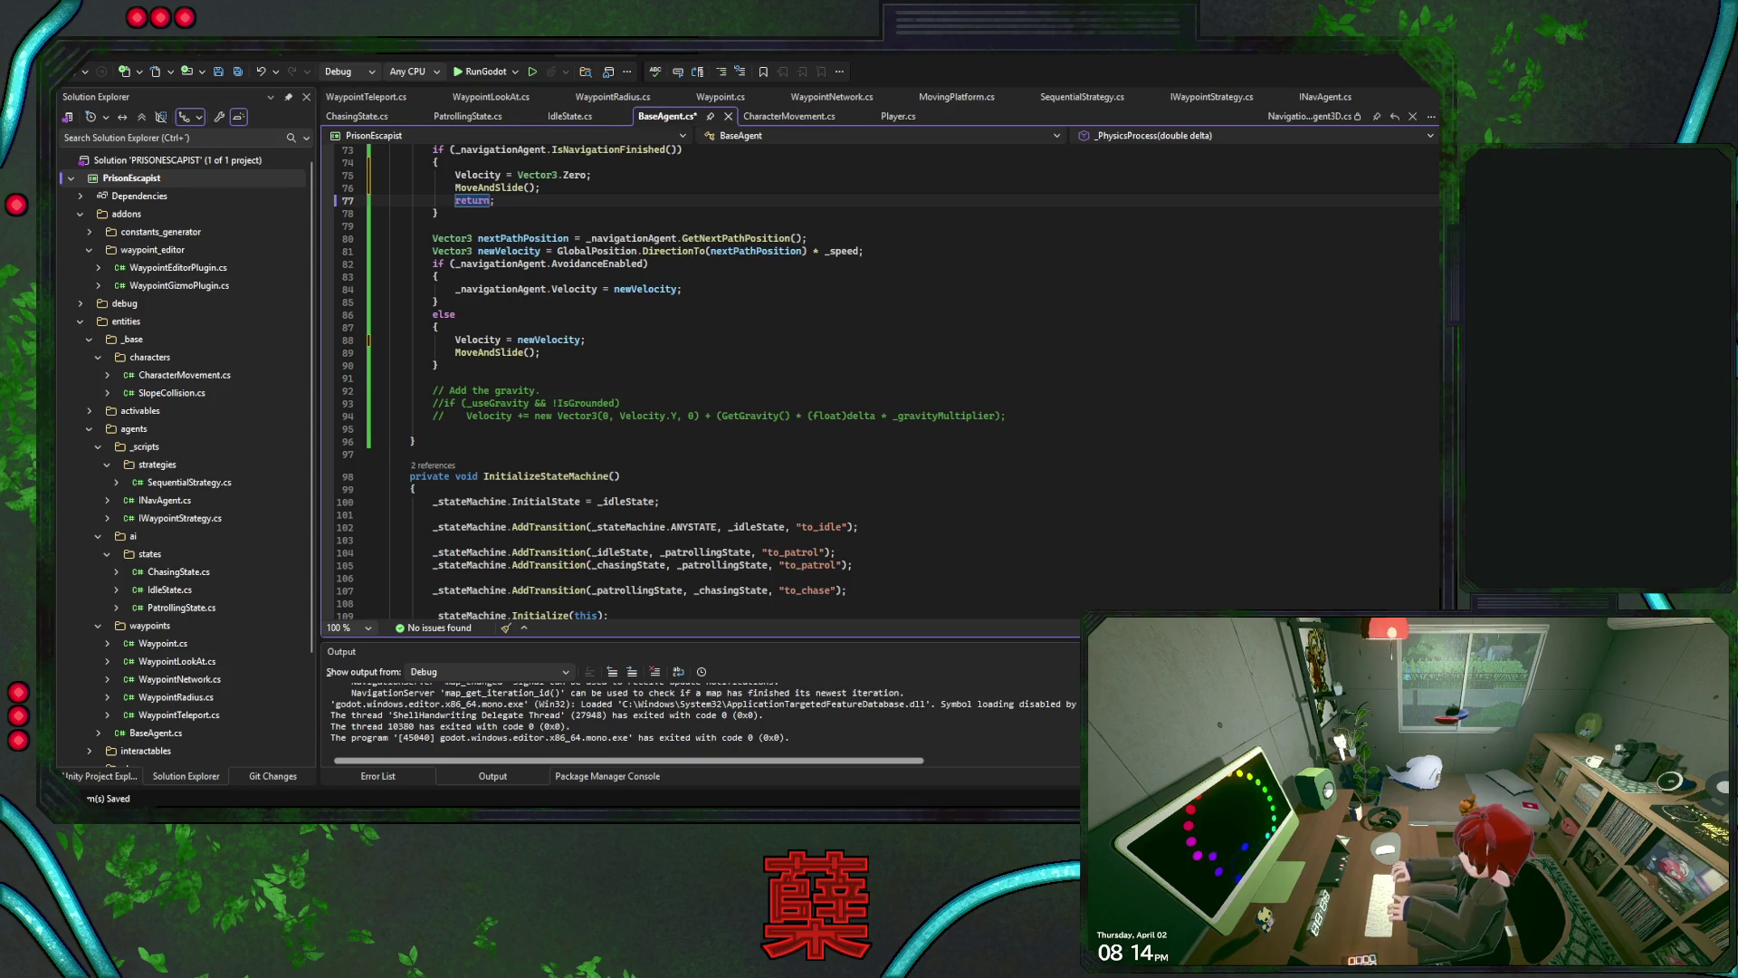
scroll(656, 467, "down", 10)
Add an IsTargetReachable GD.Print warning below the to_patrol dispatch and save
scroll(657, 467, "down", 2)
left_click(669, 308)
key("Tab")
left_click(666, 313)
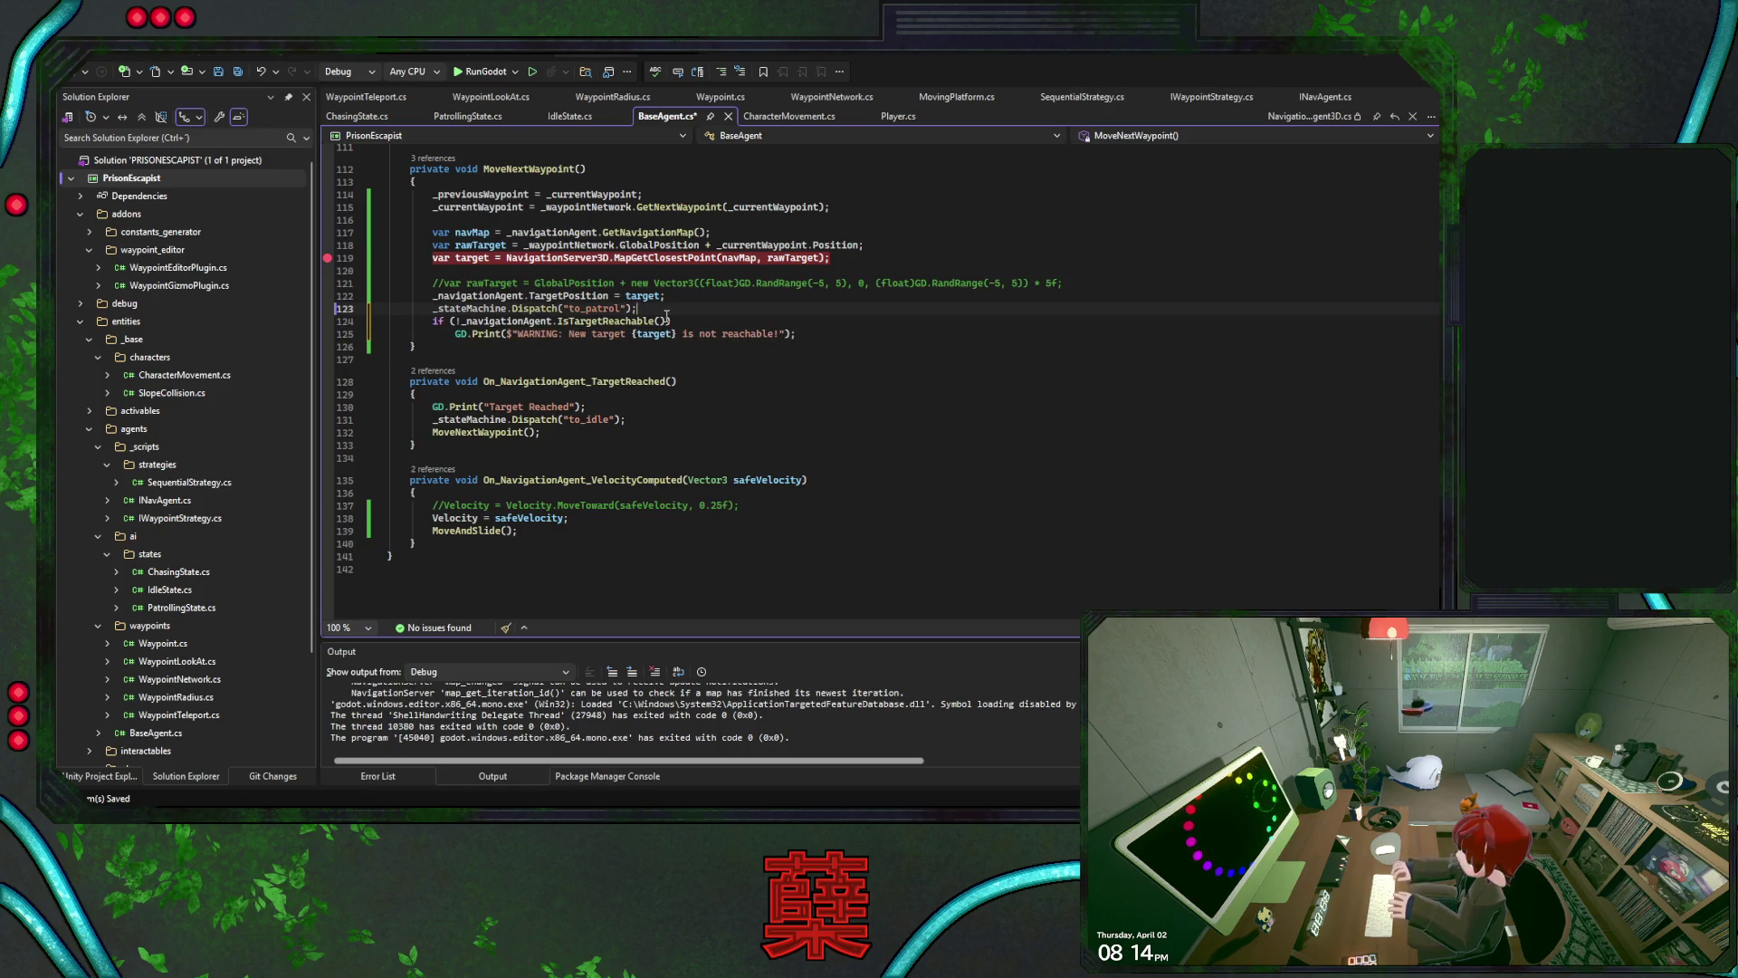
key("Return")
left_click(810, 346)
key("ctrl+s")
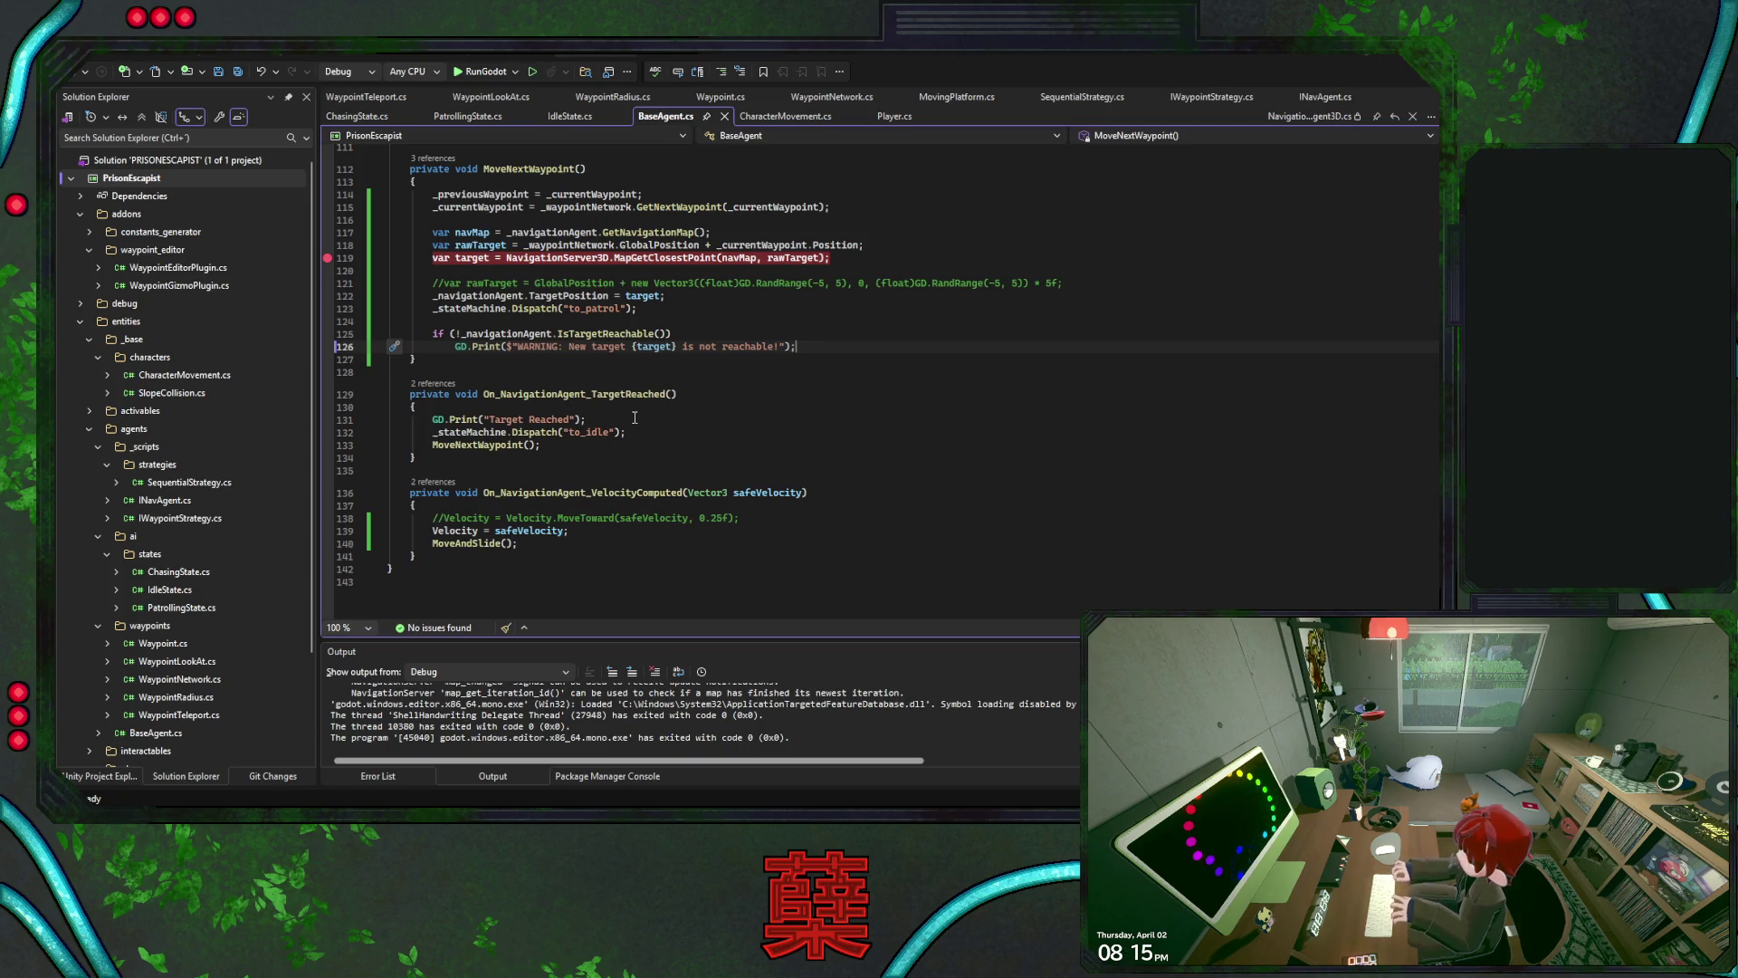
Save BaseAgent.cs again and return to the Godot editor
left_click(658, 435)
key("ctrl+s")
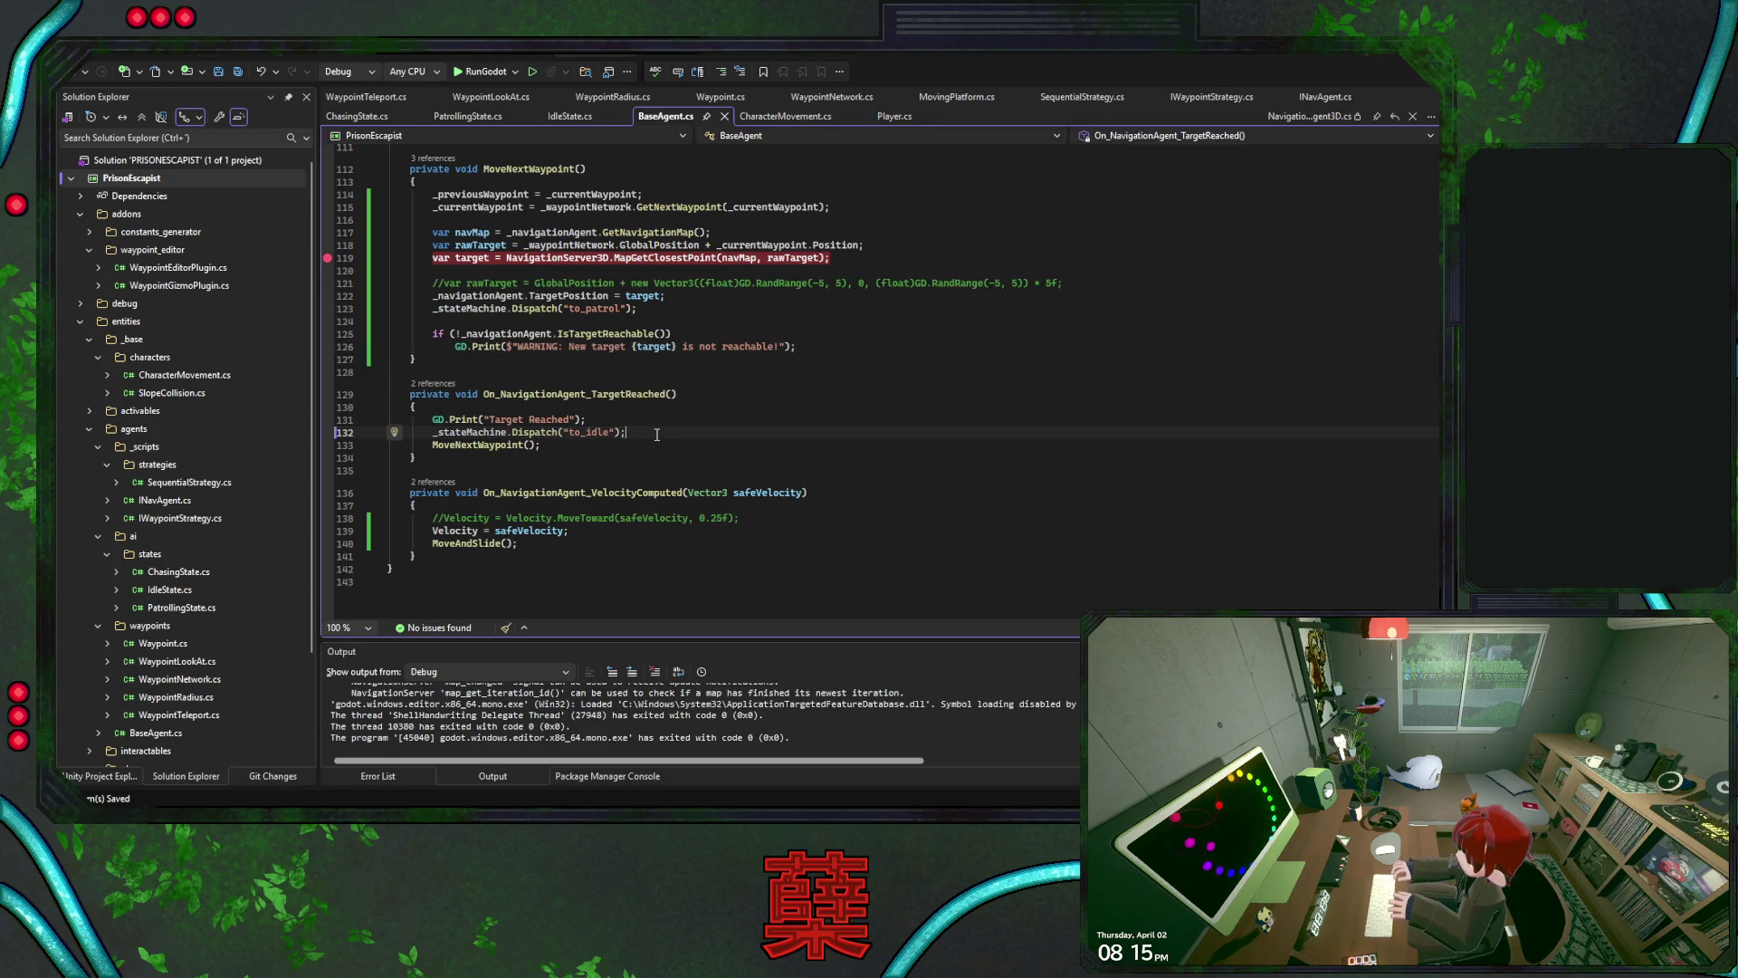
key("alt+Tab")
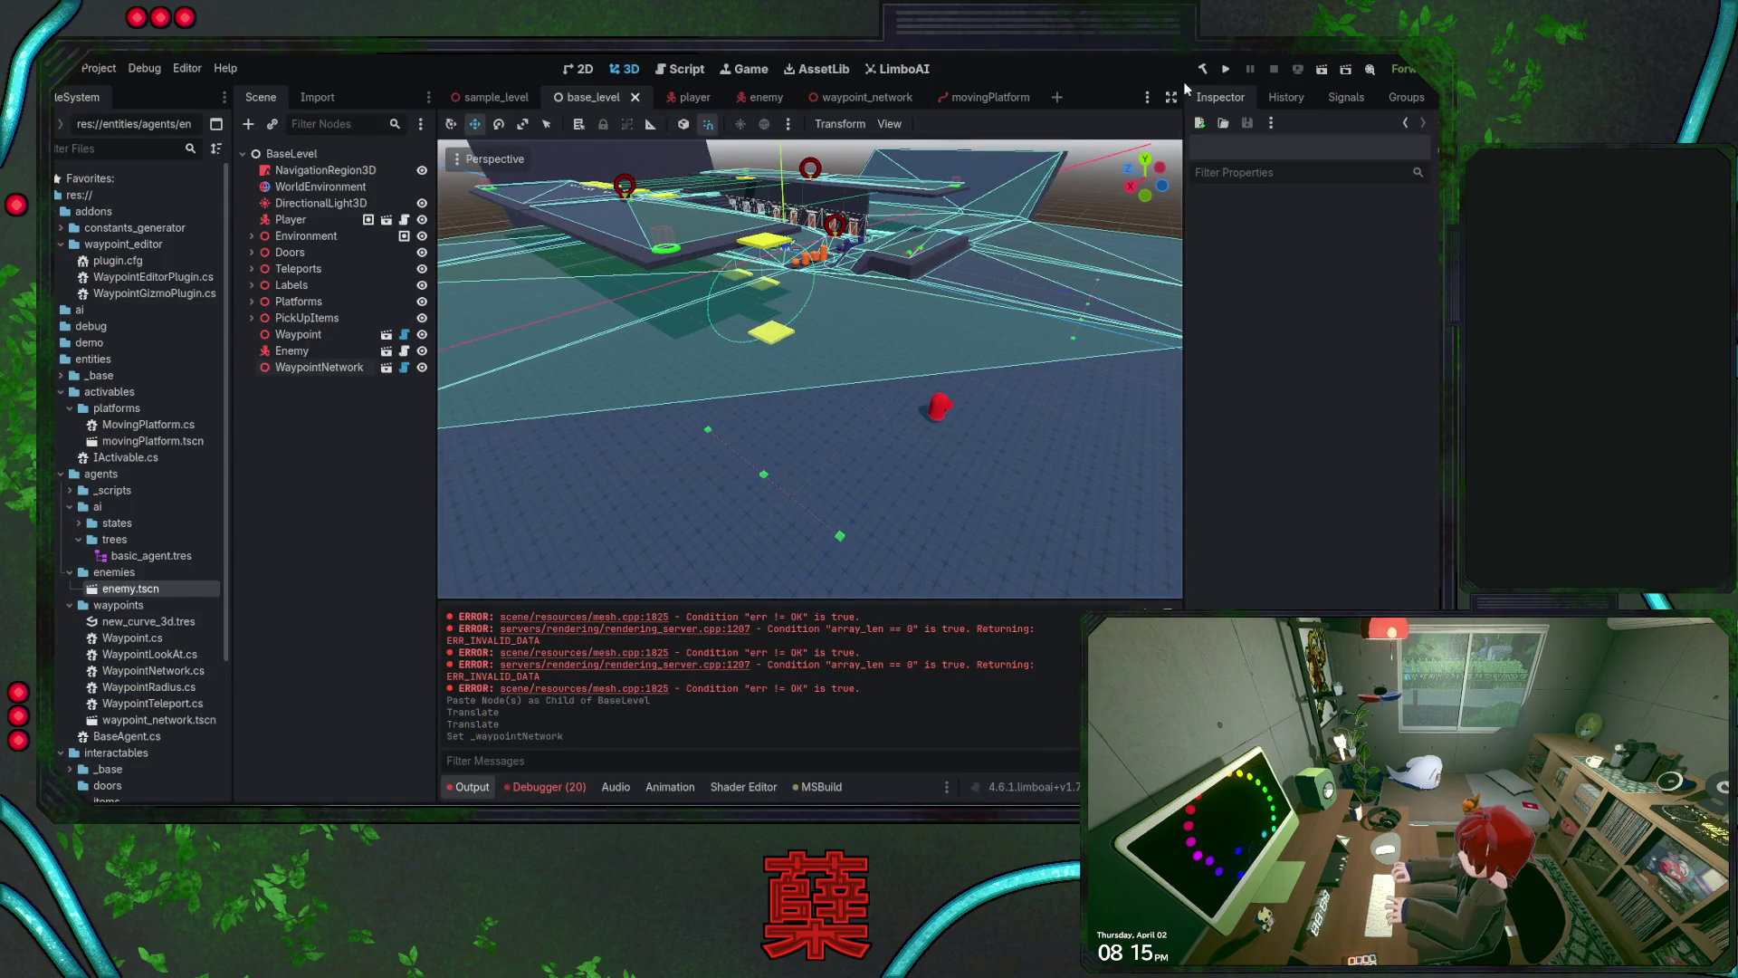
Build the .NET project, orbit the base_level viewport, and return to Visual Studio
left_click(1202, 70)
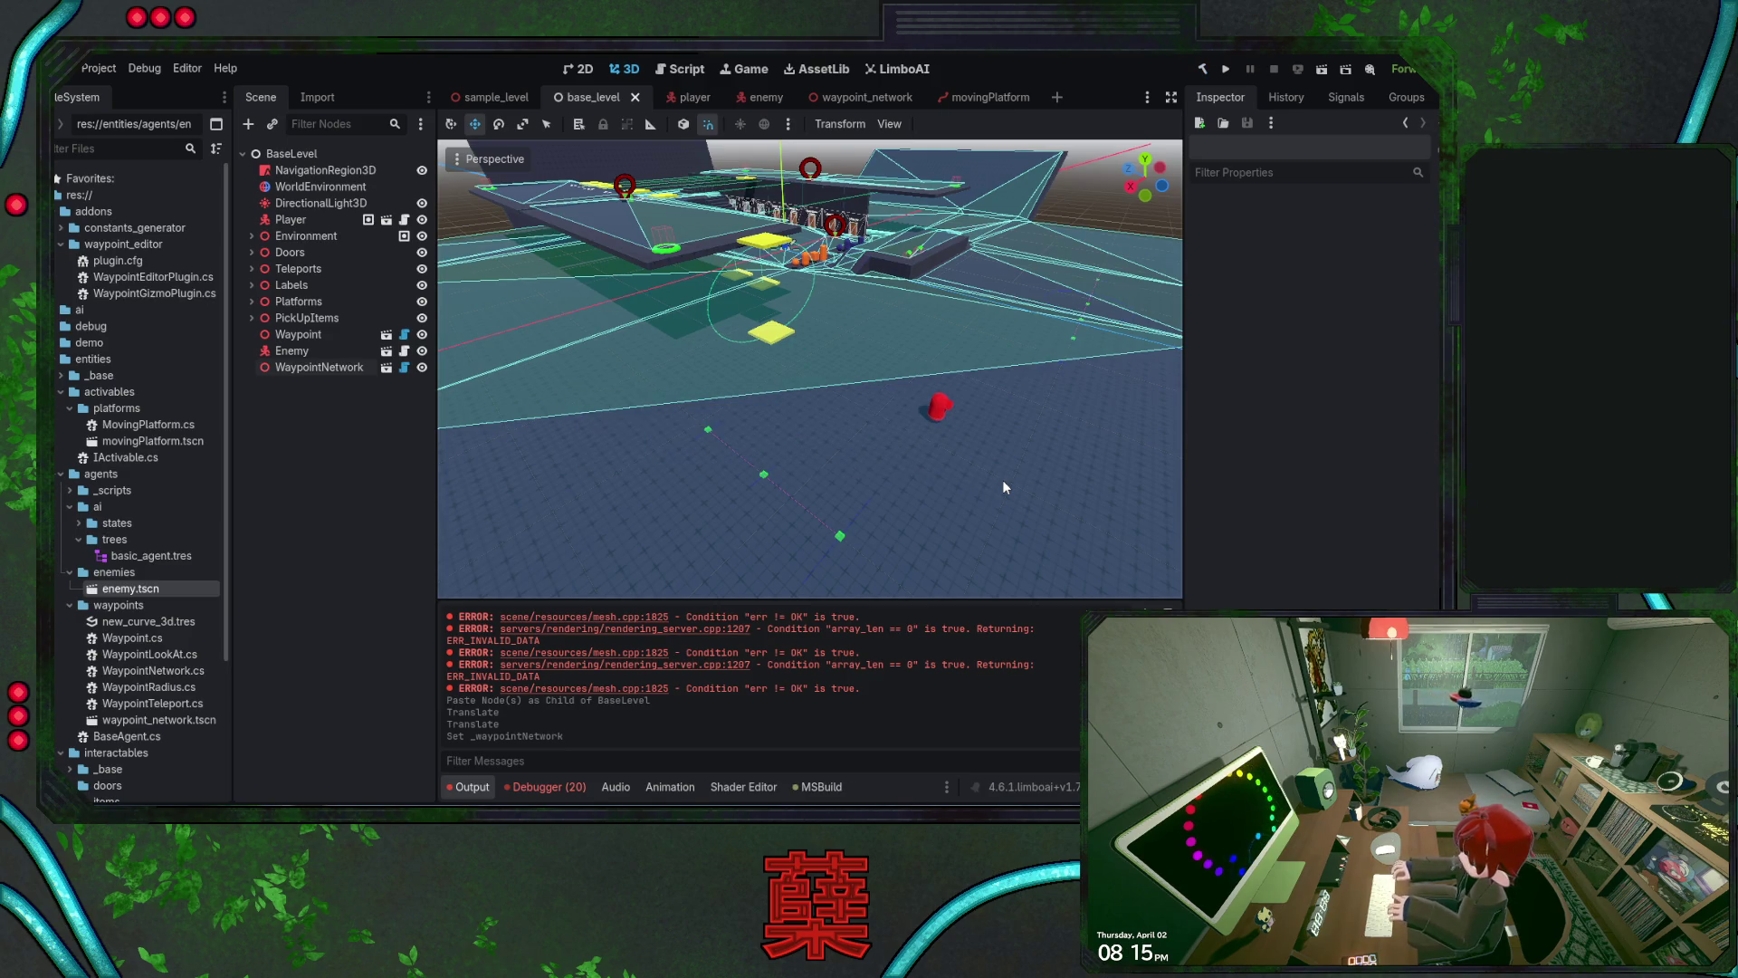
left_click_drag(974, 433, 872, 405)
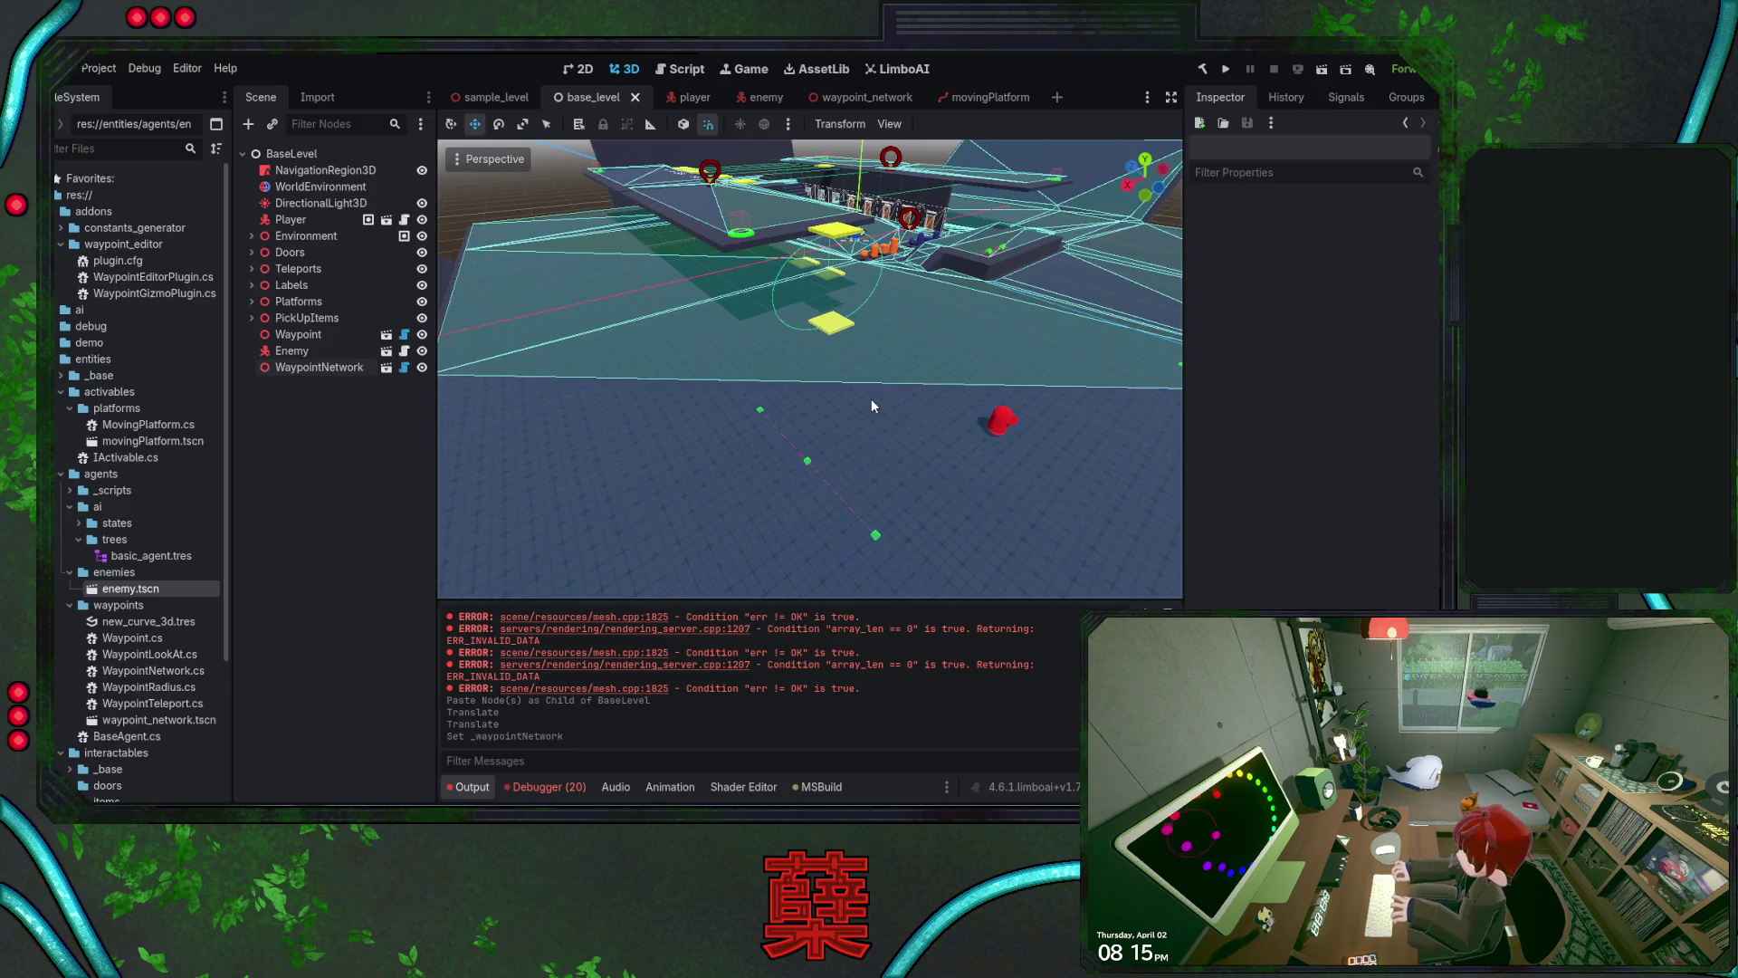
key("alt+Tab")
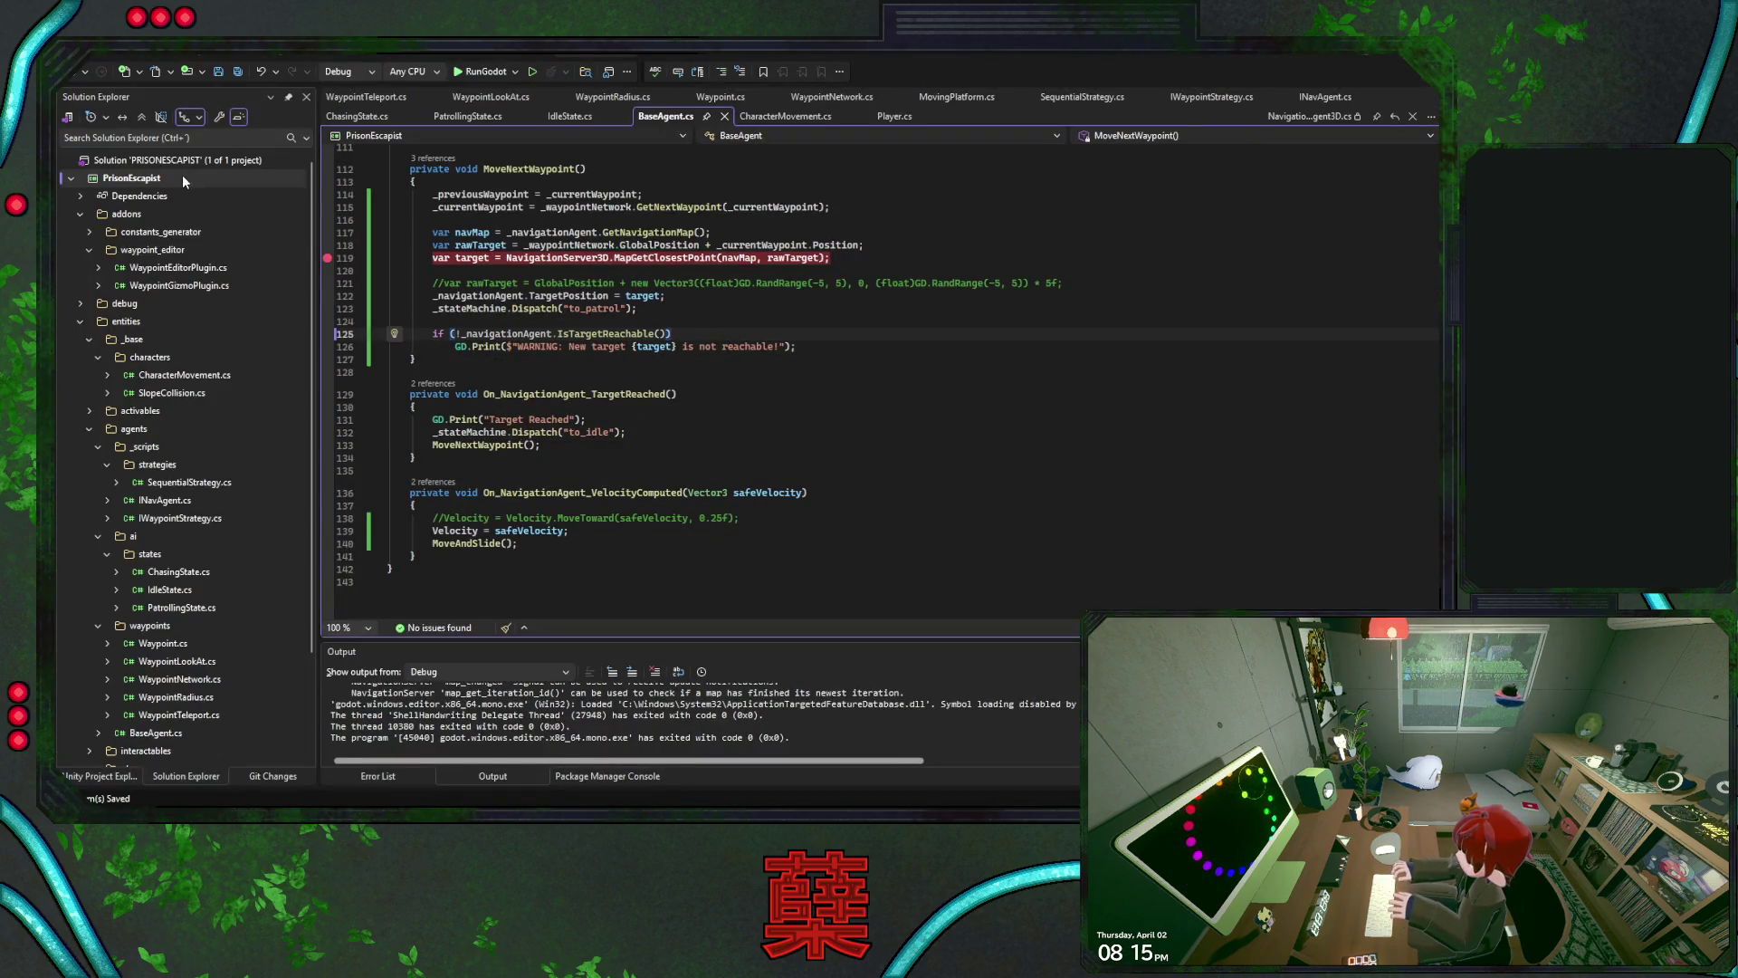
Start RunGodot debugging with a breakpoint on the line 126 unreachable-target warning
left_click(487, 76)
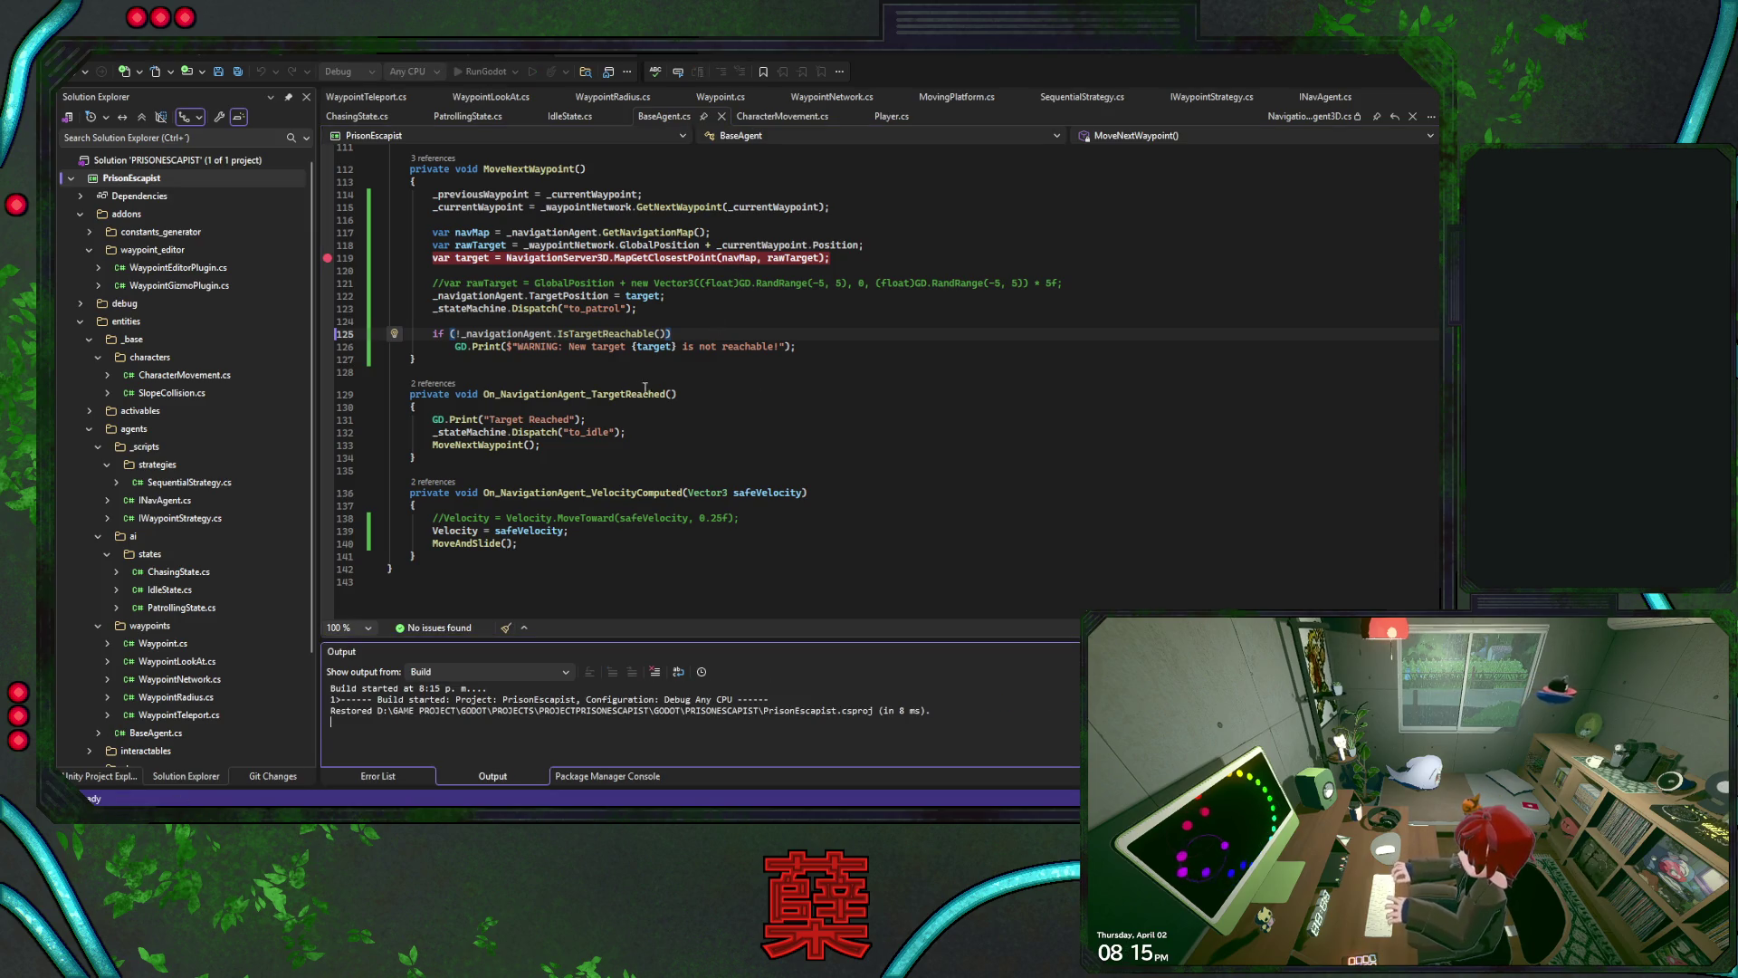
scroll(452, 389, "up", 1)
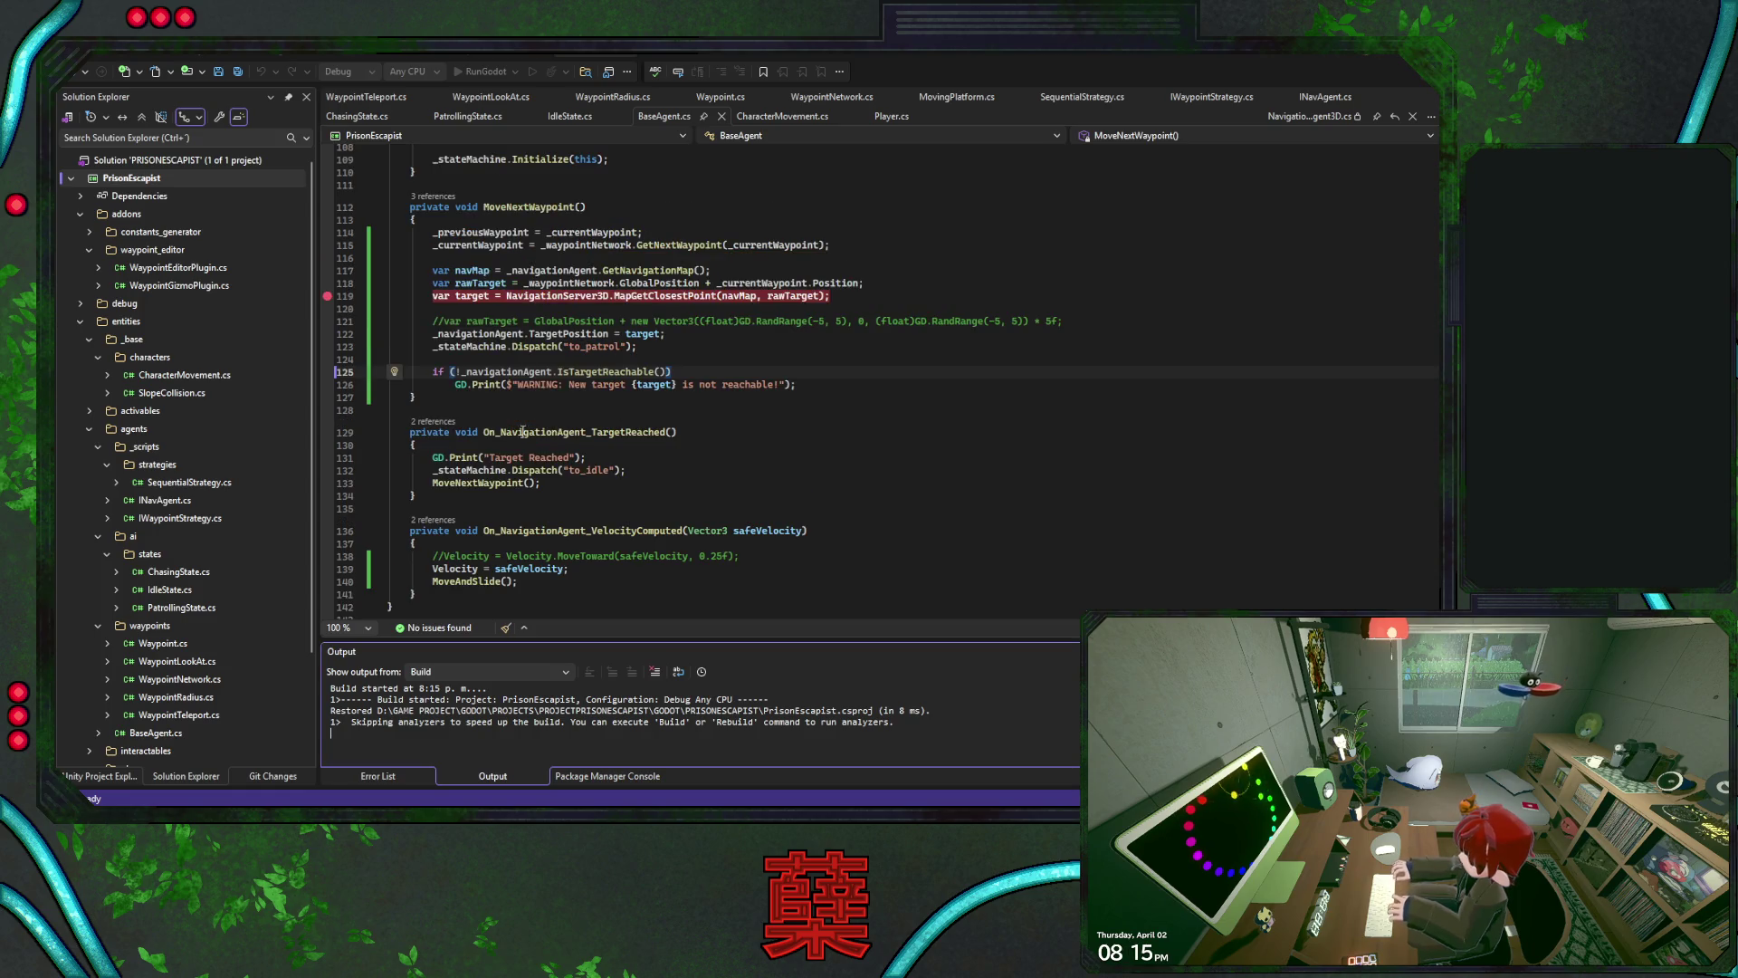
left_click(328, 385)
scroll(885, 430, "up", 1)
scroll(886, 430, "up", 3)
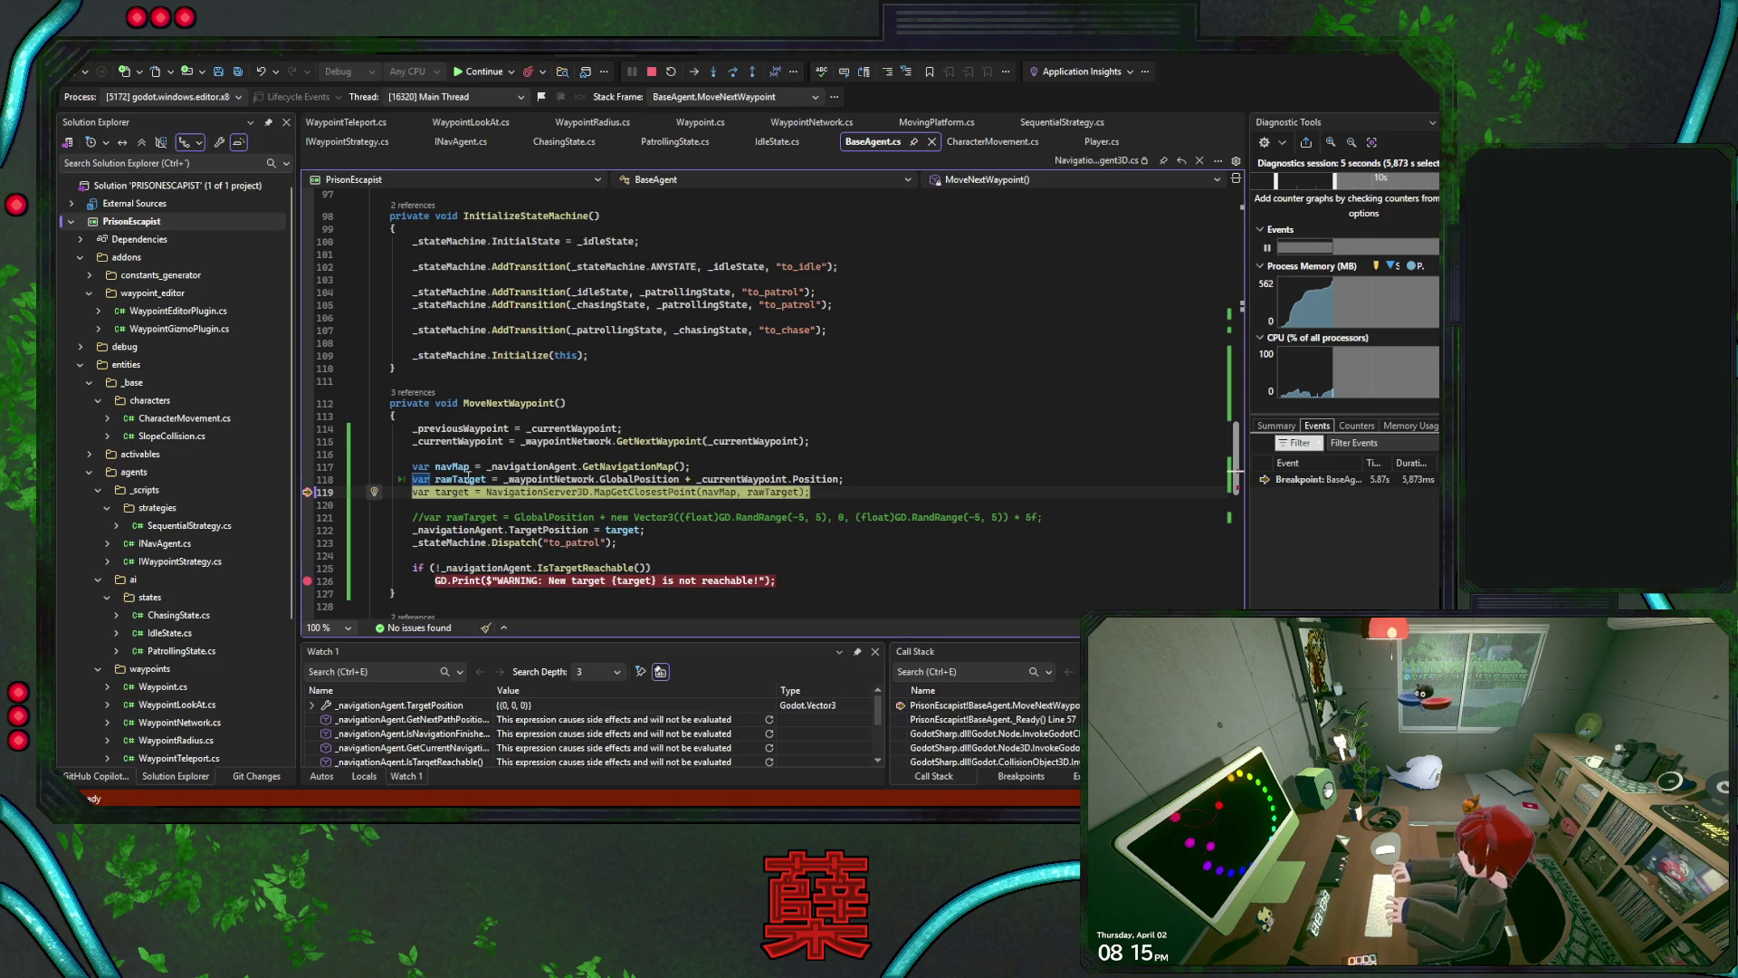
Step over the target calculation and continue twice, rotating the game camera in between
left_click(732, 72)
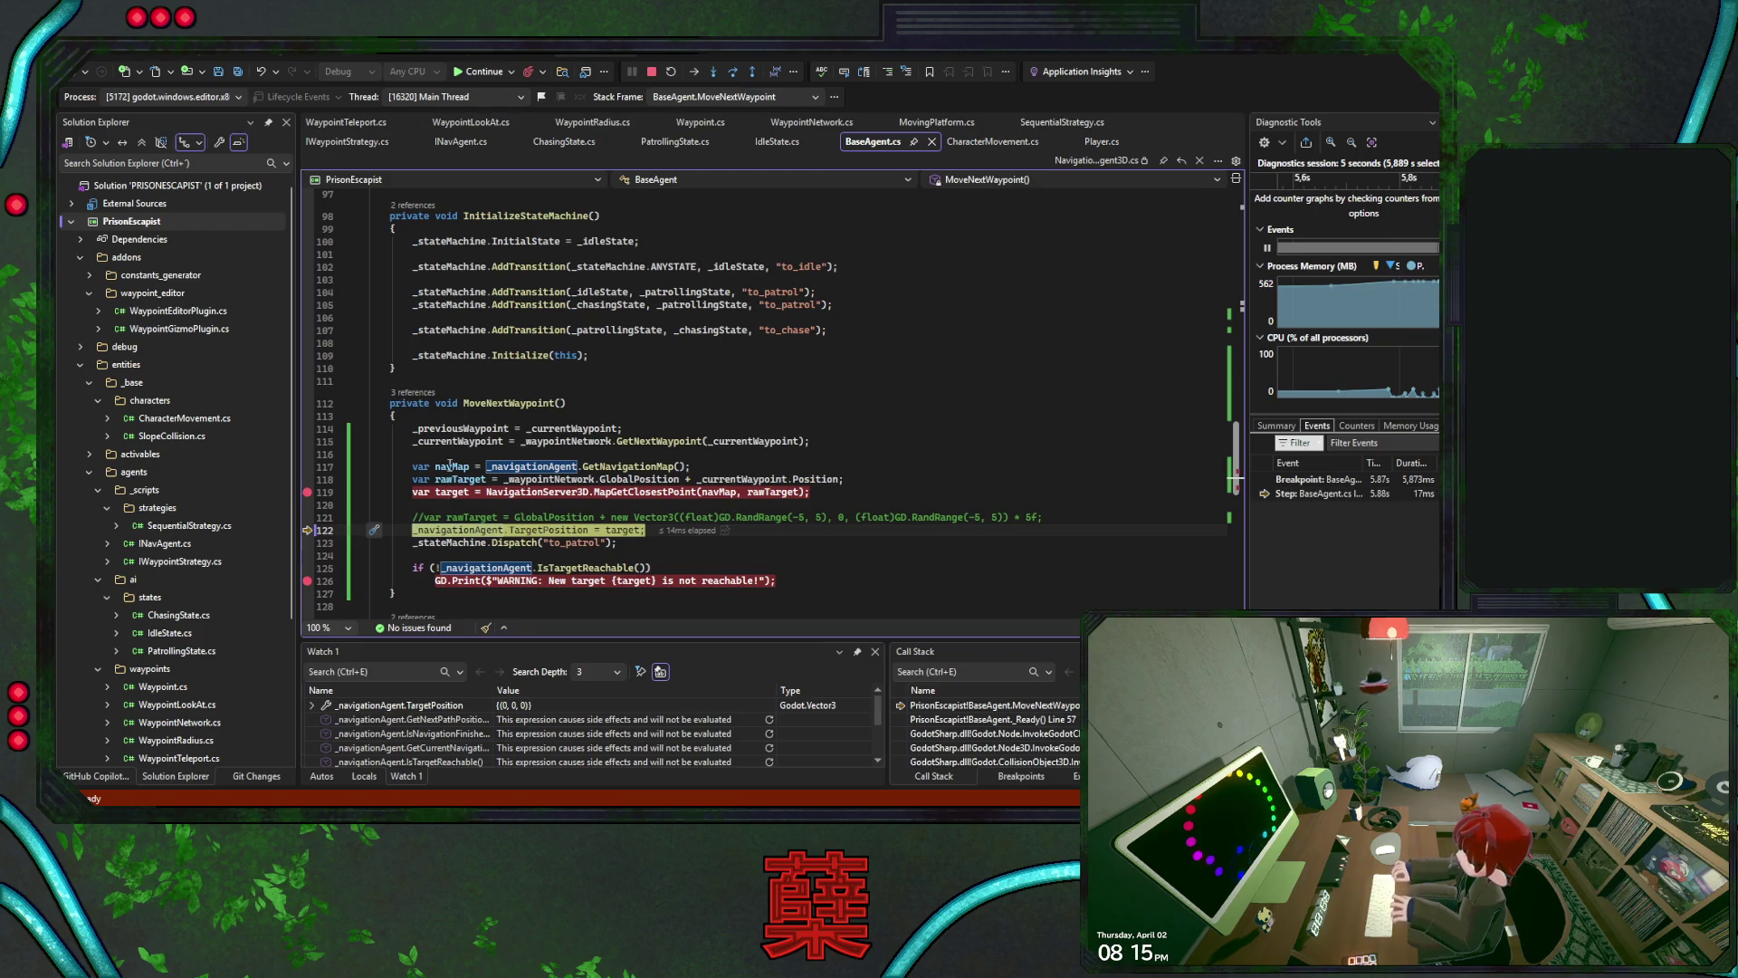
left_click(480, 72)
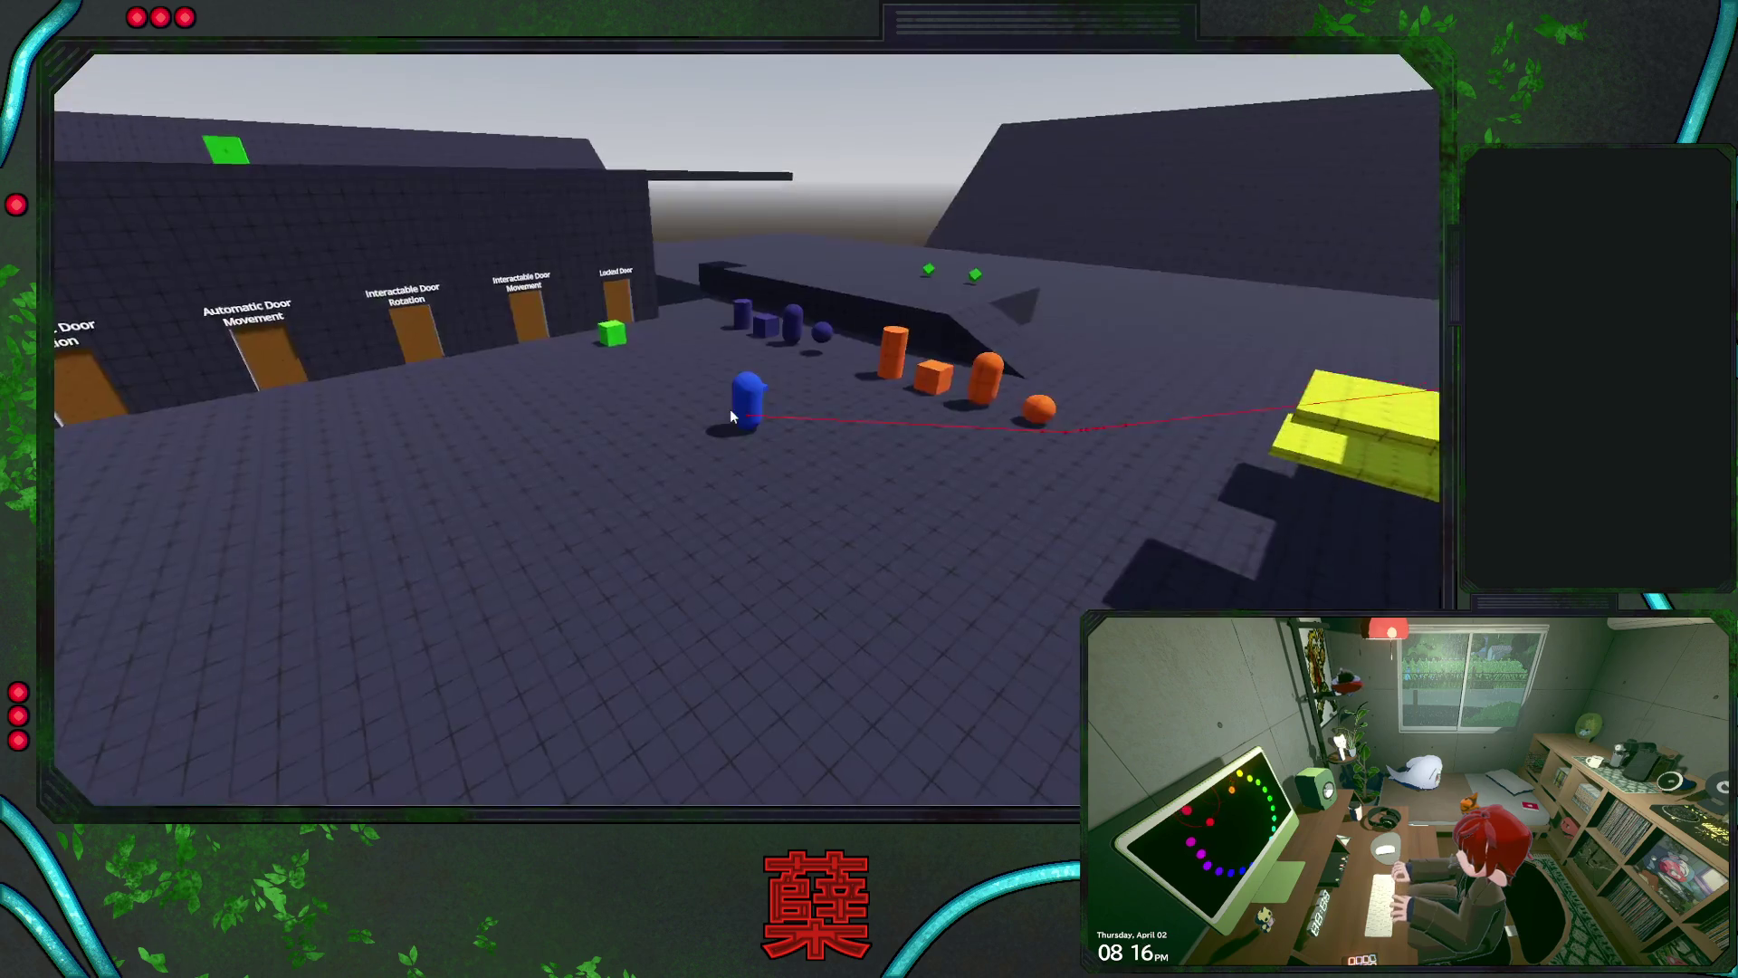
mouse_move(729, 409)
left_mouse_down()
mouse_move(920, 465)
mouse_move(905, 460)
left_mouse_up()
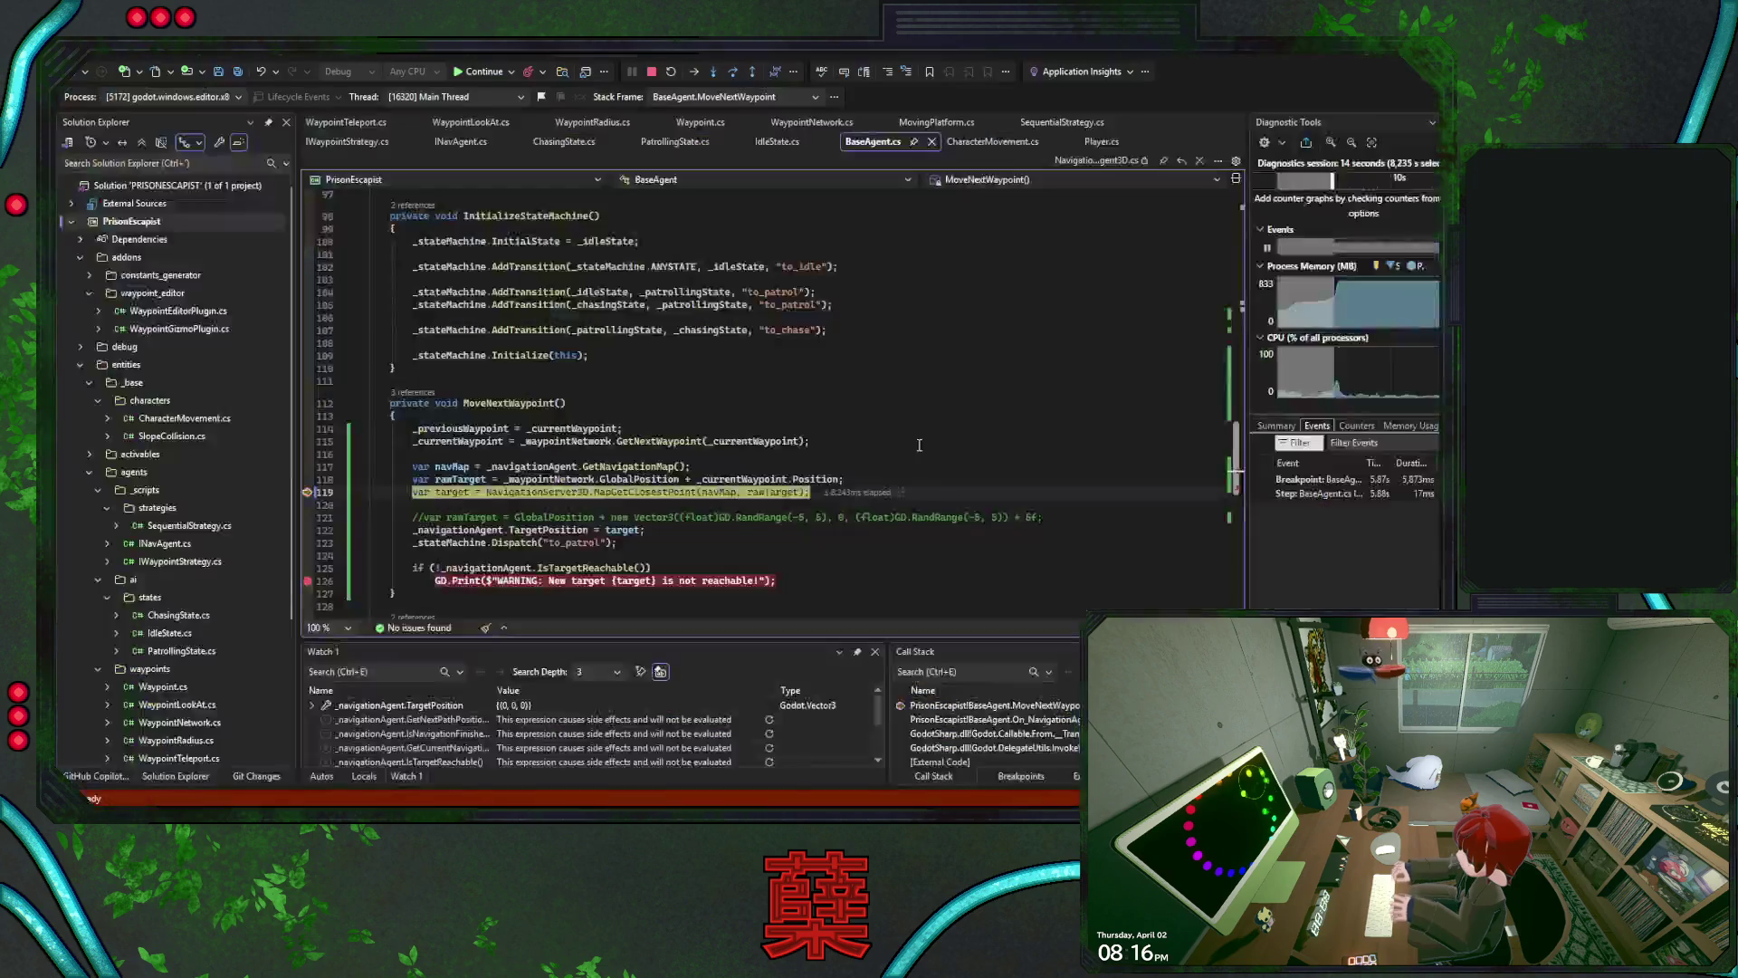
left_click(733, 72)
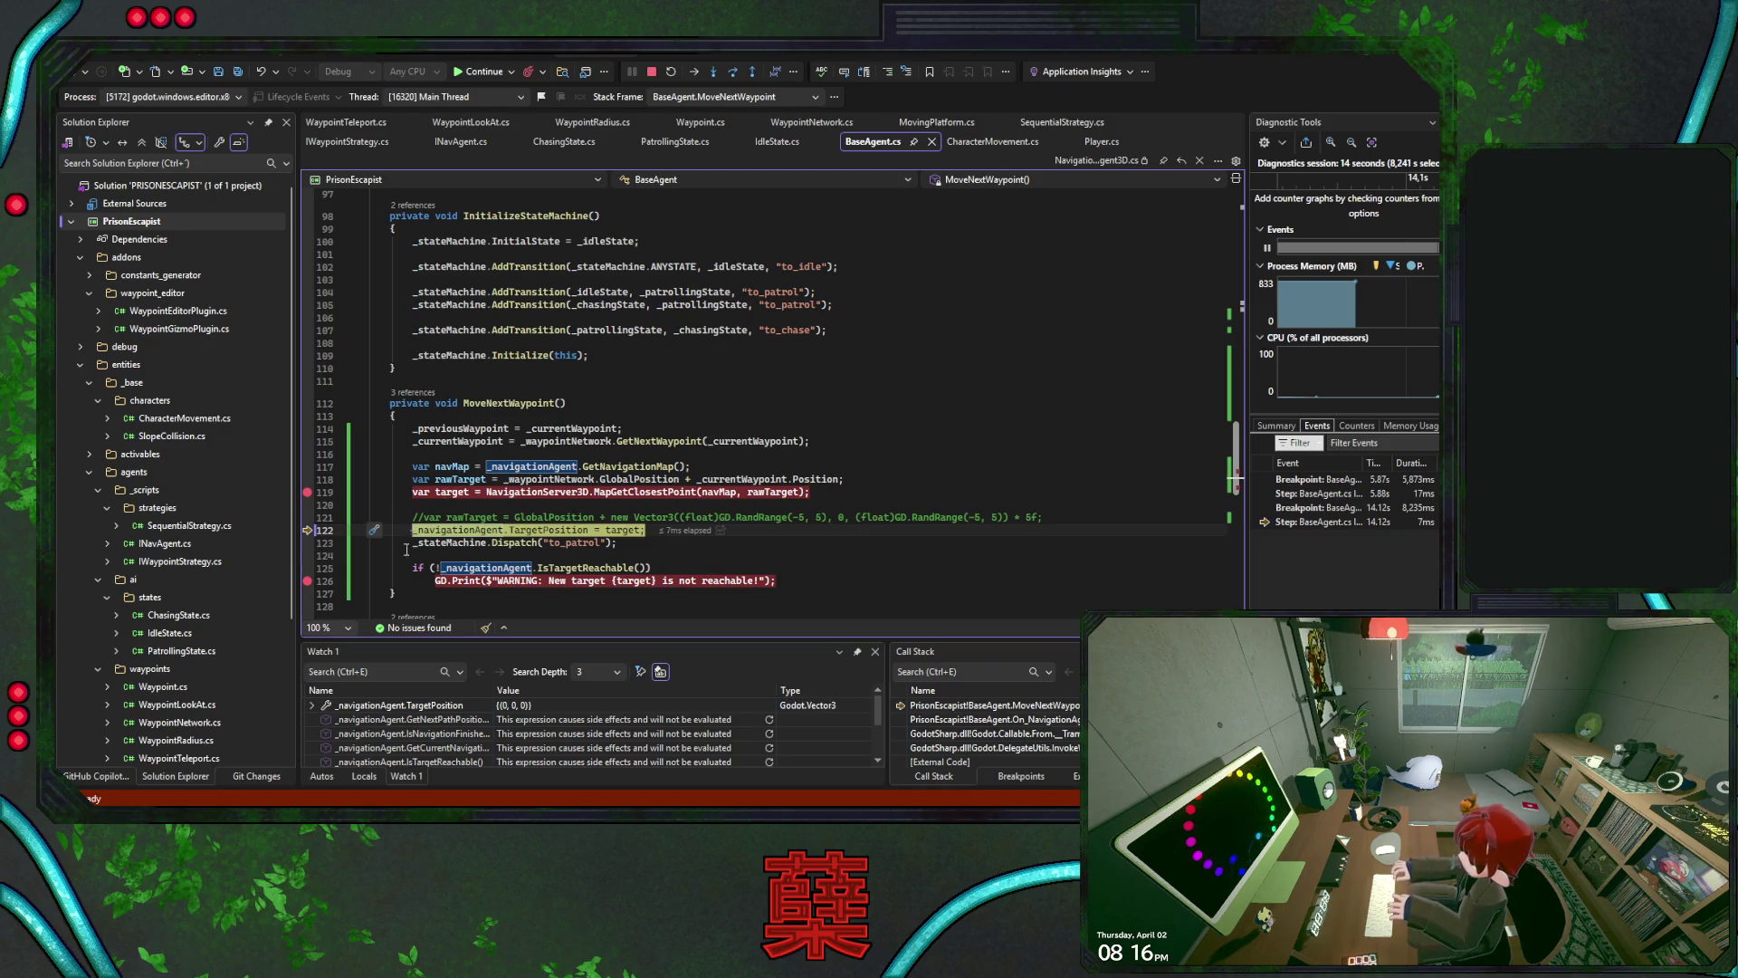
scroll(784, 432, "down", 1)
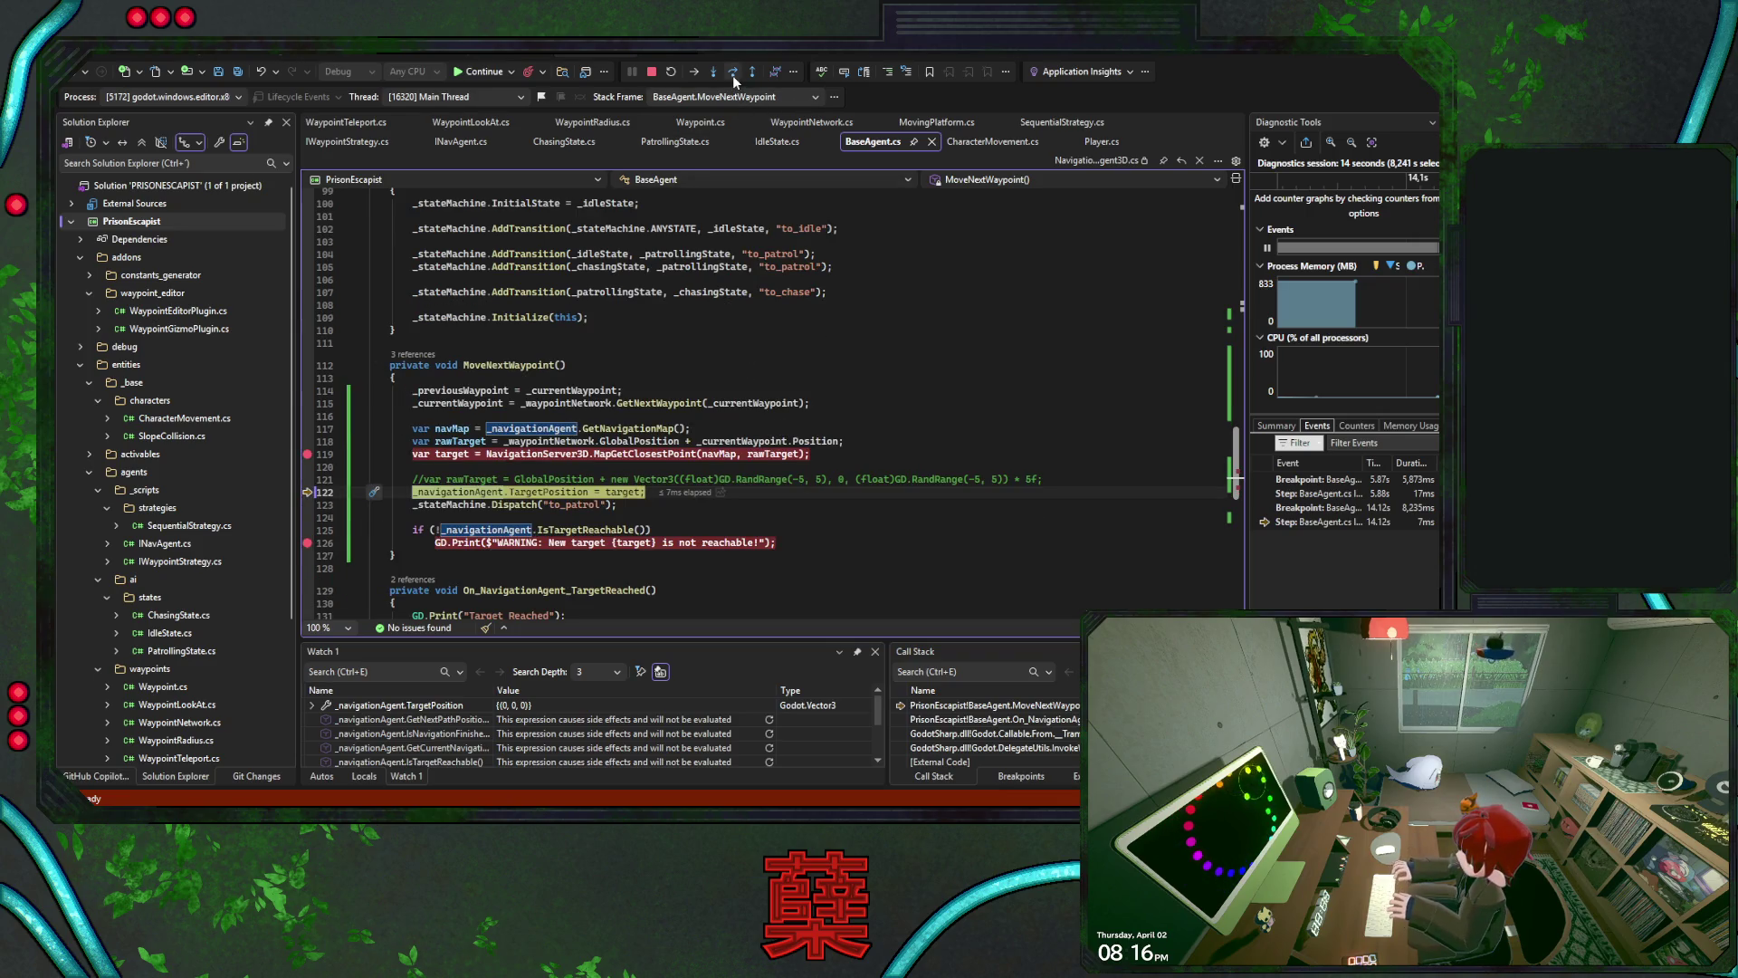
left_click(487, 72)
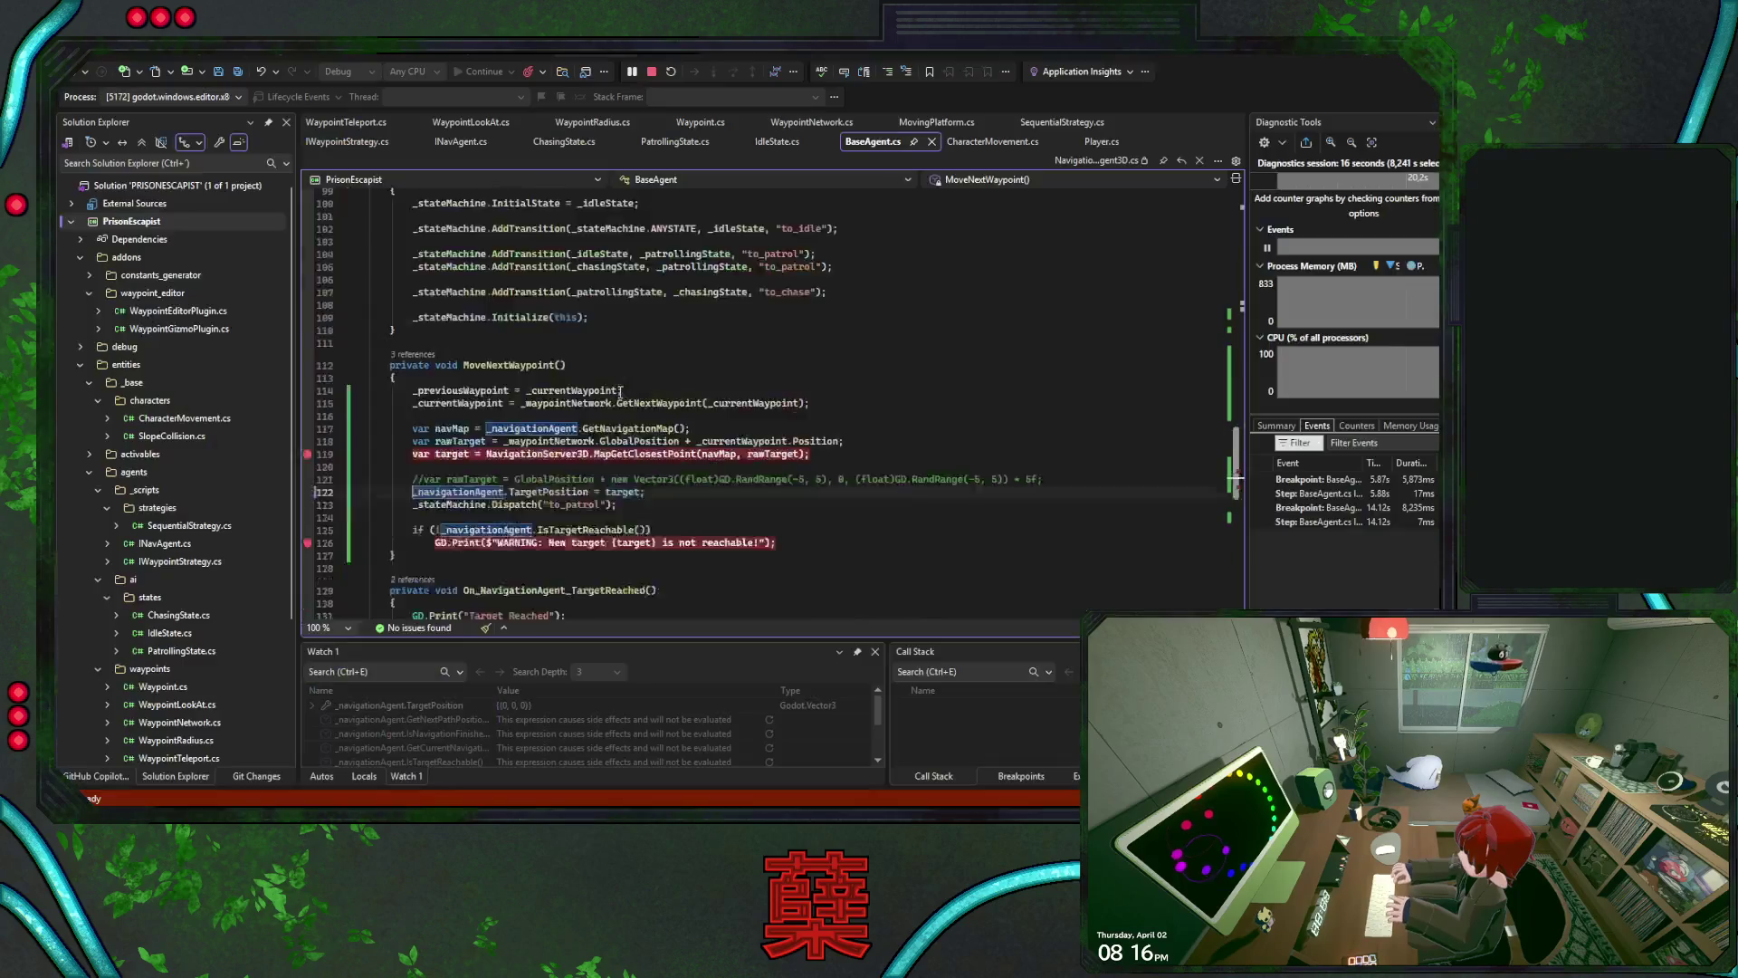
scroll(586, 395, "down", 2)
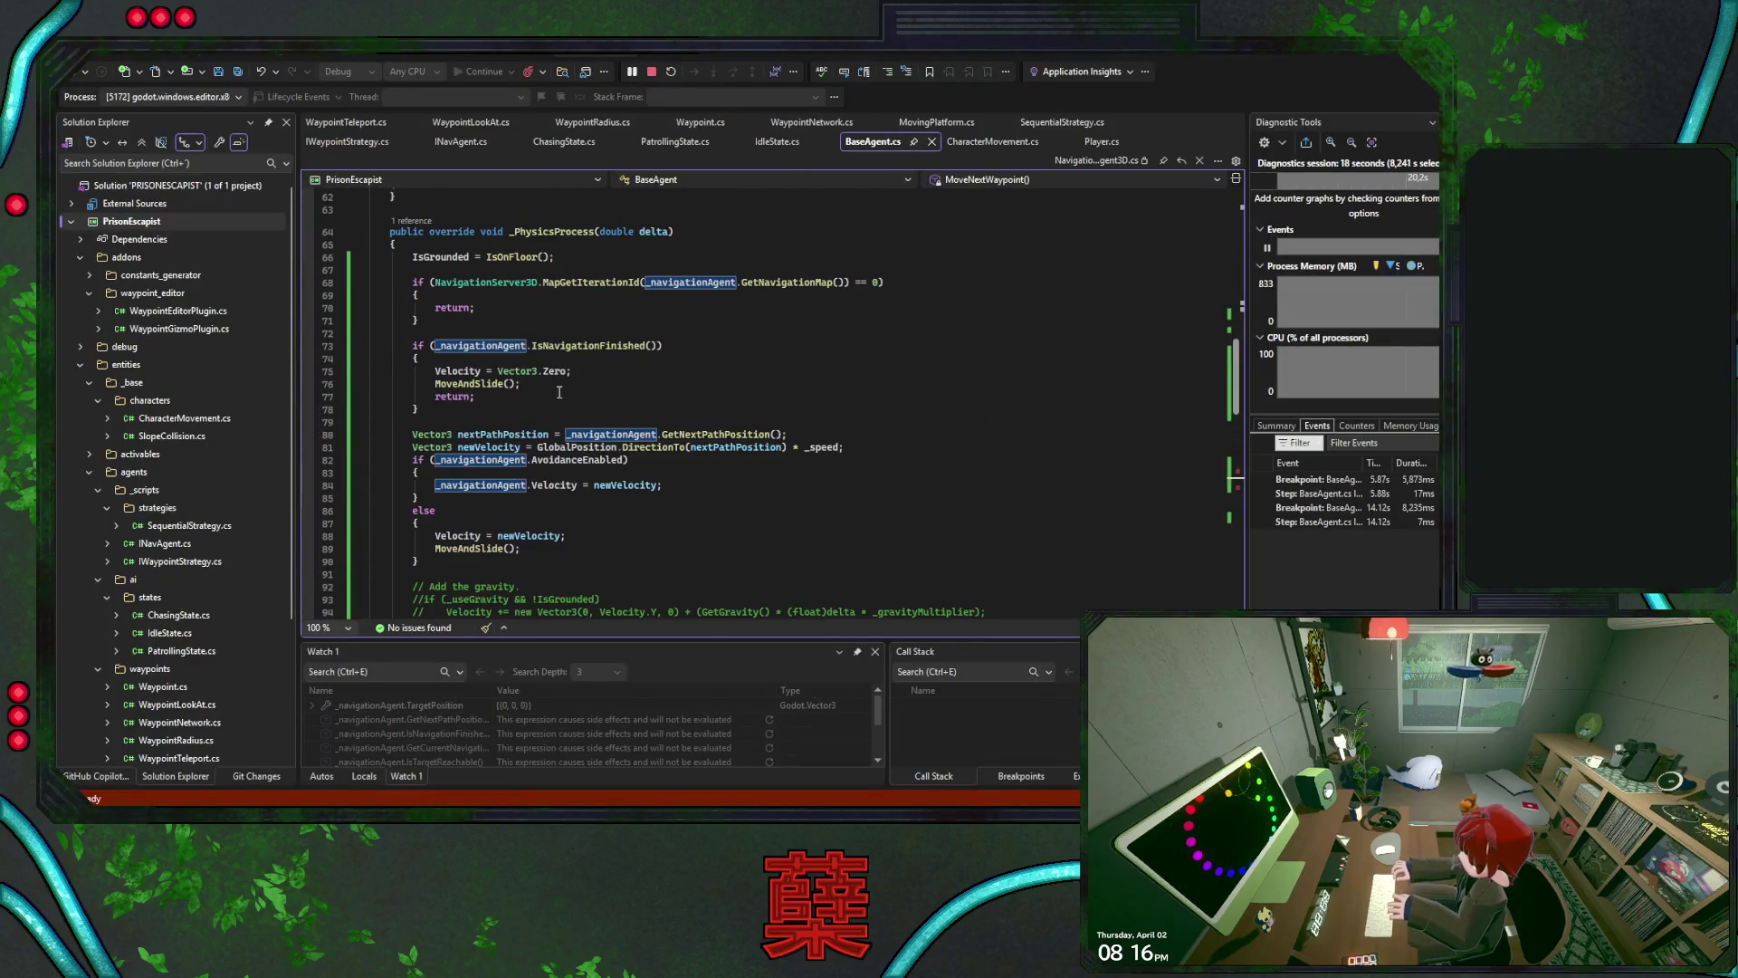
Set breakpoints on lines 81 and 73, then step past the navigation-finished check
left_click(306, 446)
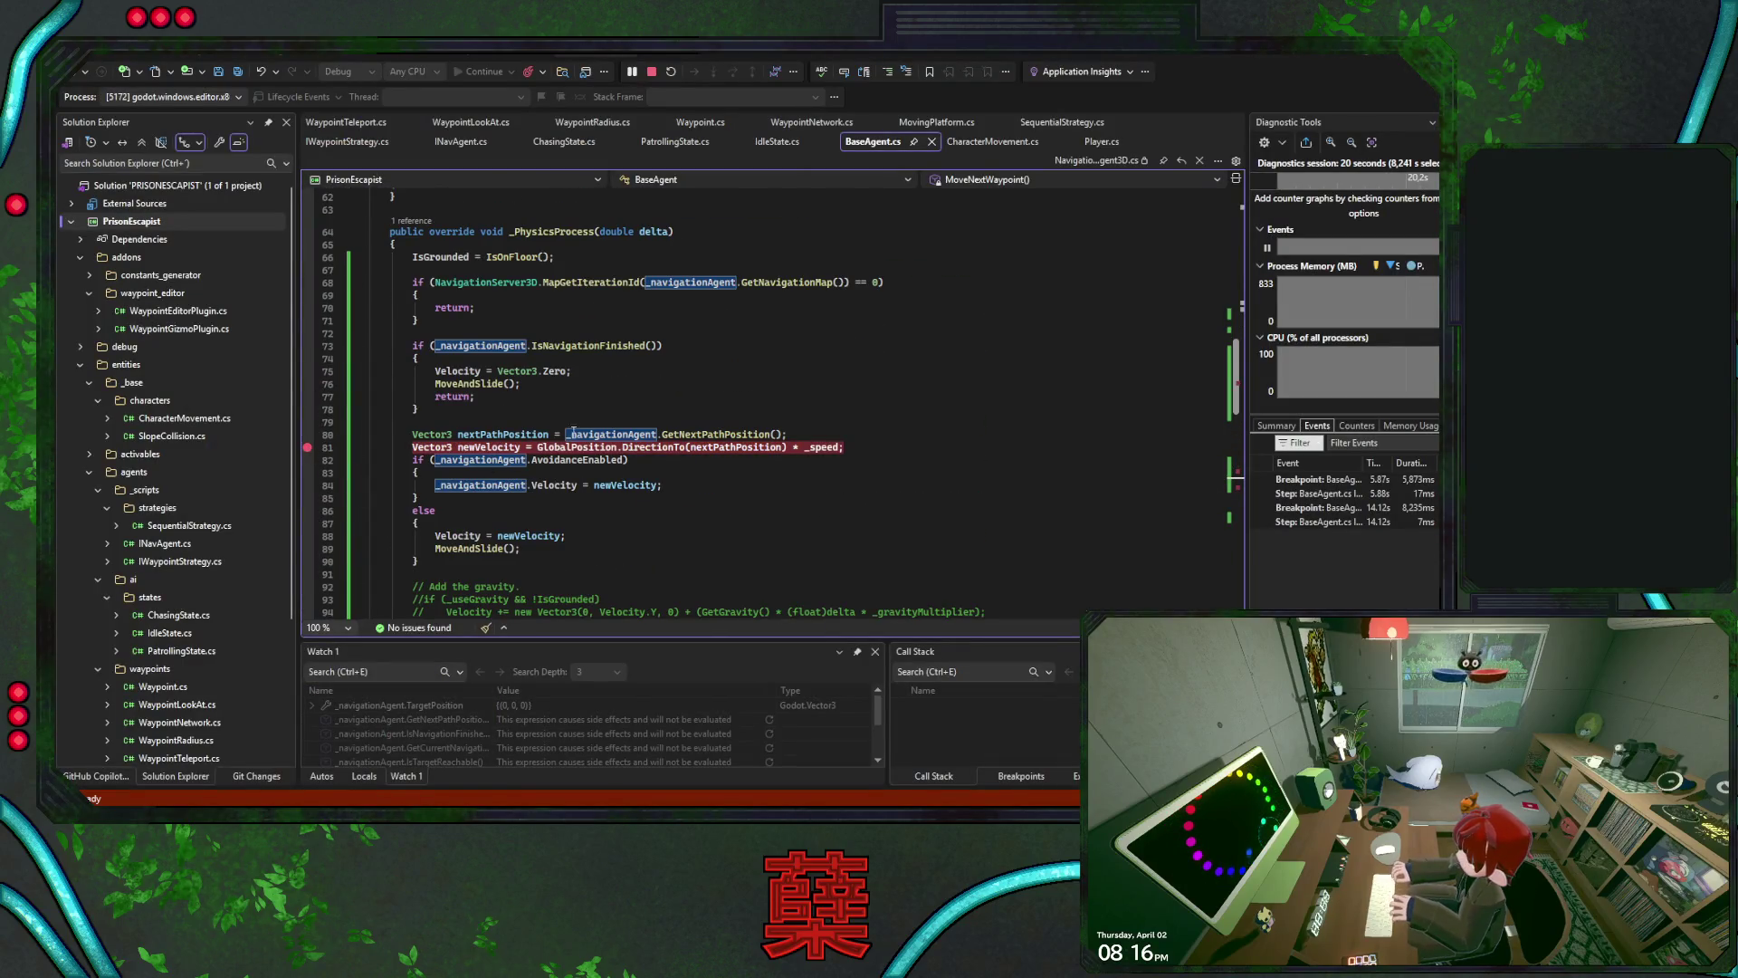
left_click(306, 349)
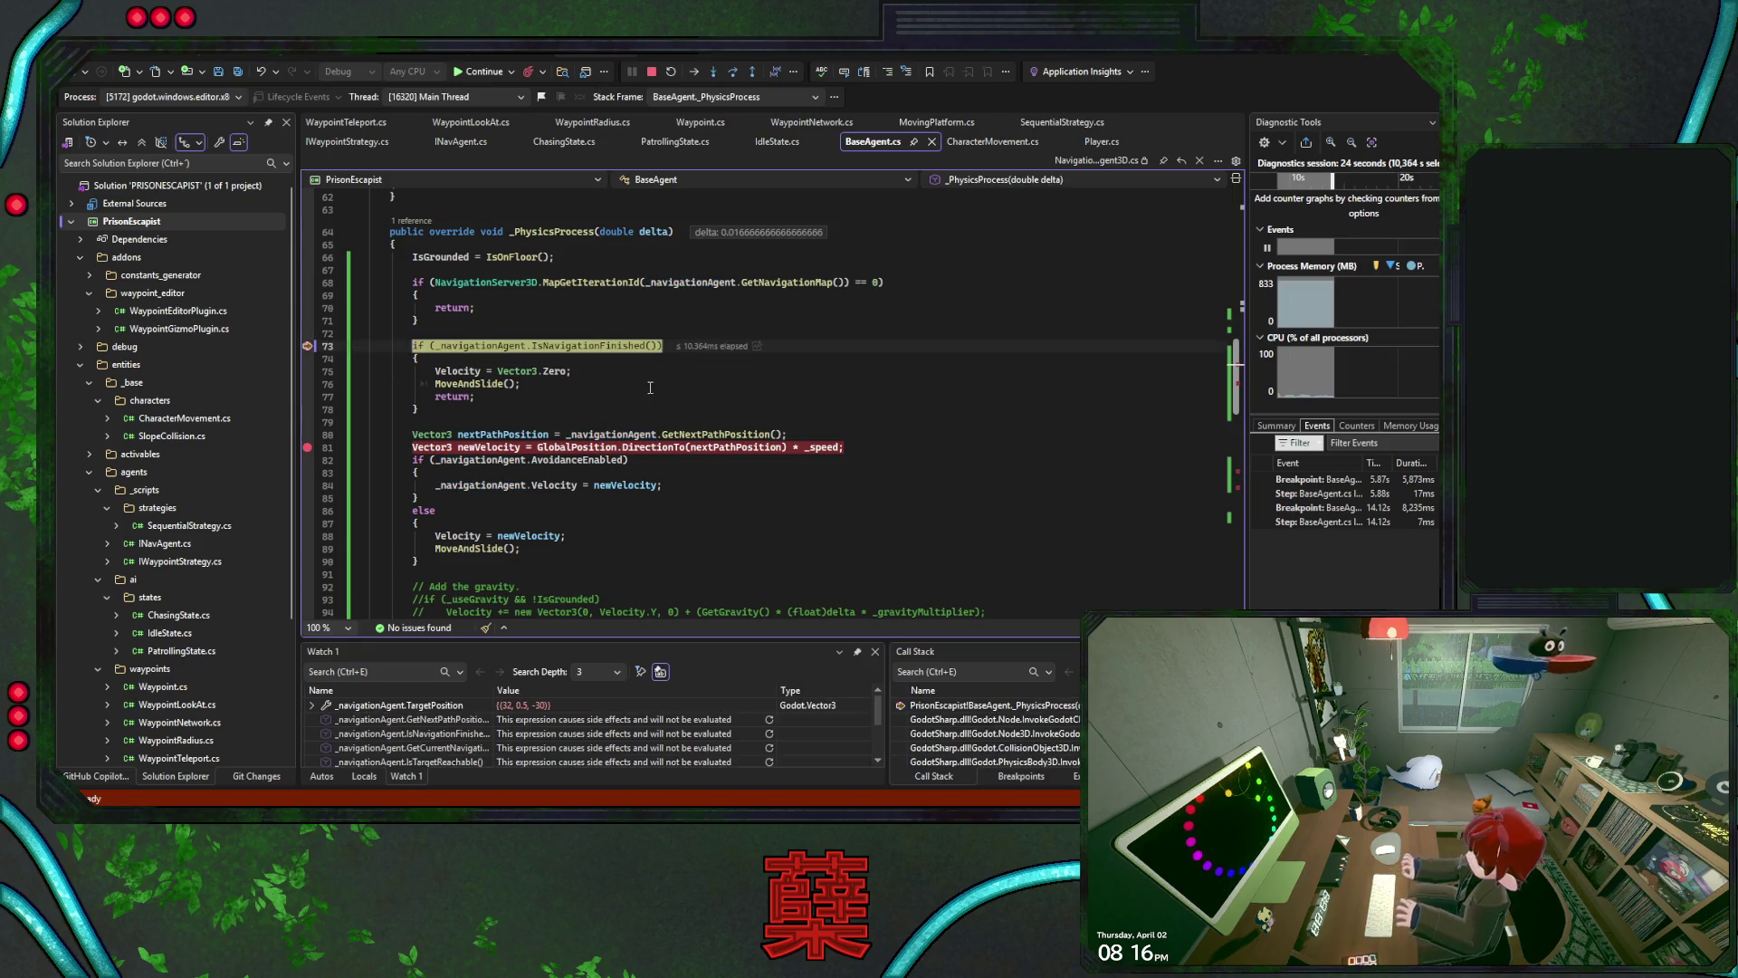
left_click(733, 72)
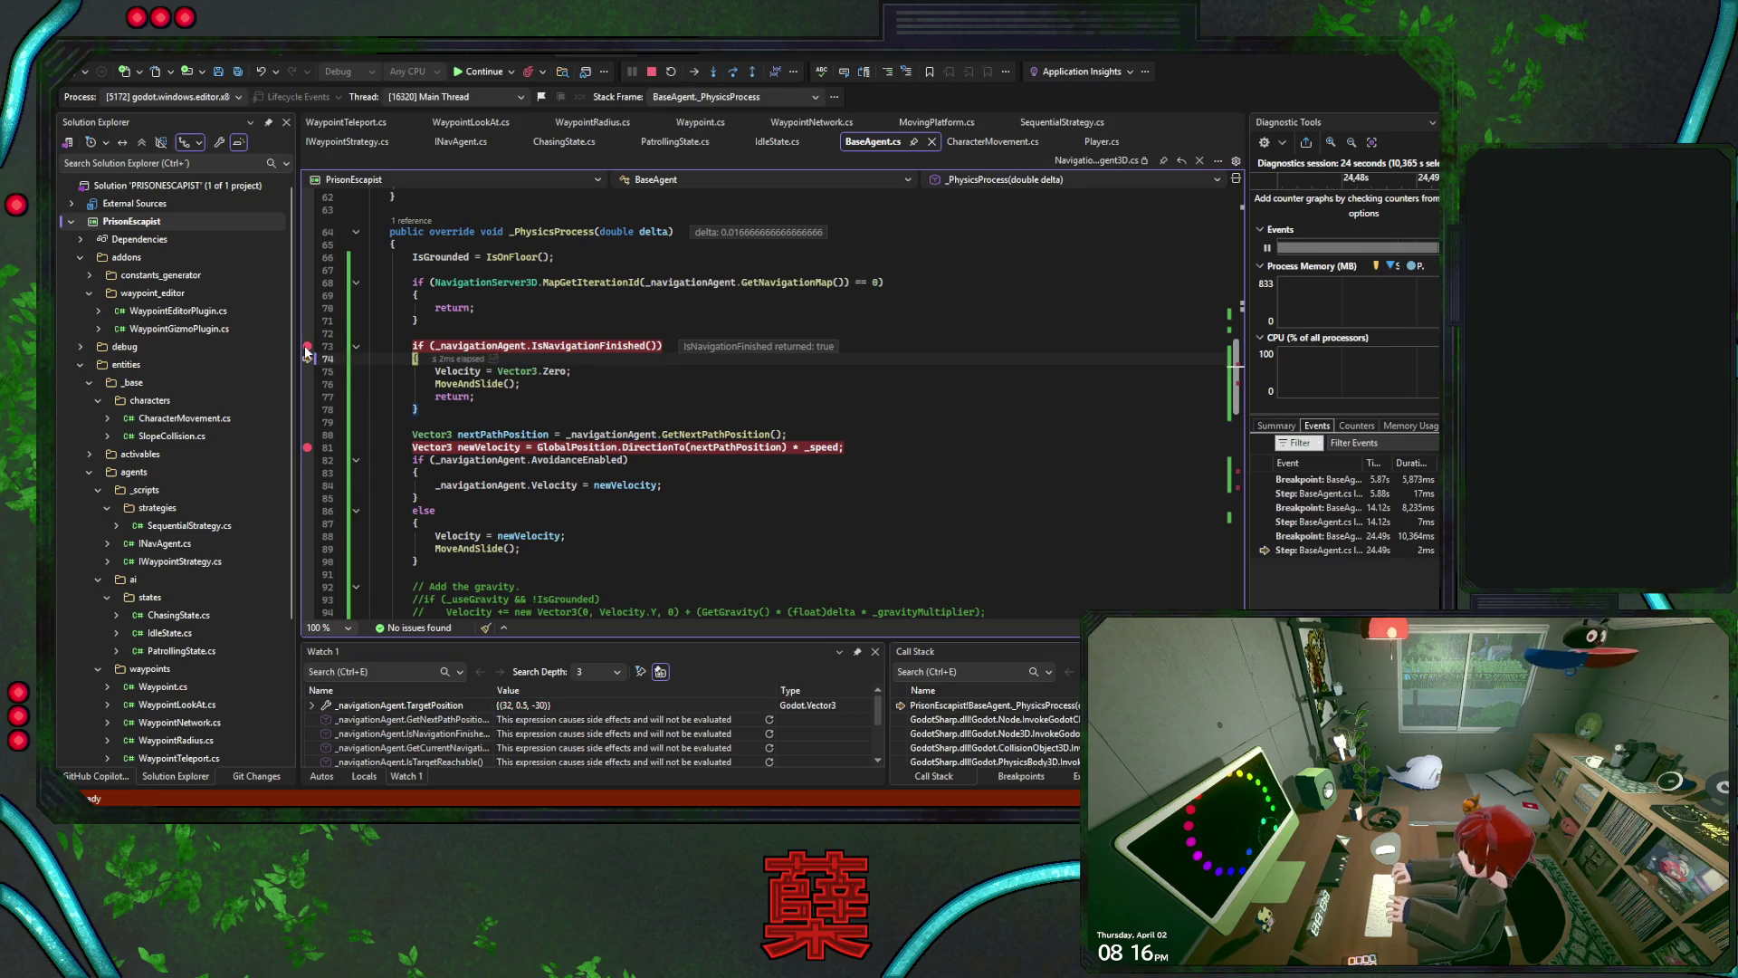
Move execution to line 80, step through the next-path-position and newVelocity lines, then continue to line 73
scroll(608, 389, "down", 14)
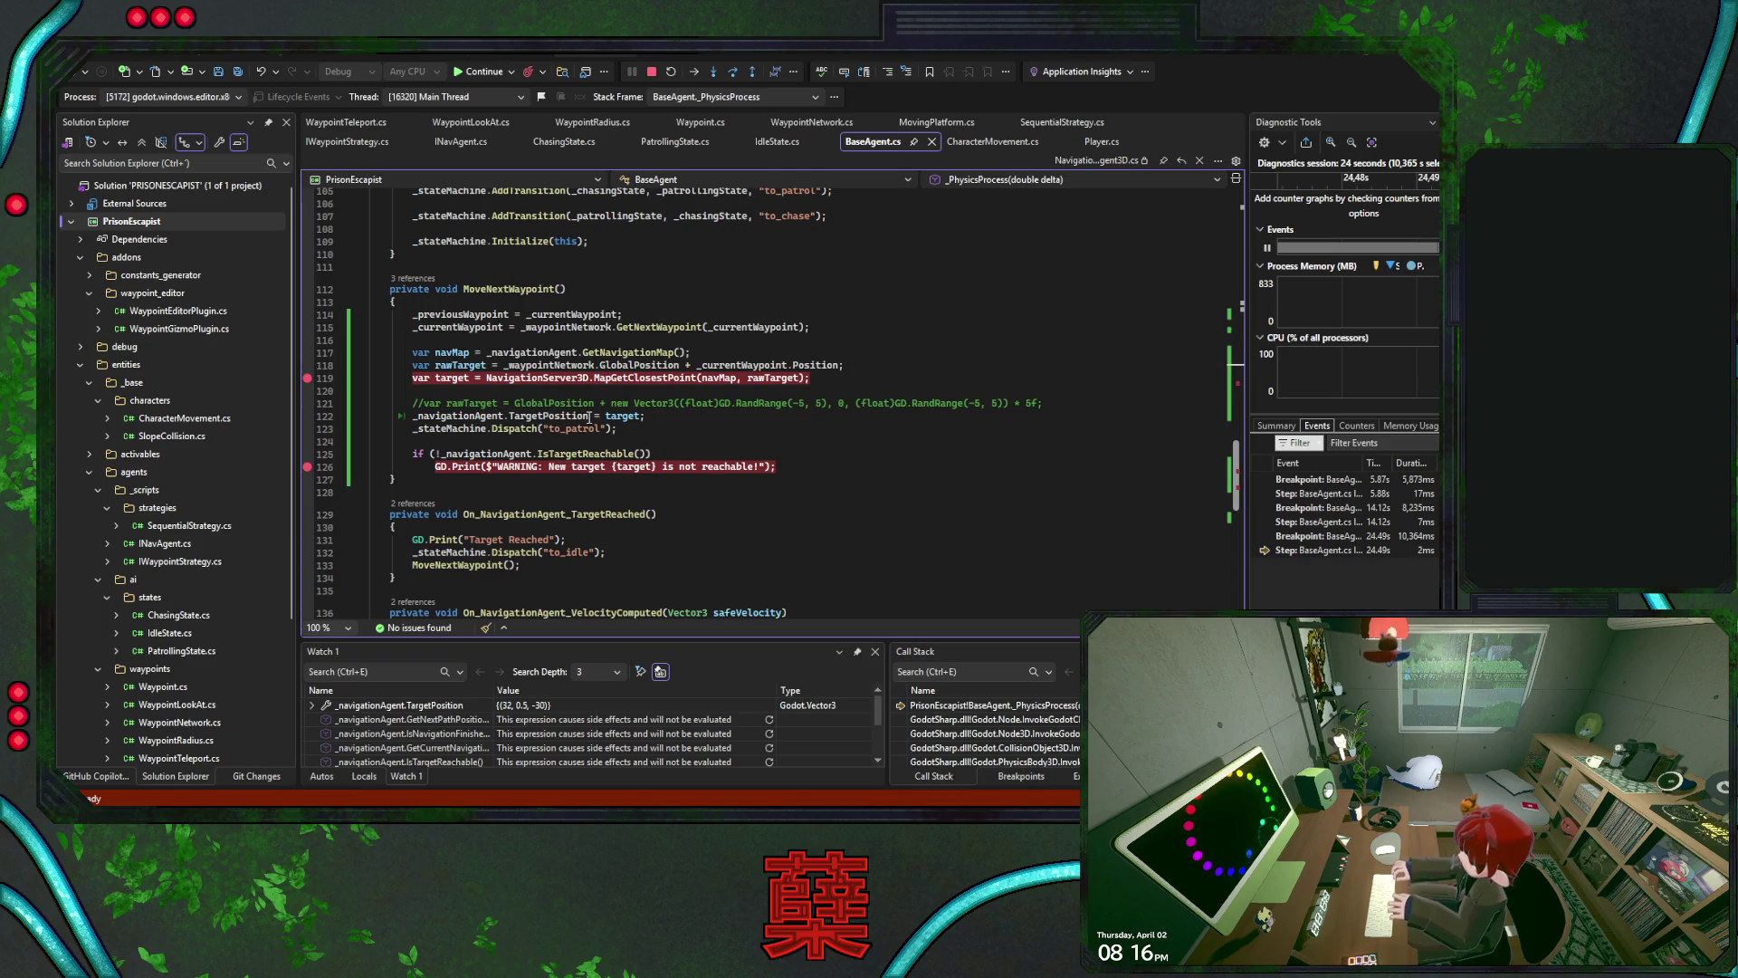
scroll(850, 376, "up", 3)
scroll(850, 375, "up", 10)
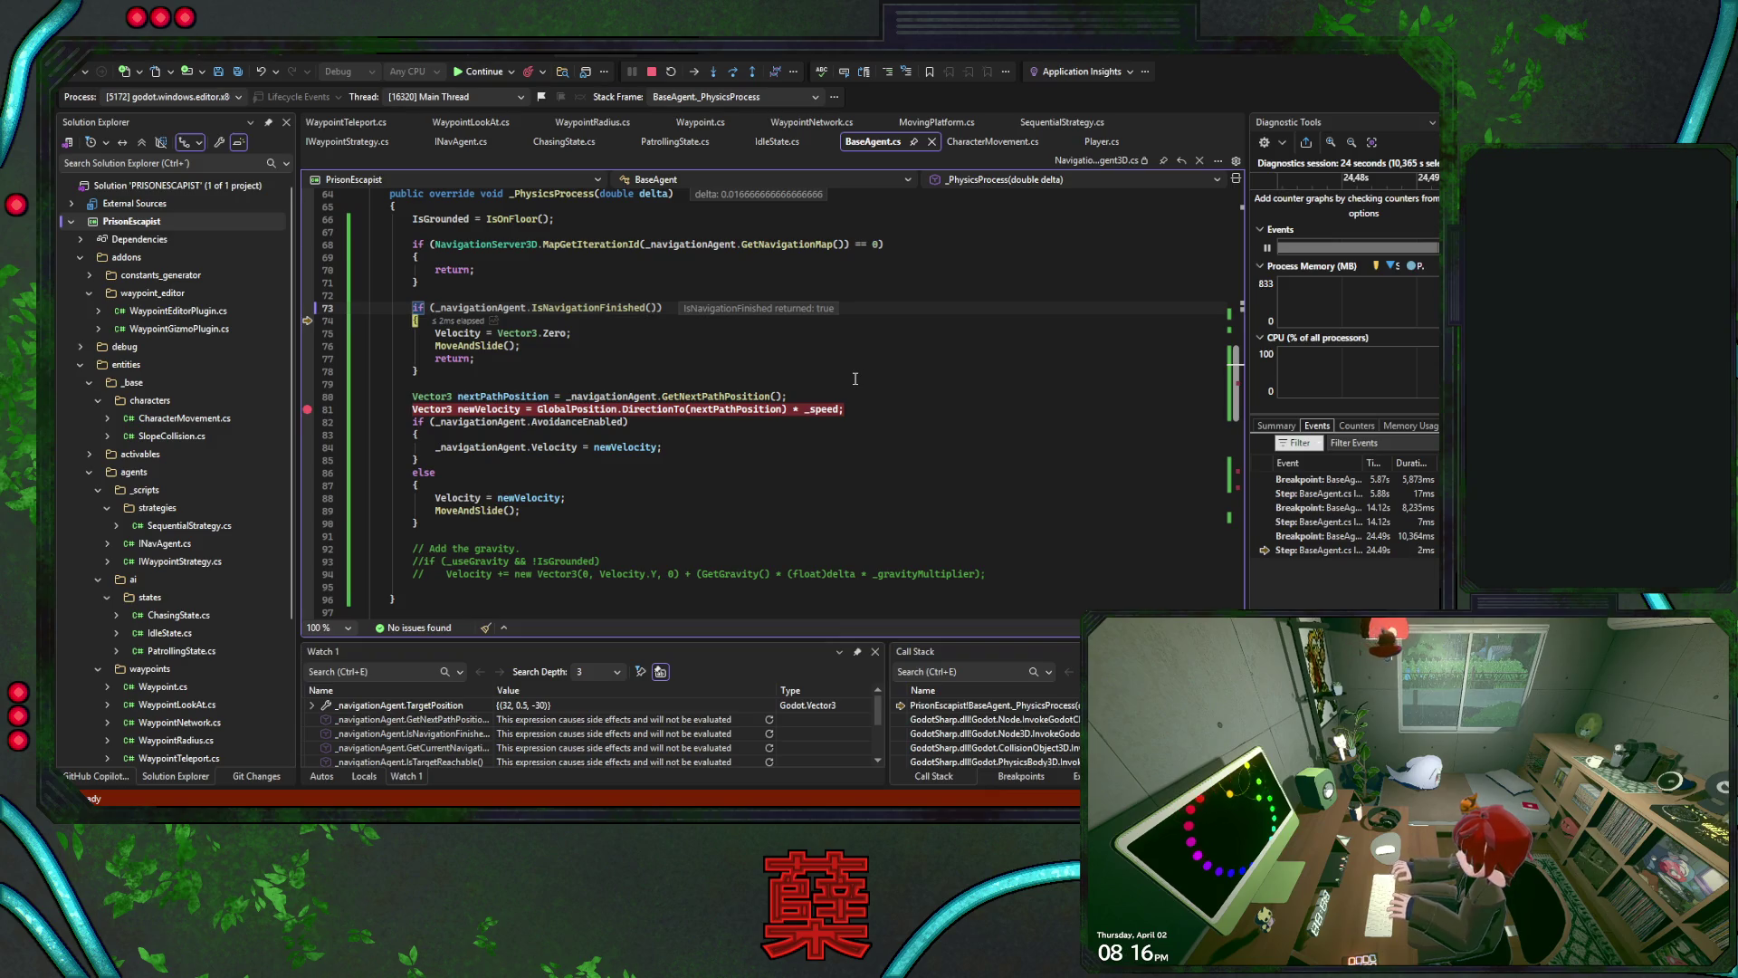
left_click_drag(307, 321, 307, 396)
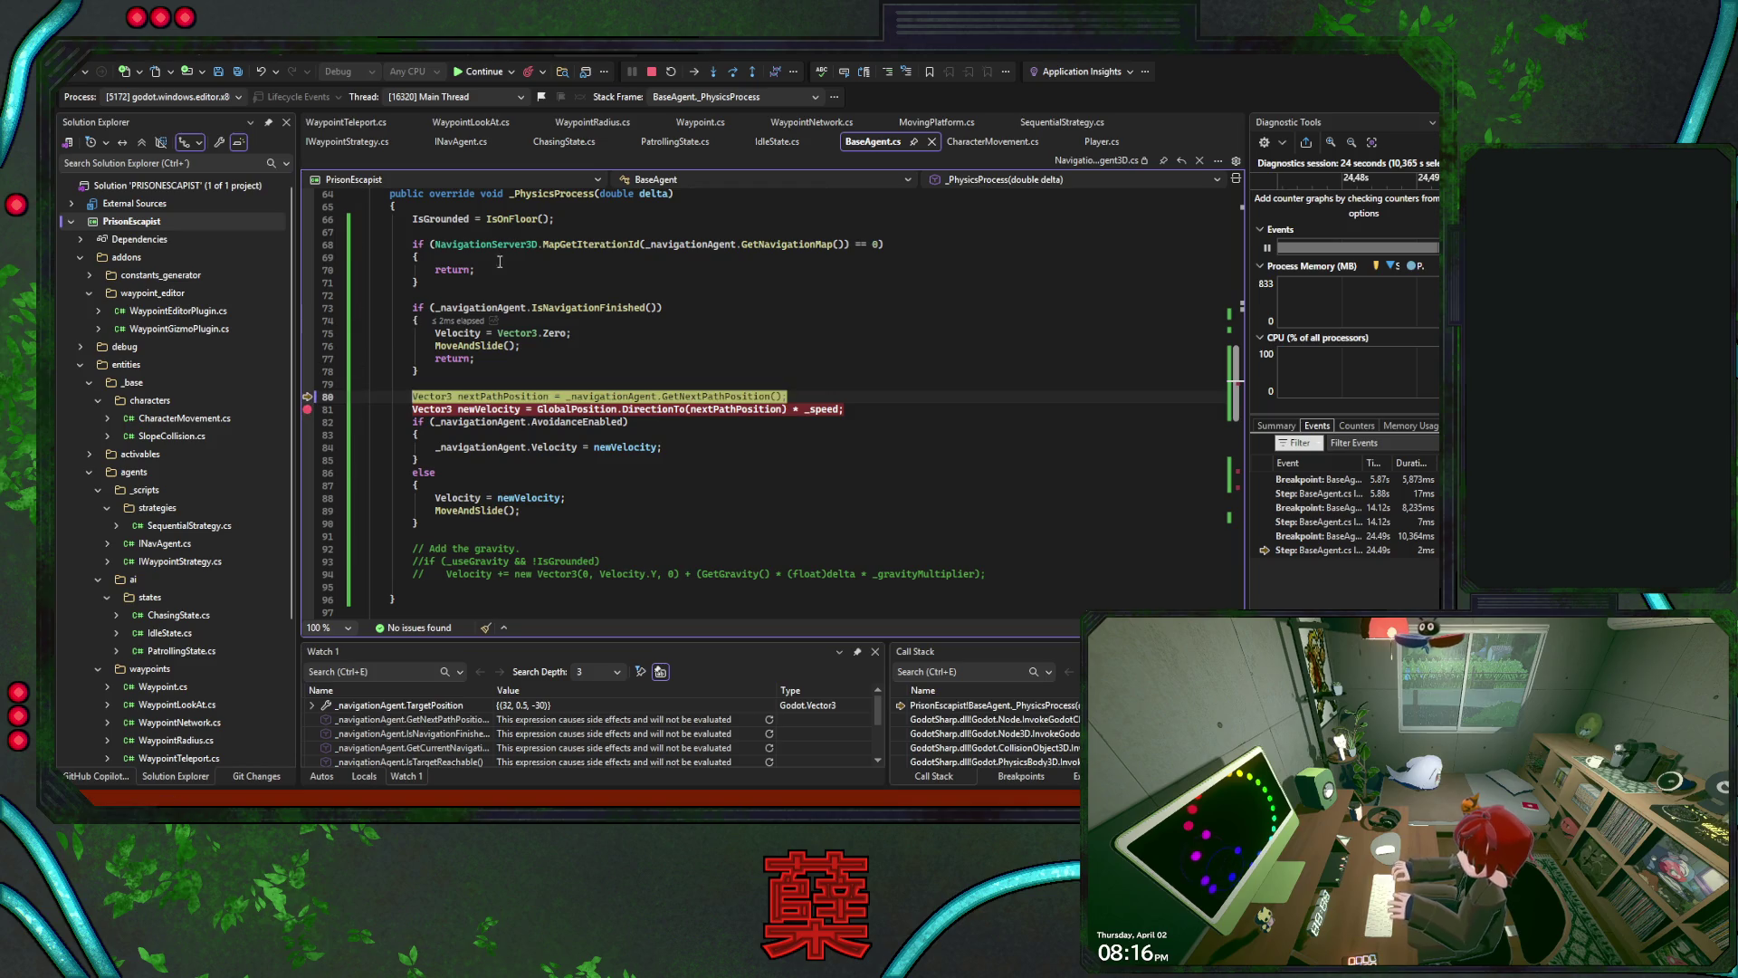
left_click(733, 74)
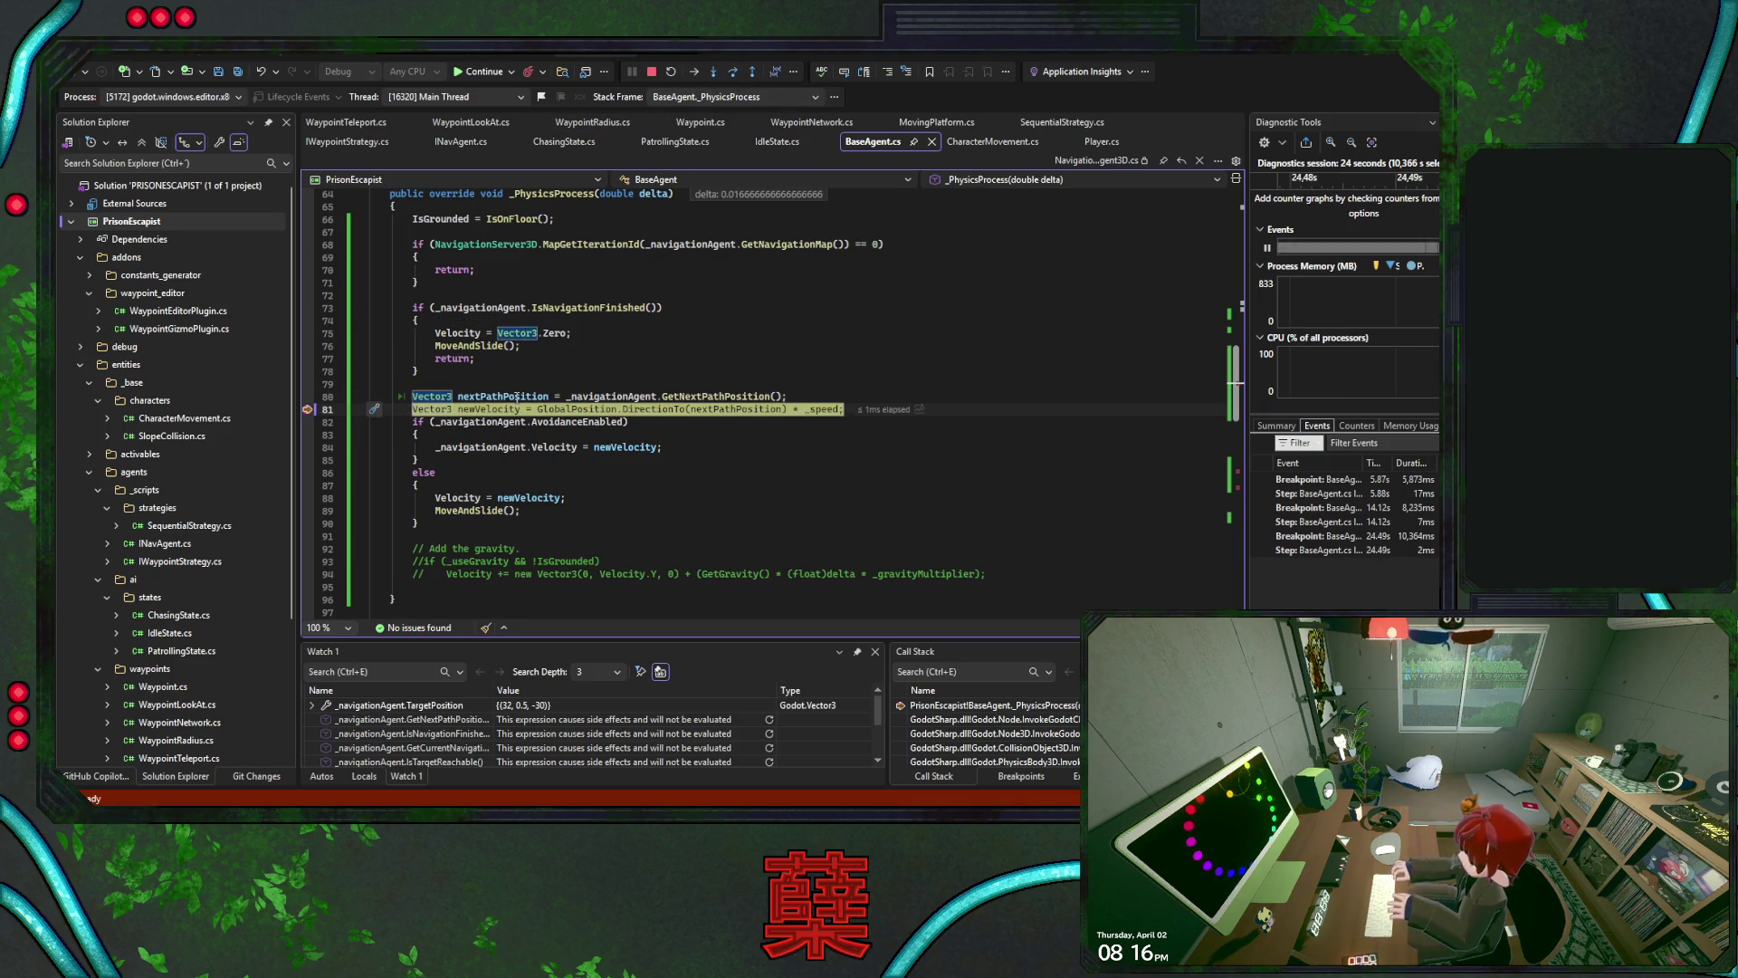
left_click(732, 73)
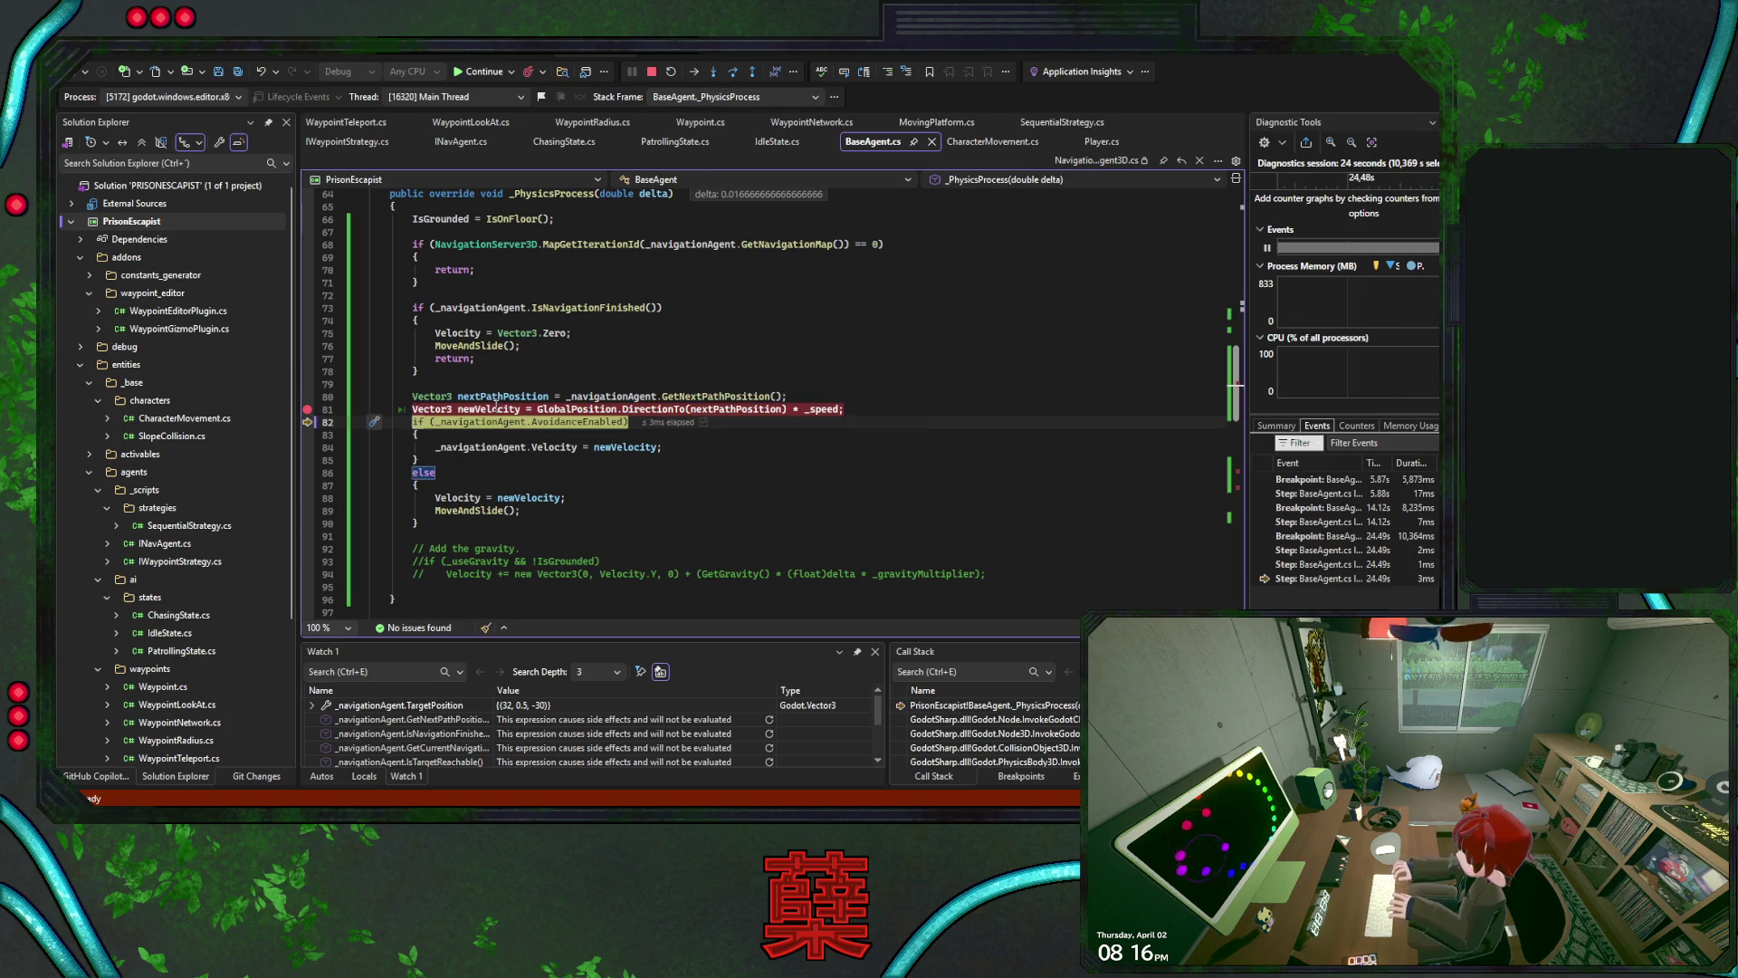
left_click(307, 309)
left_click(486, 74)
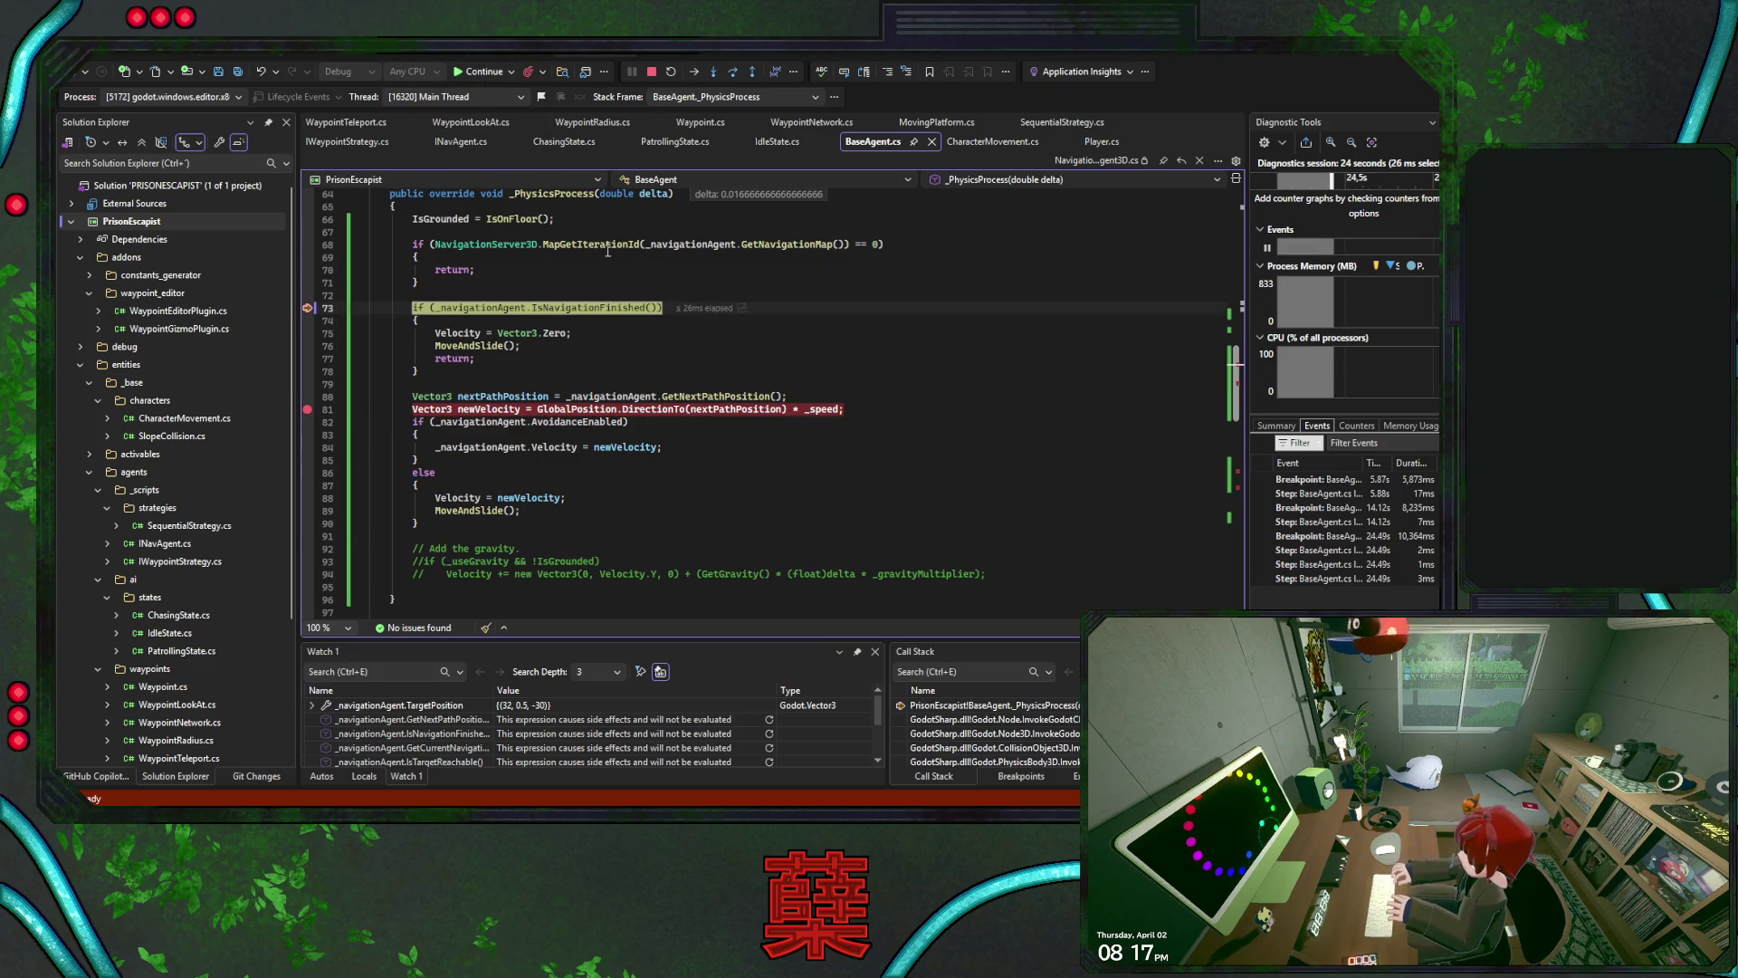
Skip execution from line 73 to line 80 and continue through the breakpoints until the game runs freely
left_click(733, 71)
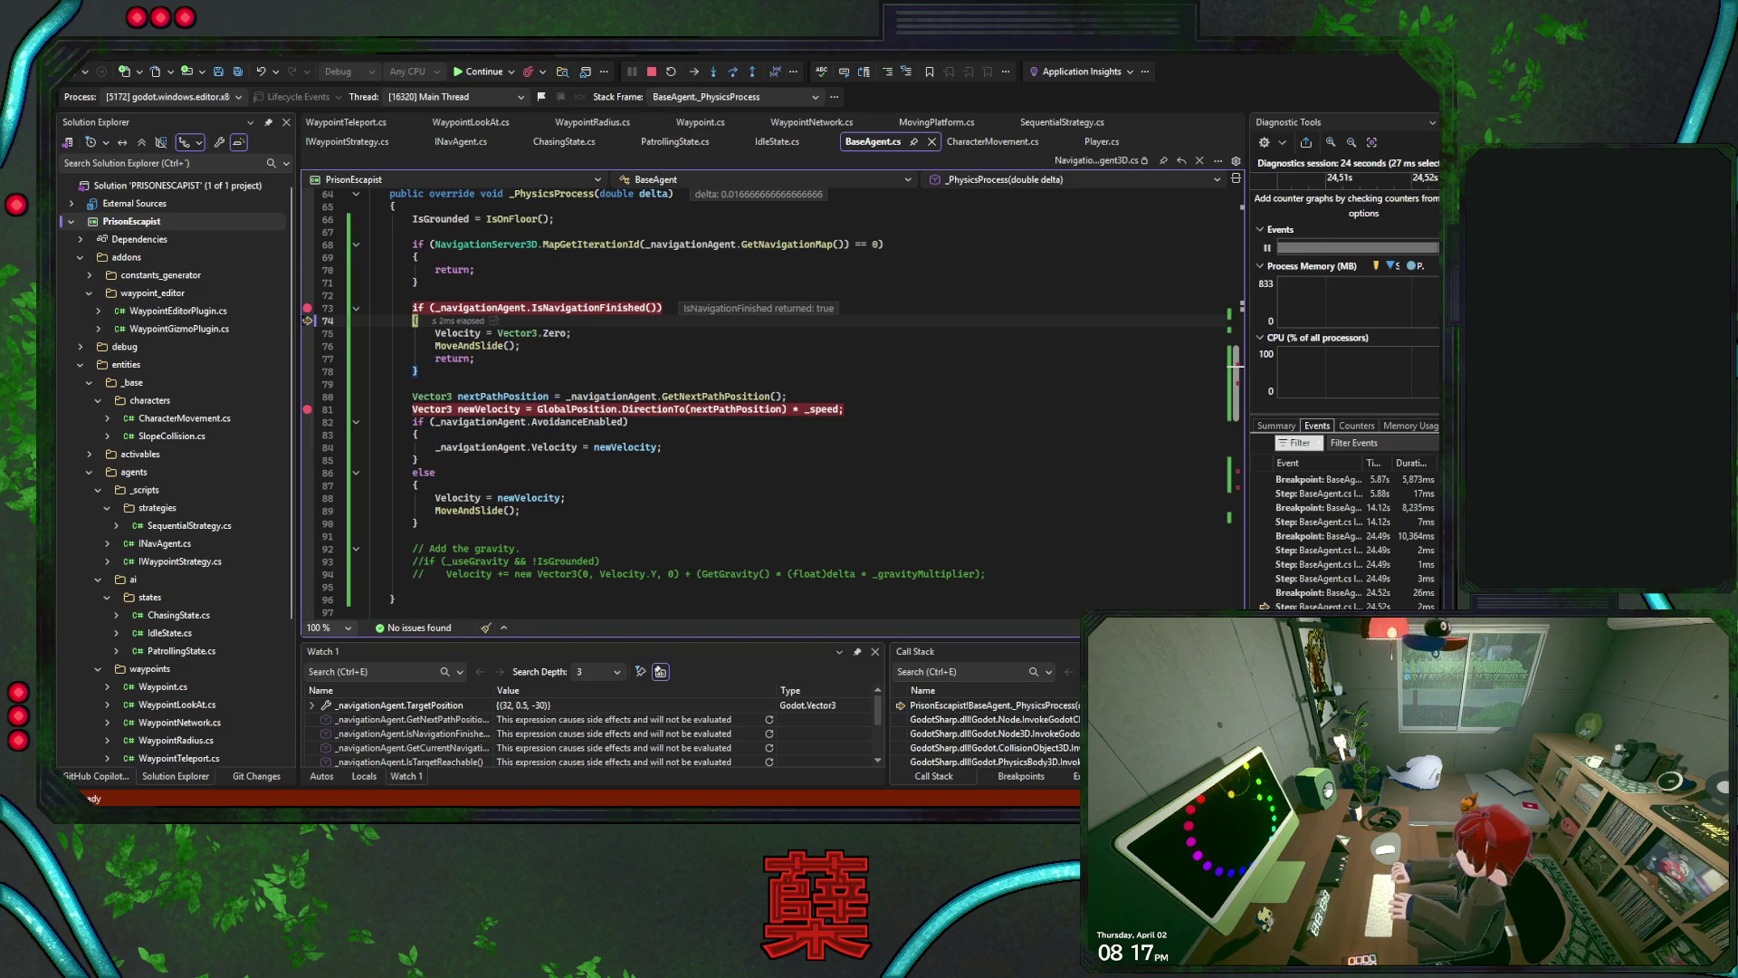
left_click(487, 74)
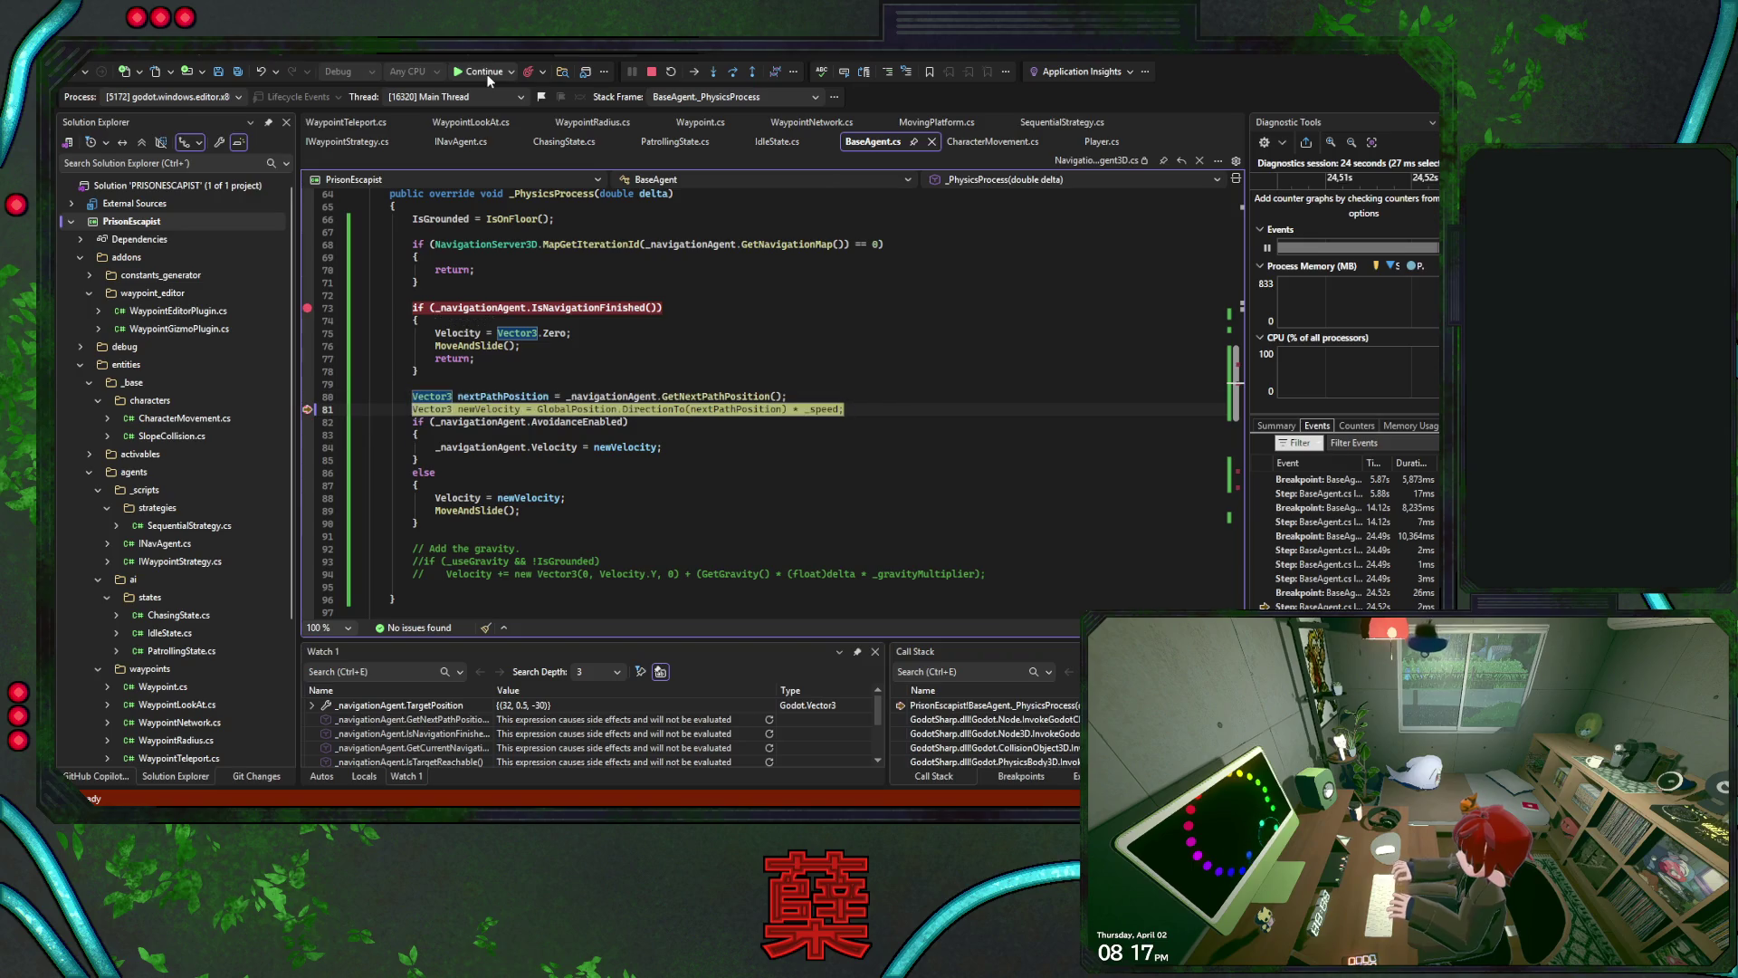
left_click(478, 72)
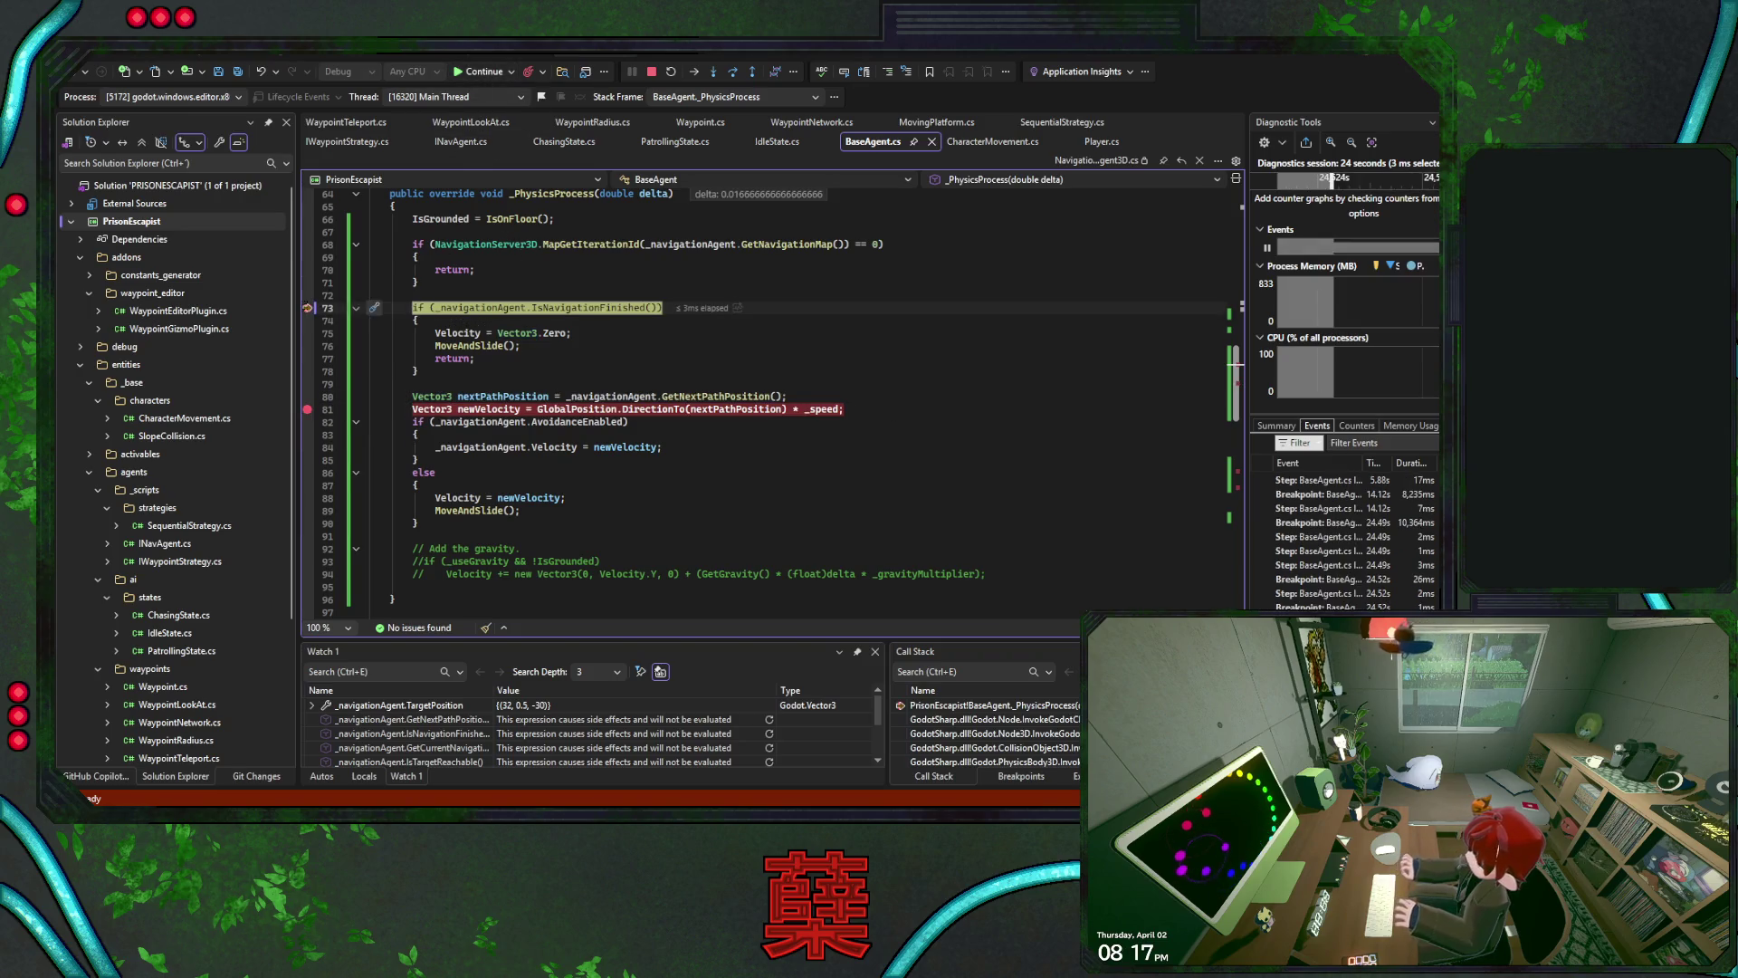
left_click_drag(308, 308, 308, 397)
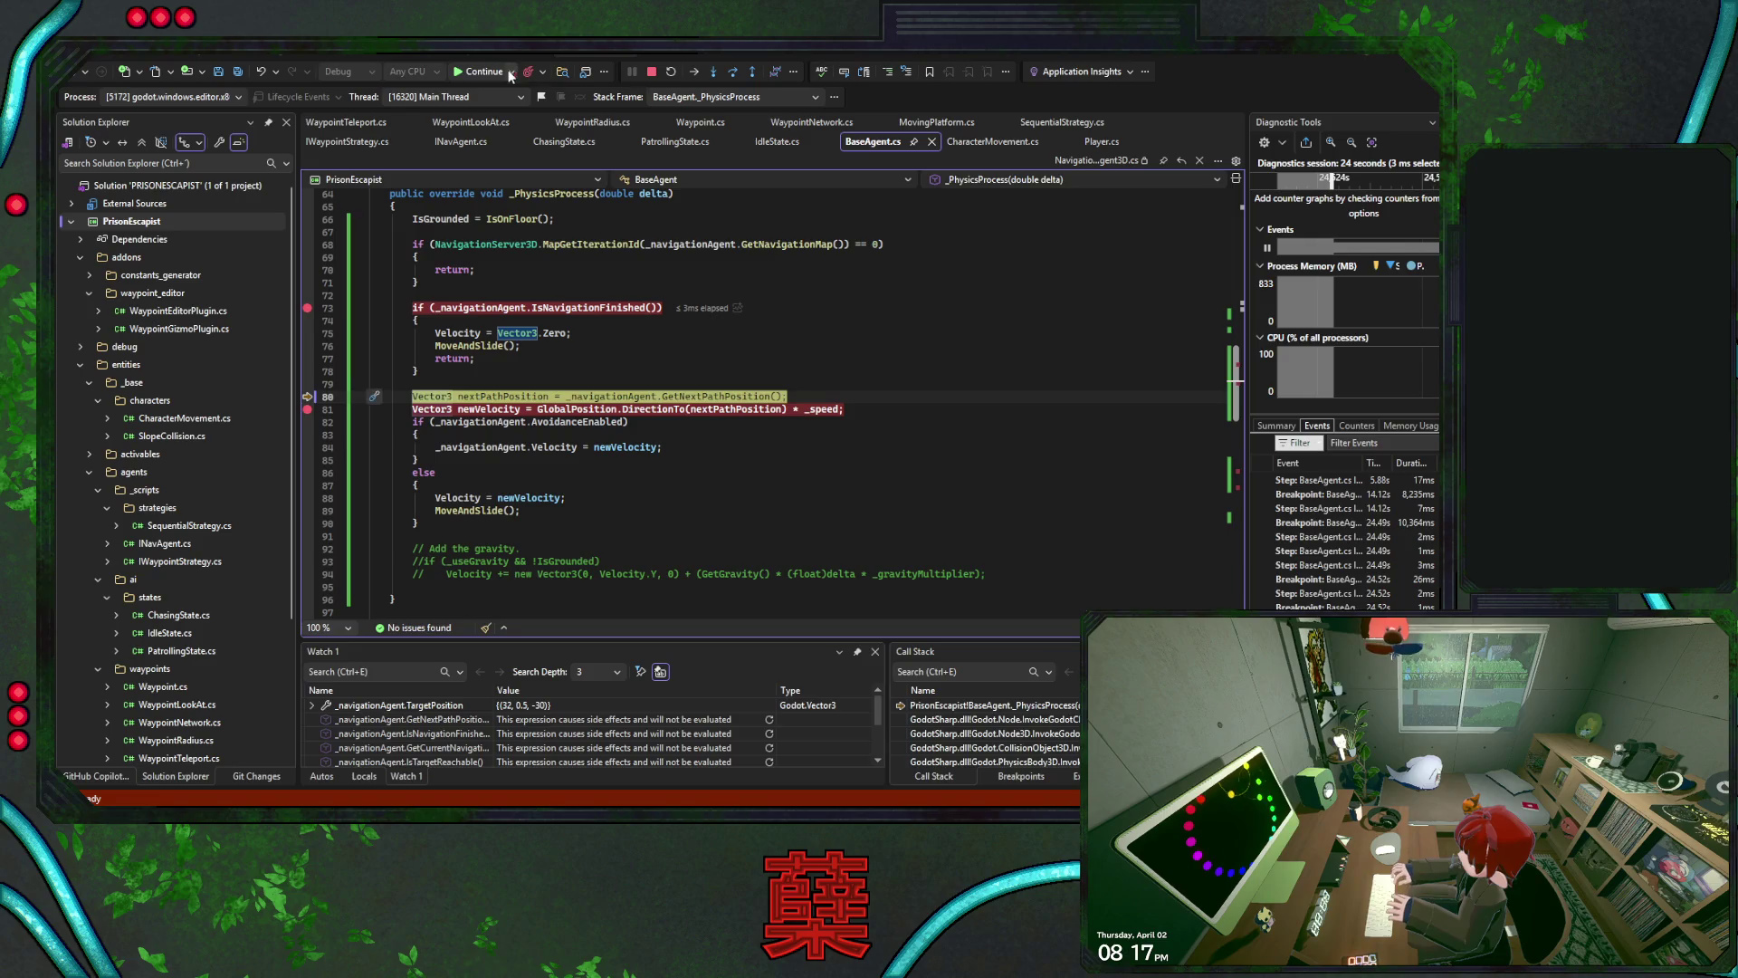
left_click(482, 74)
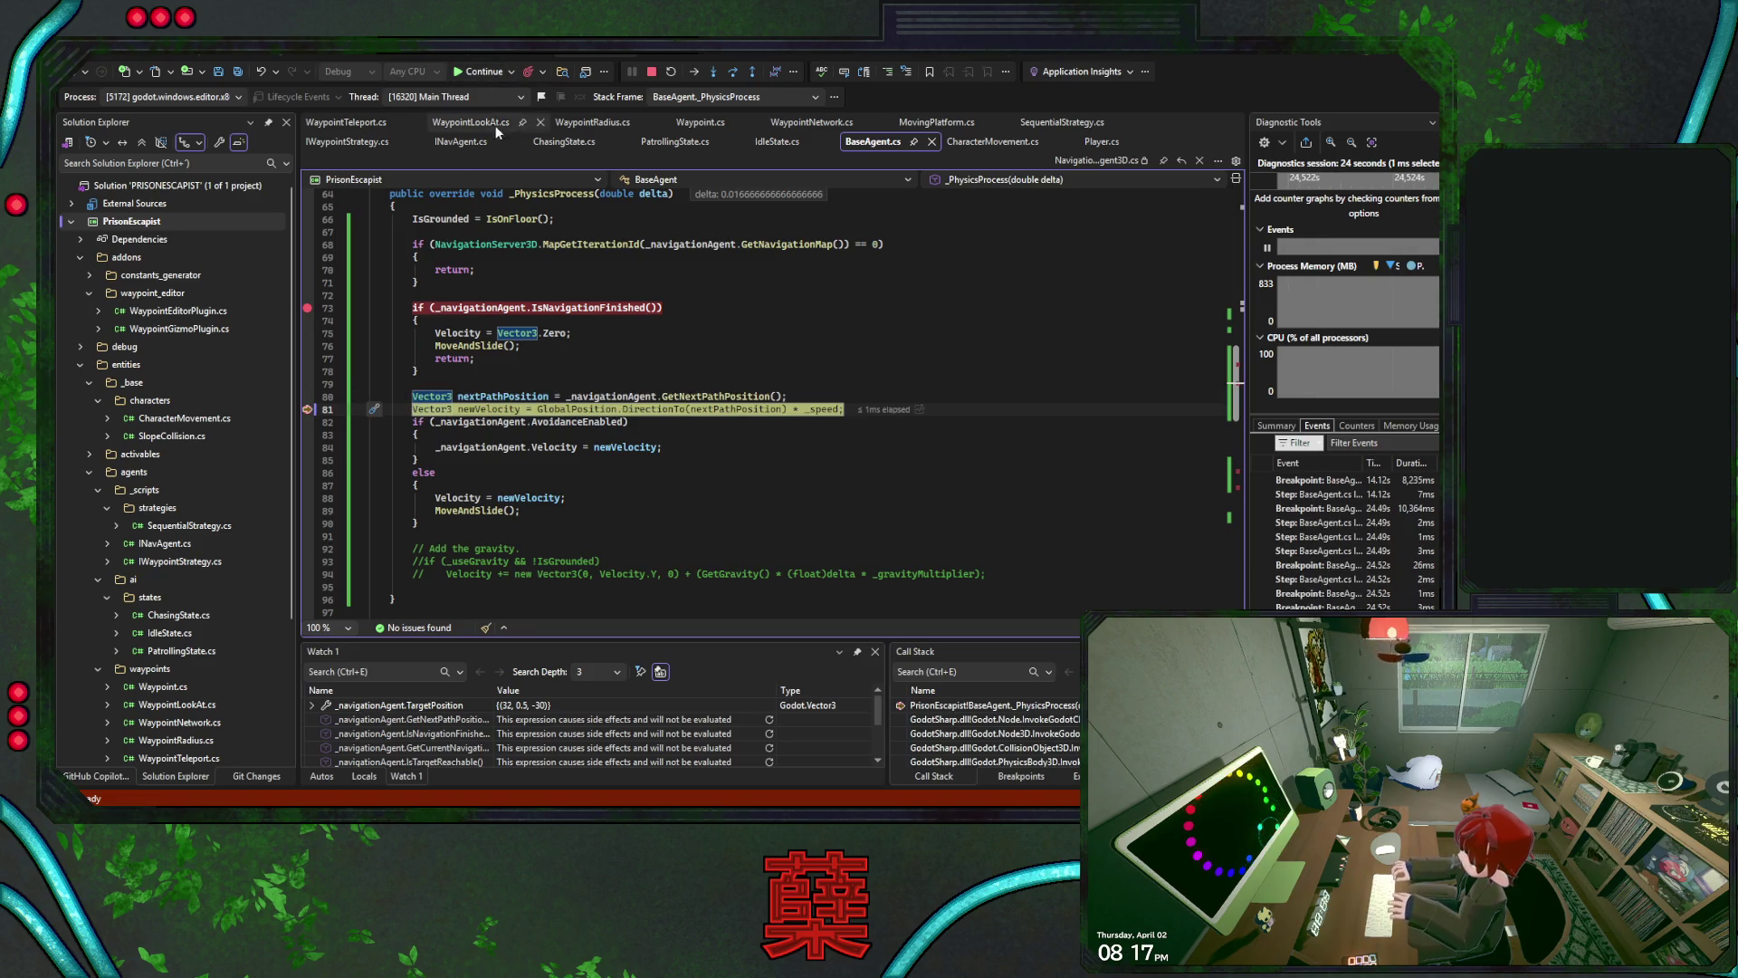
left_click(480, 73)
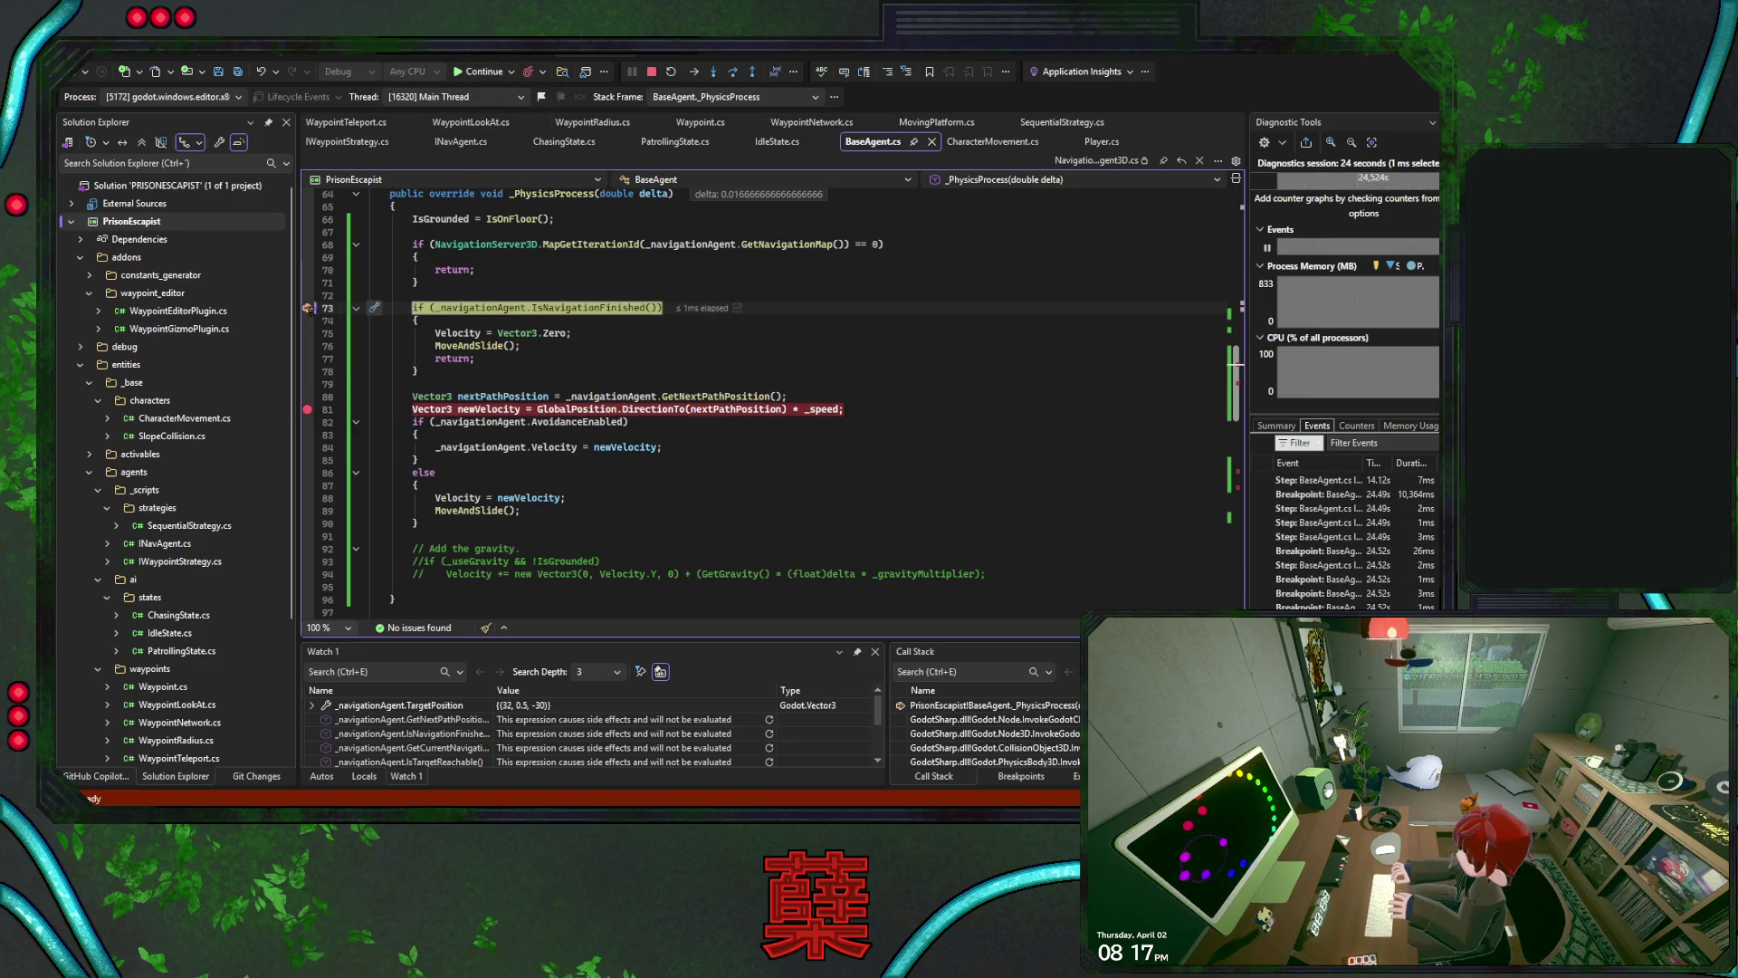
left_click(478, 73)
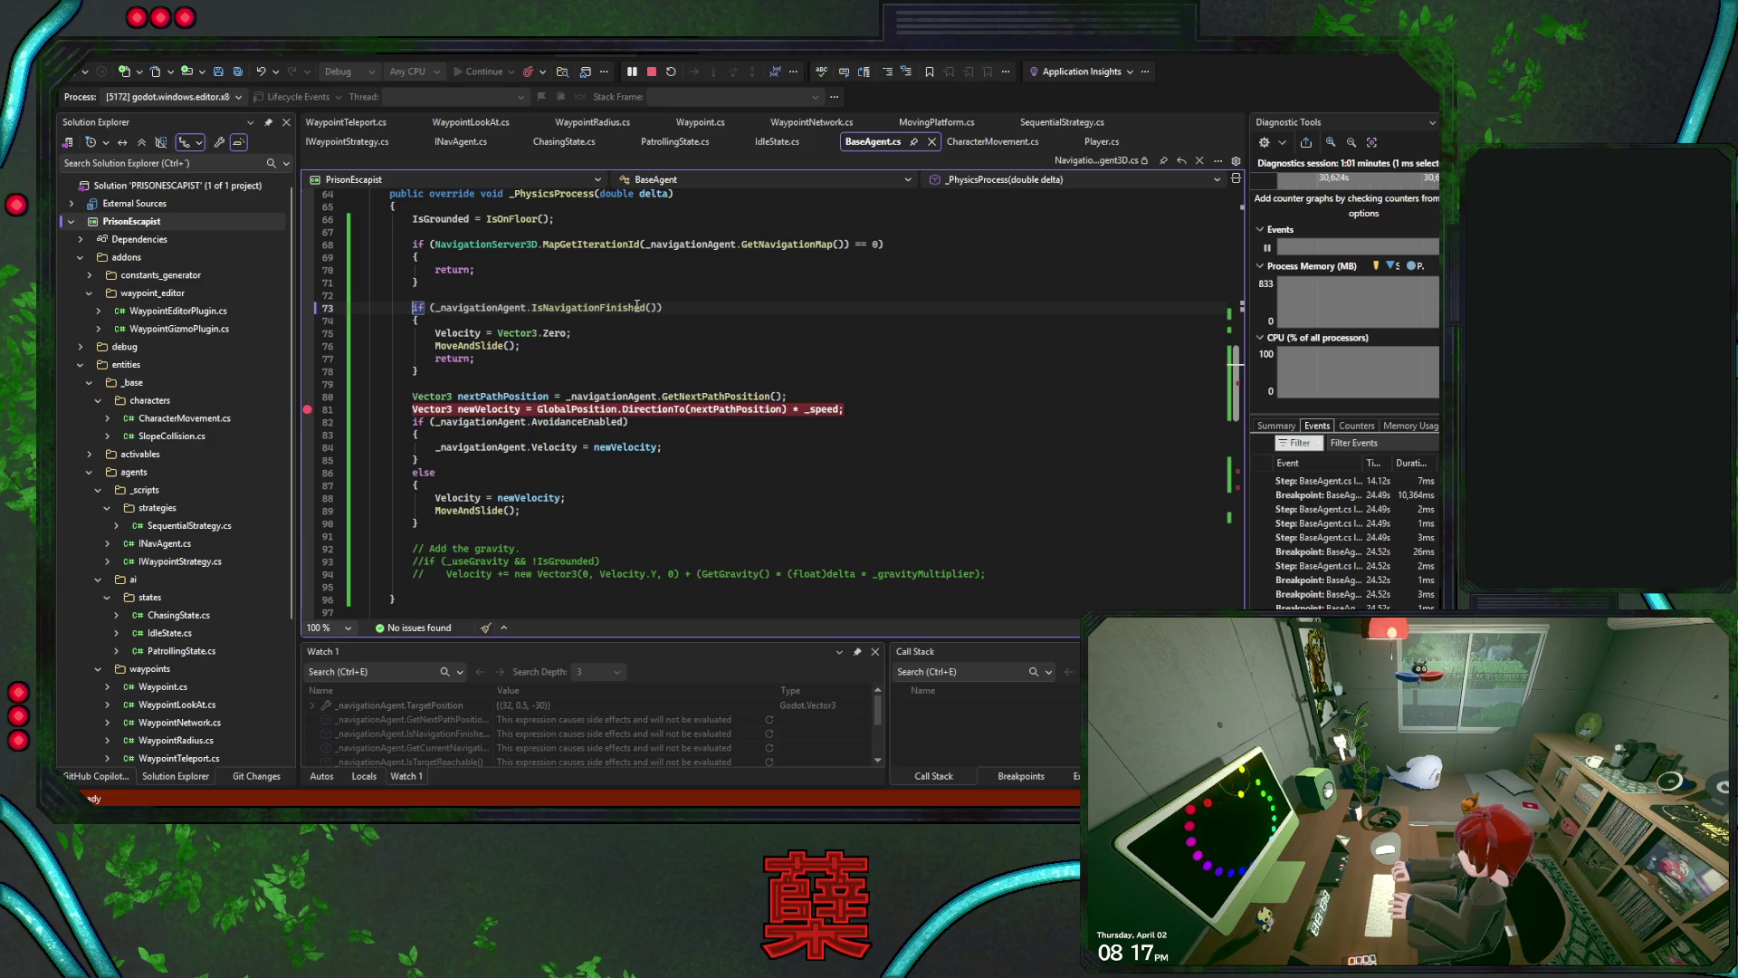
key("F9")
Step into IsNavigationFinished and back out to confirm it returns true, then enter the finished branch
mouse_move(617, 194)
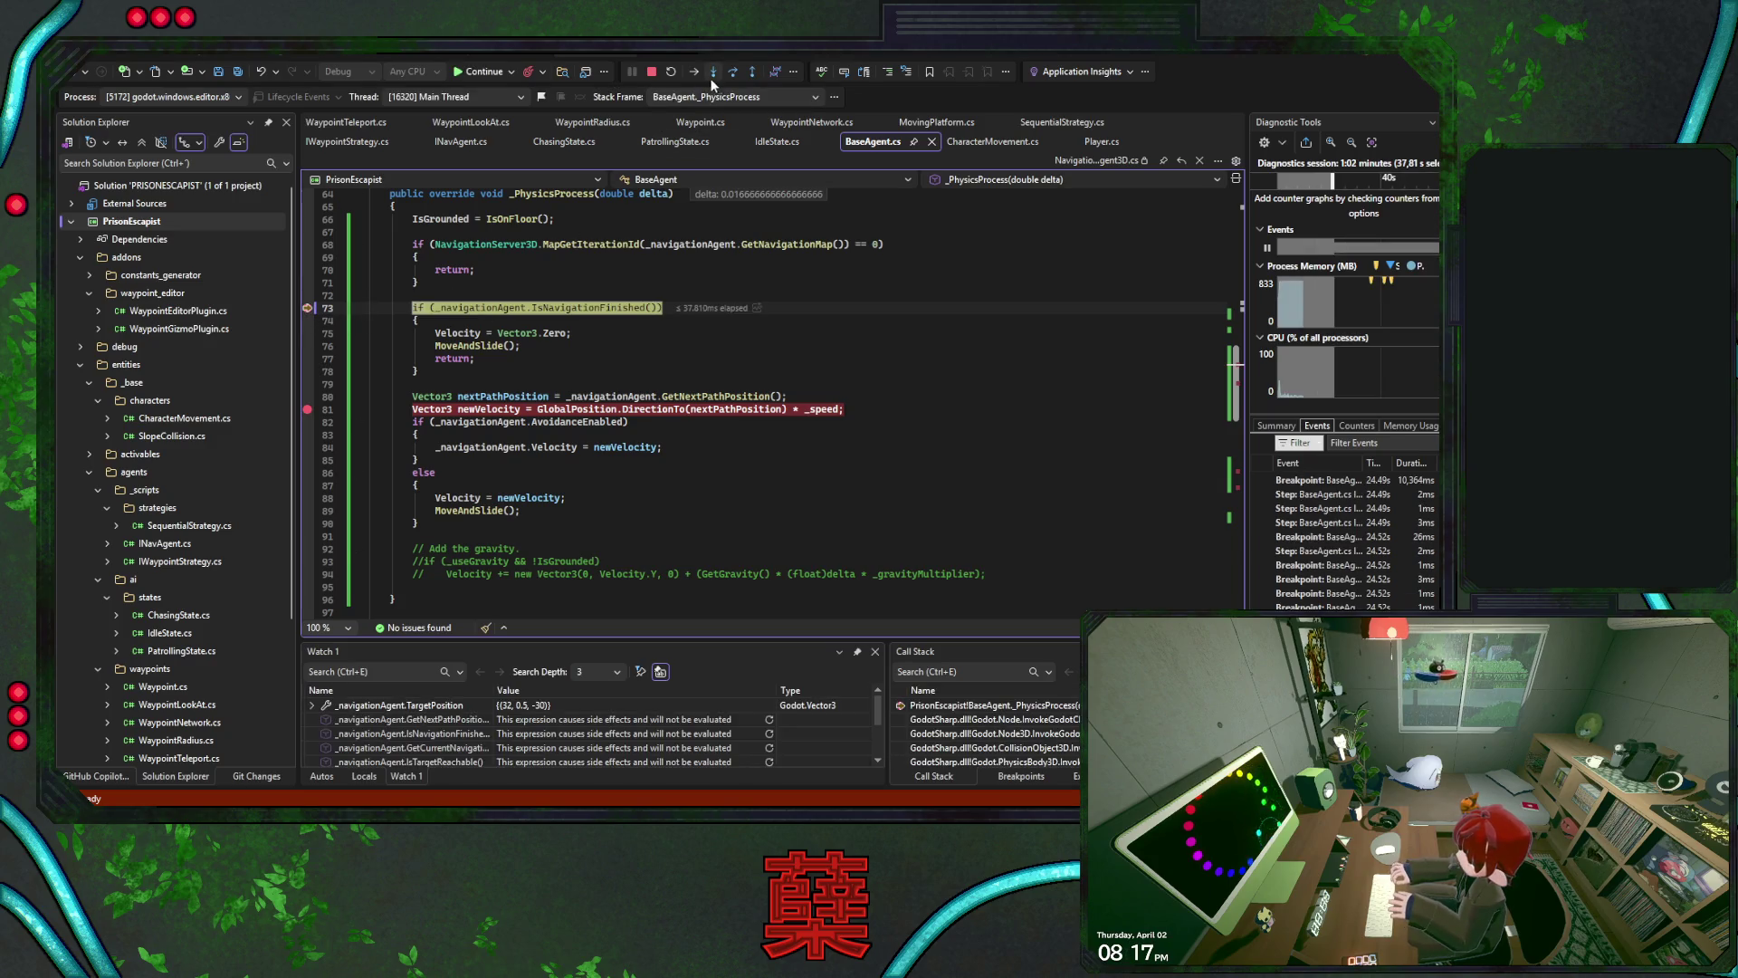
left_click(713, 73)
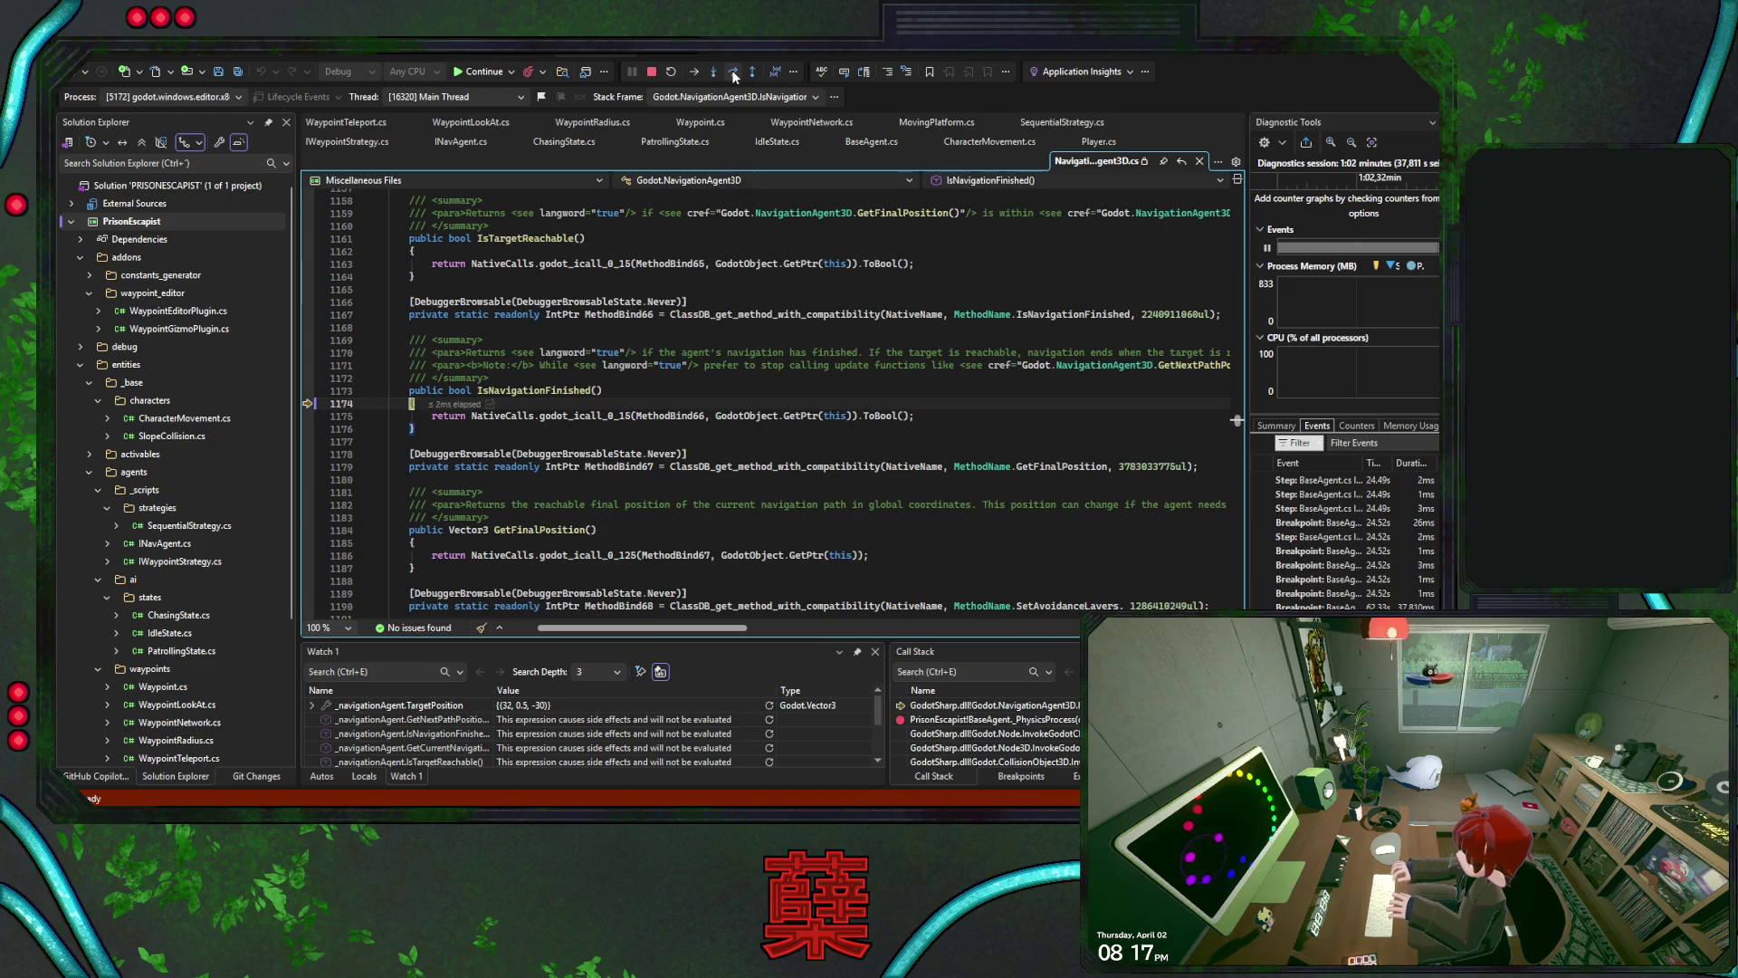
left_click(713, 73)
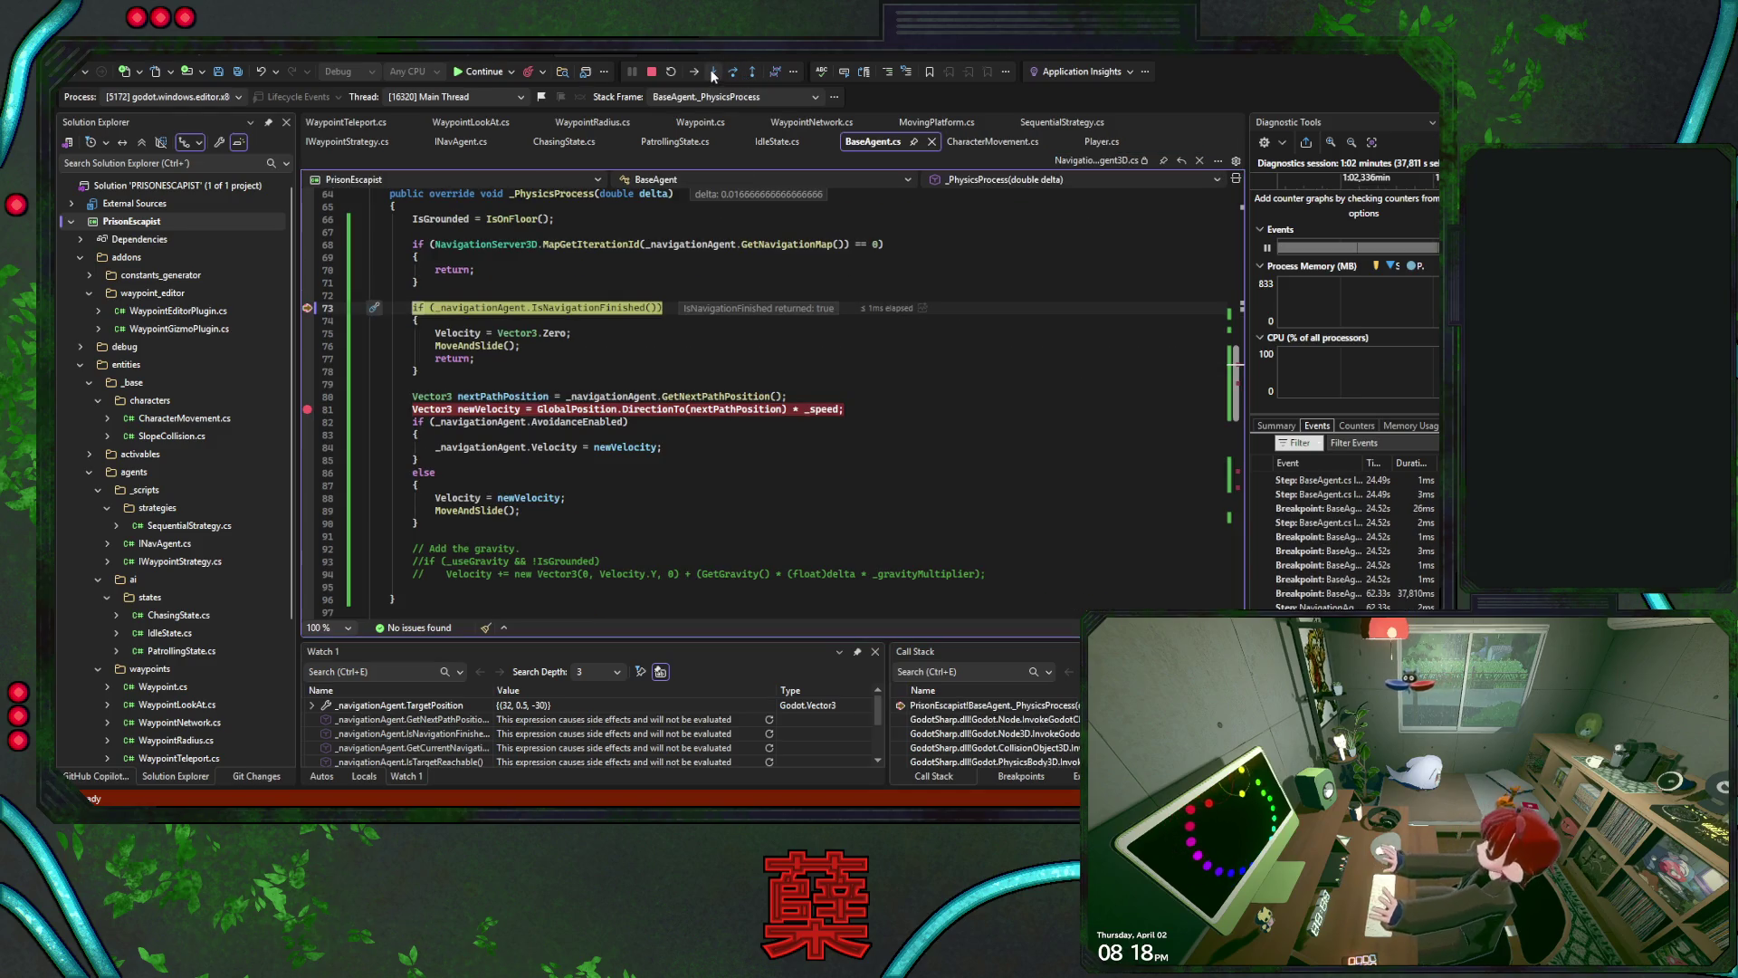
left_click(730, 74)
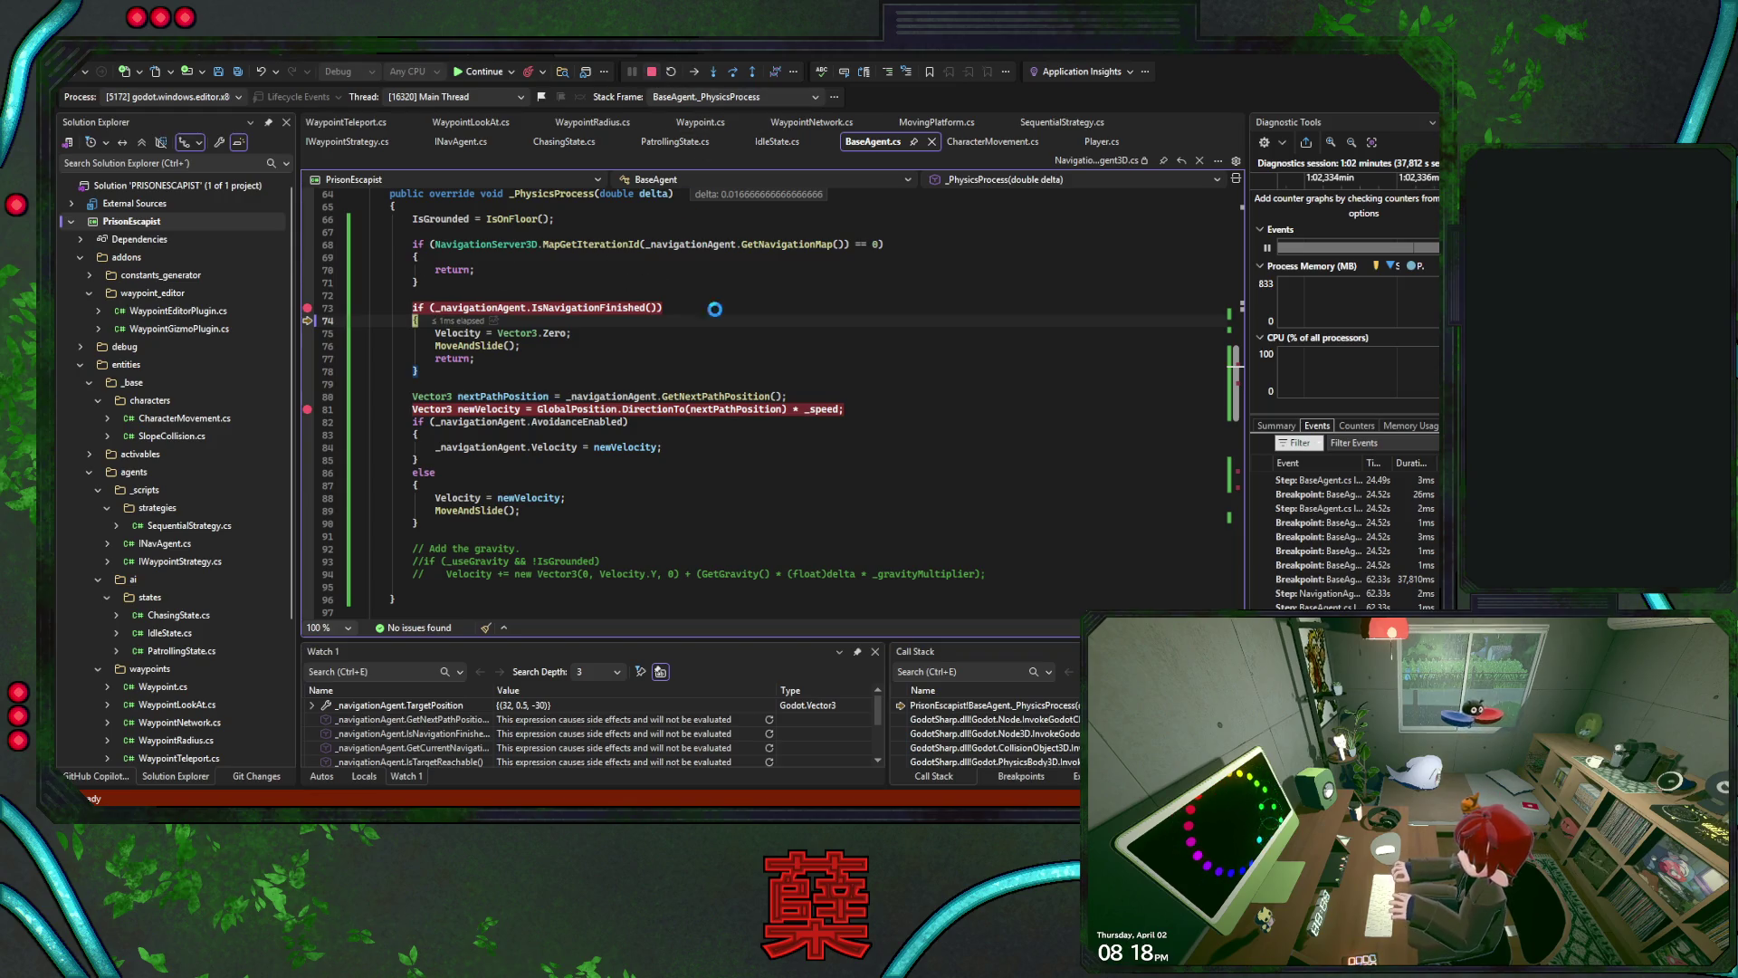
scroll(724, 344, "up", 12)
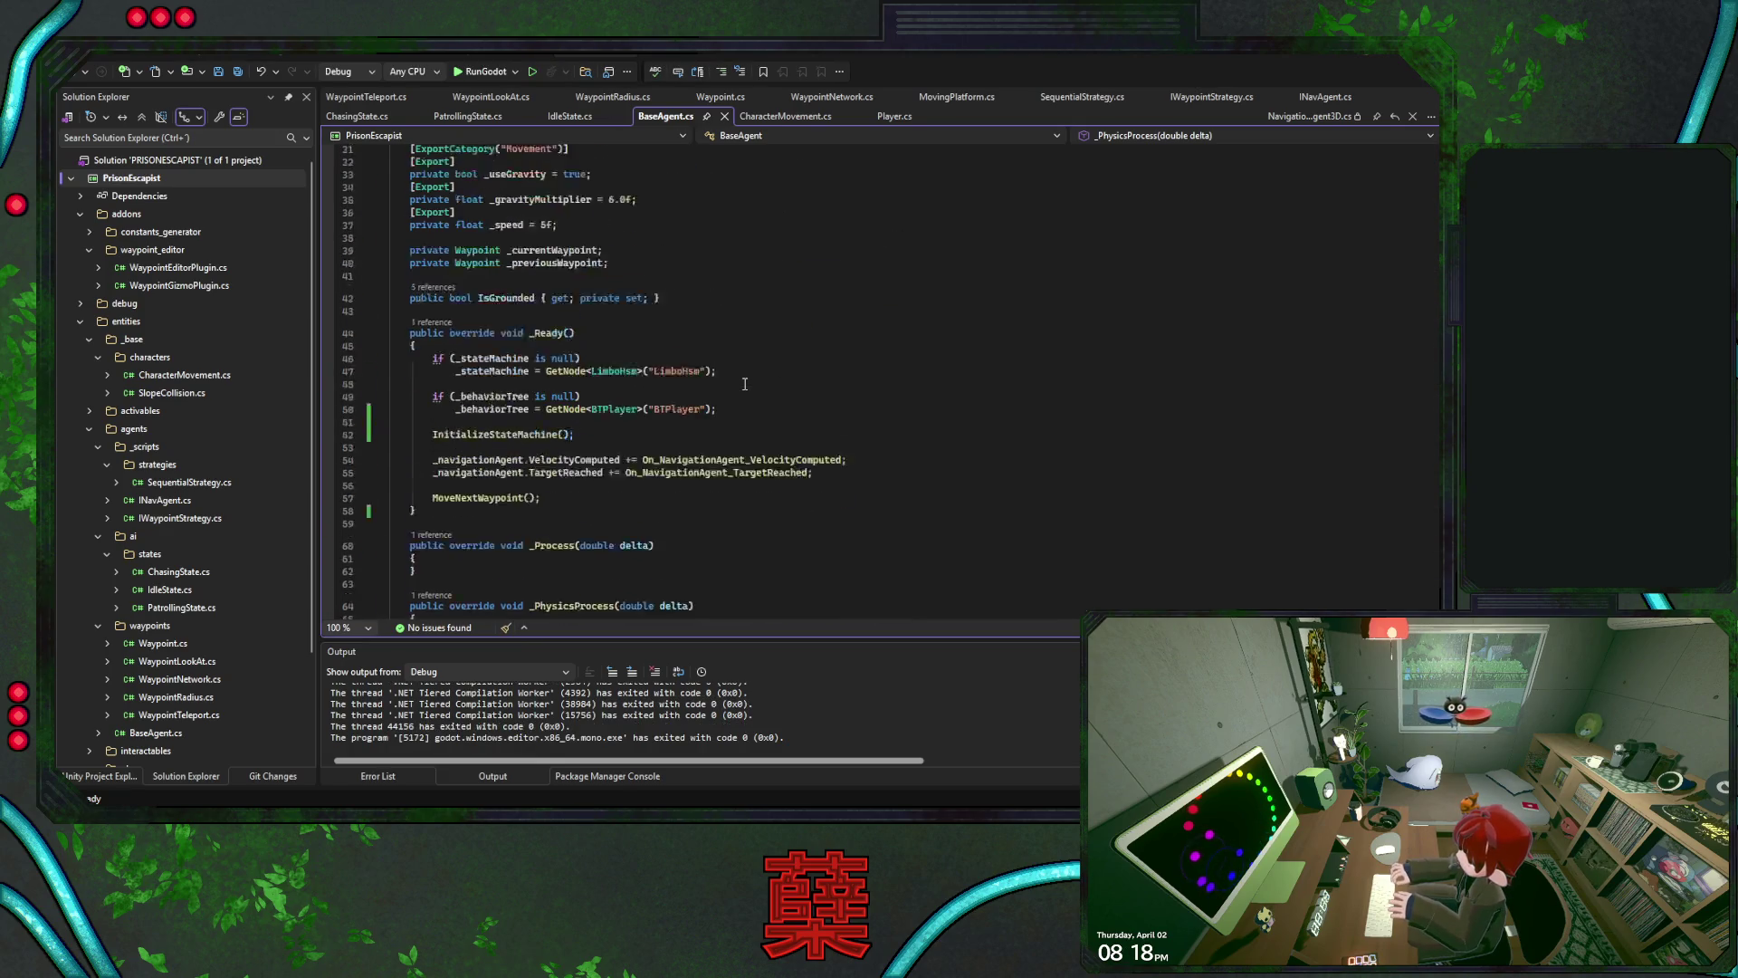
Remove the MoveNextWaypoint() line from _Ready, leaving no blank line behind
scroll(744, 384, "down", 5)
left_click(669, 348)
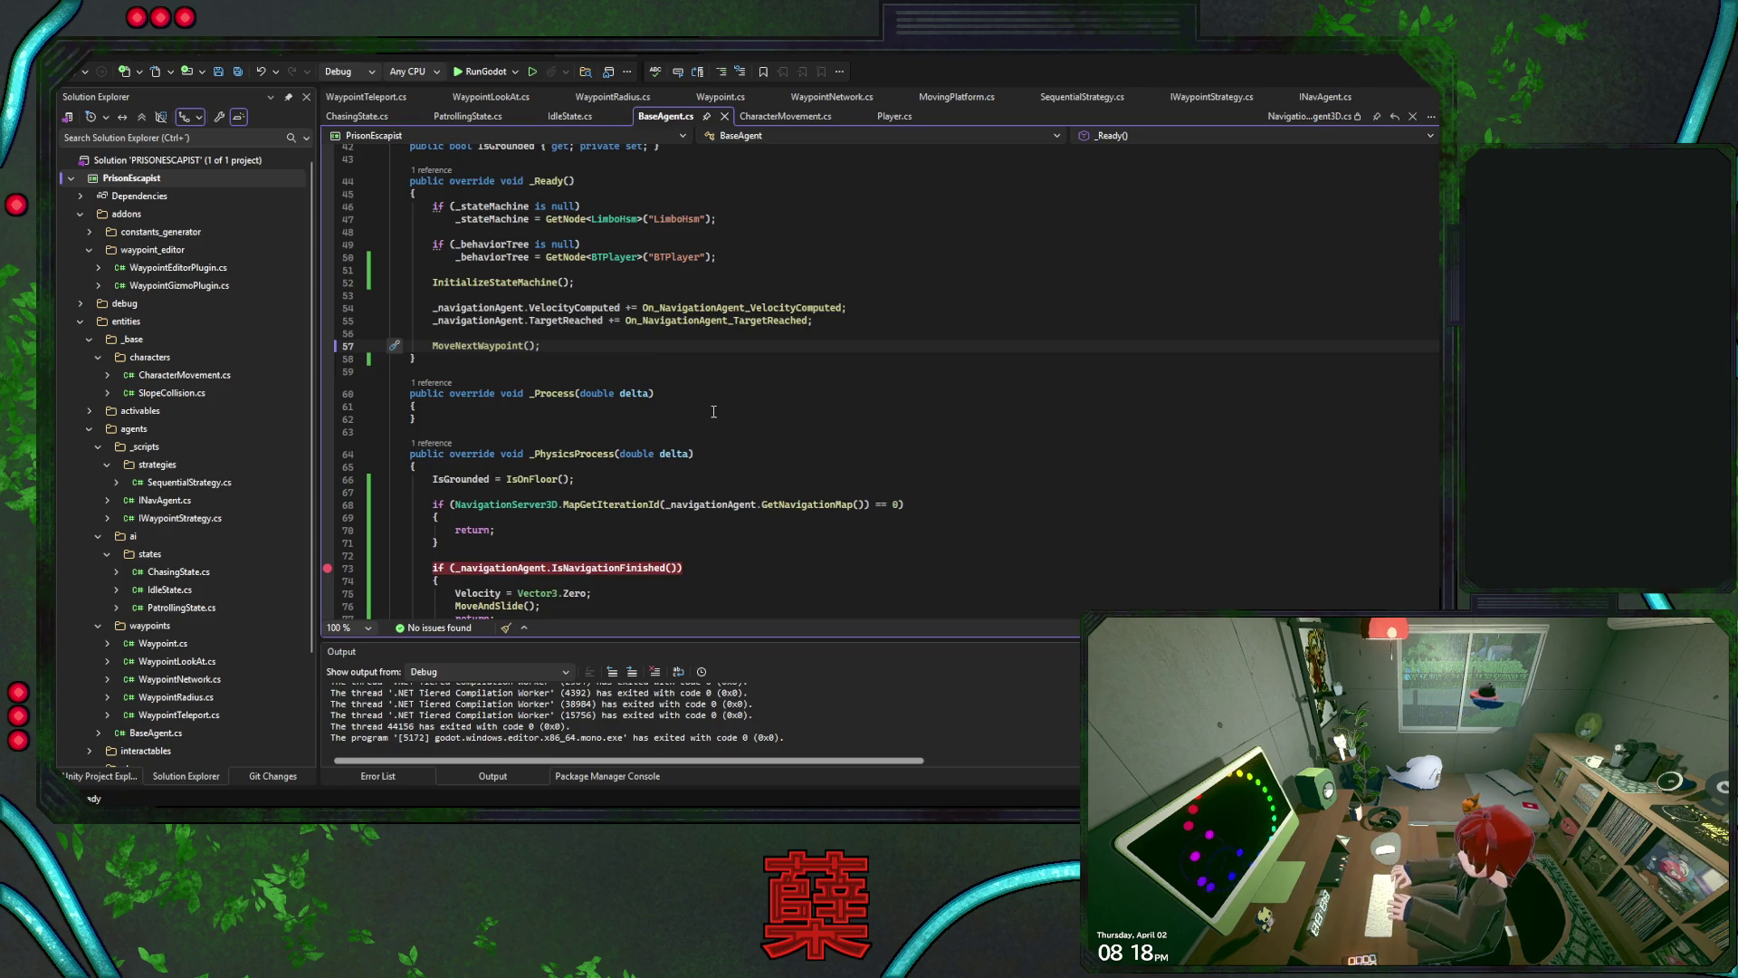
key("shift+Up")
key("ctrl+c")
key("BackSpace")
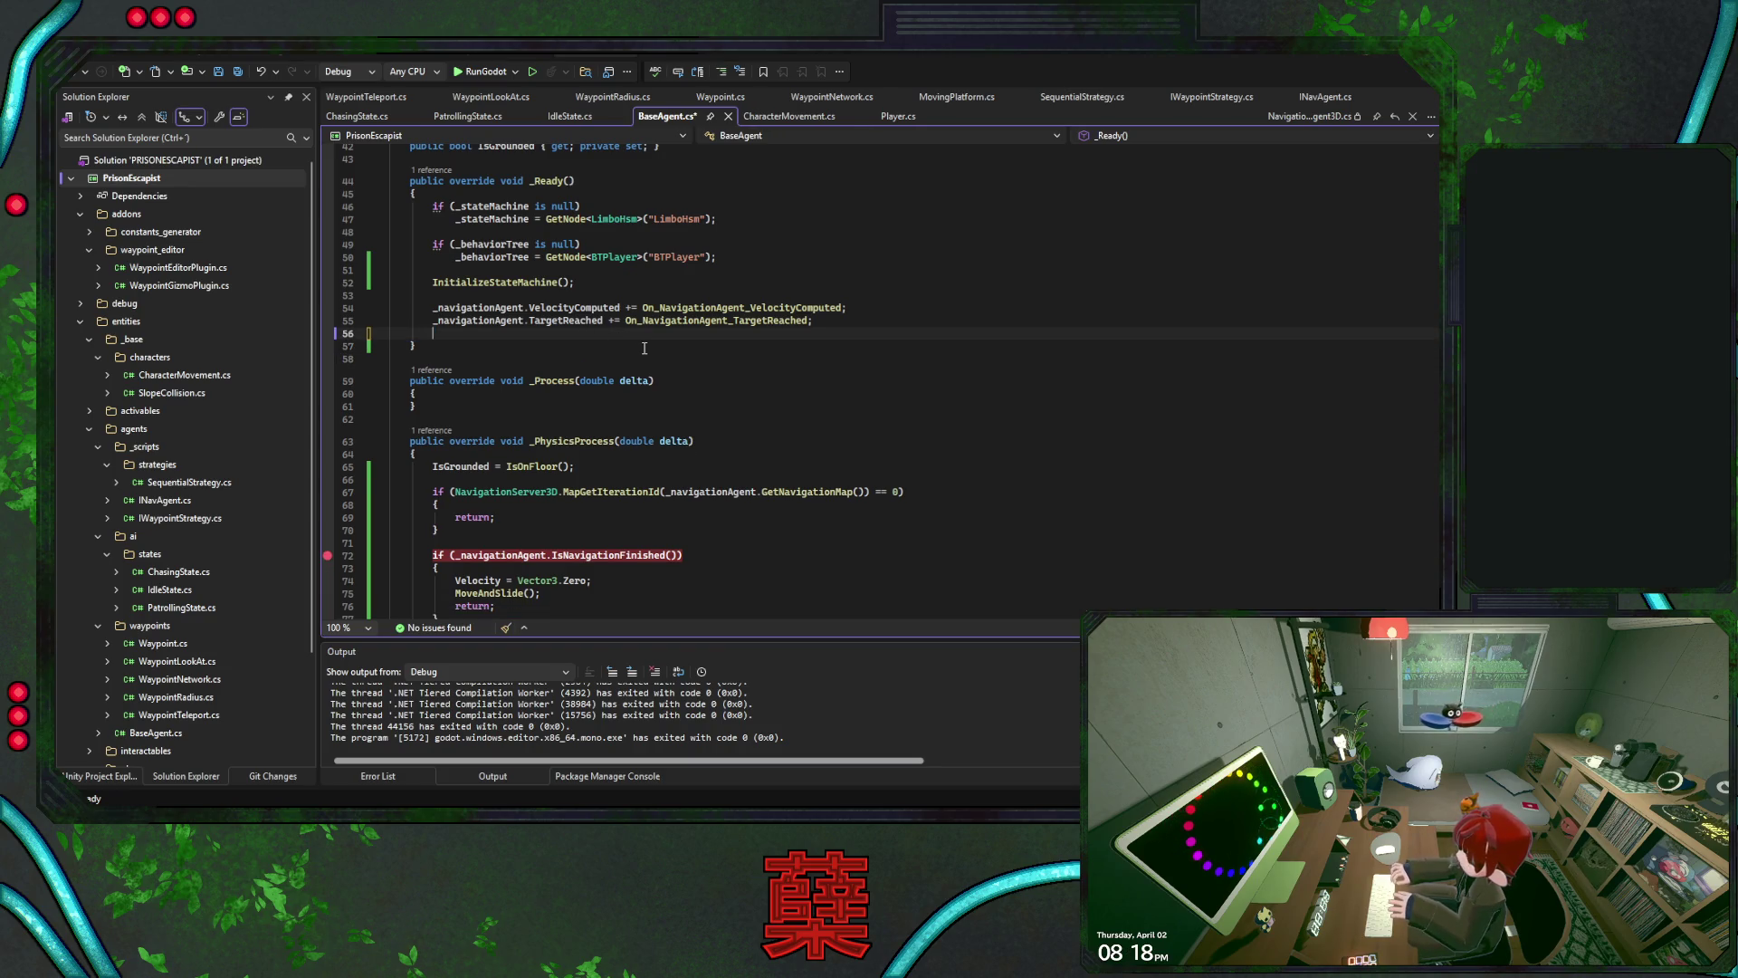
scroll(645, 349, "down", 3)
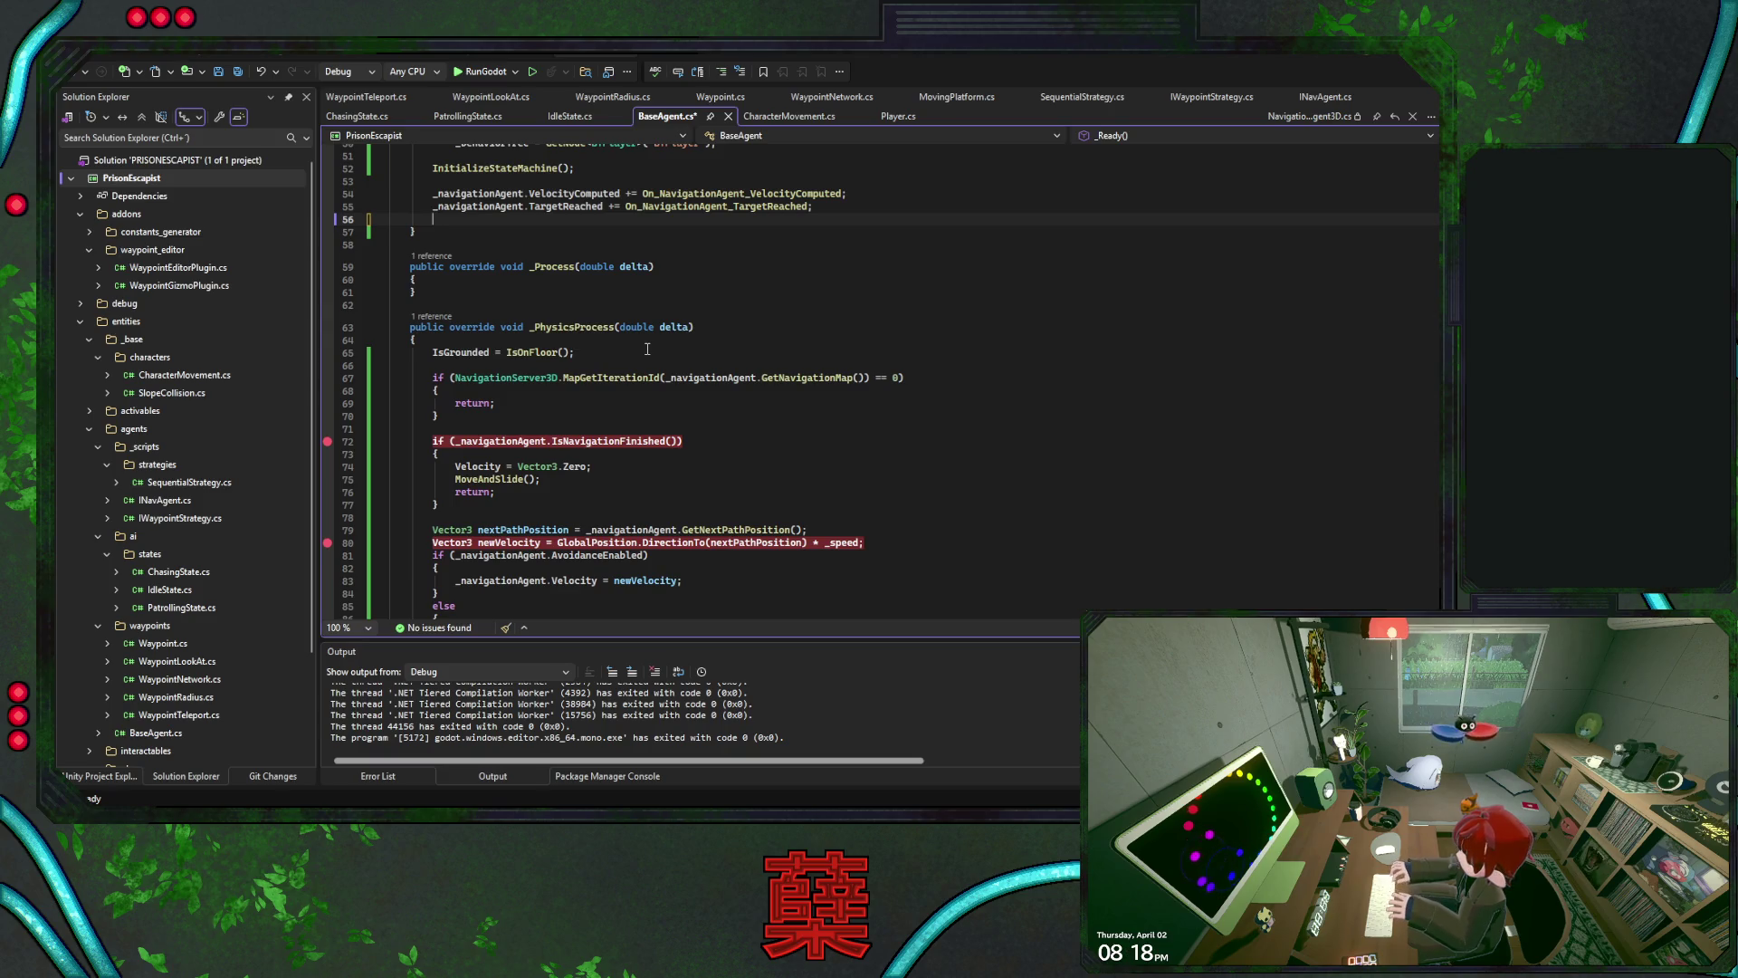
key("Delete")
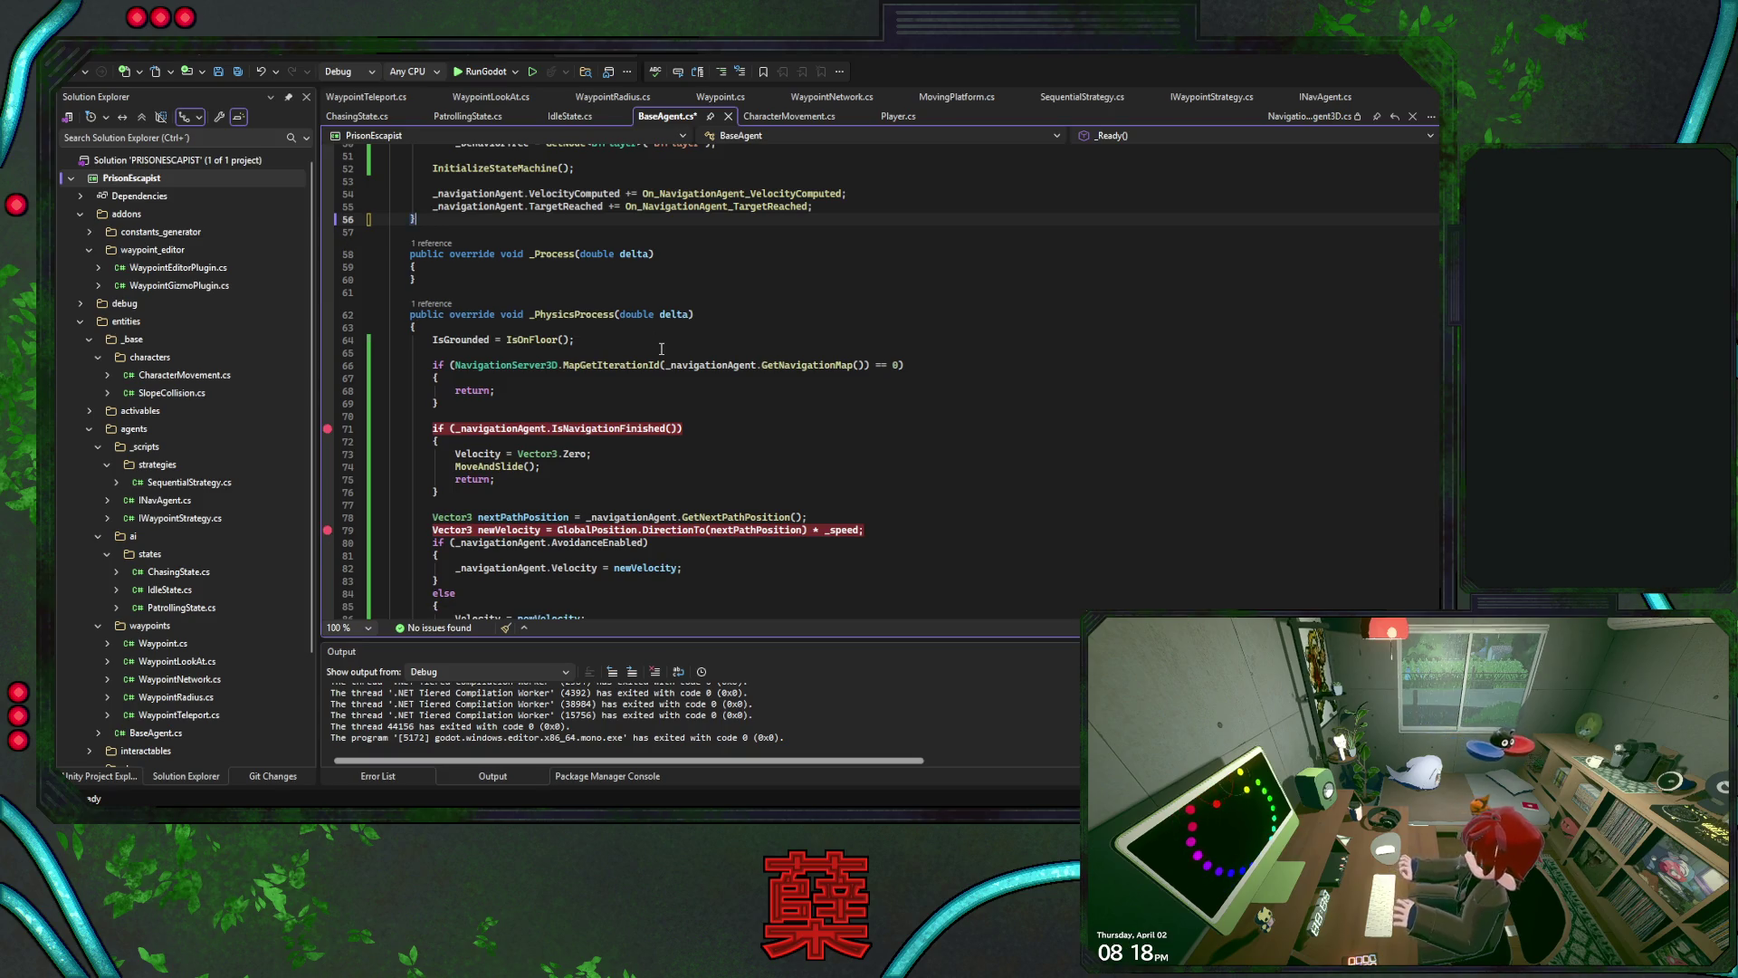
Paste MoveNextWaypoint() as the navigation-finished branch's first line, save BaseAgent.cs, and relaunch the game
left_click(592, 466)
key("Return")
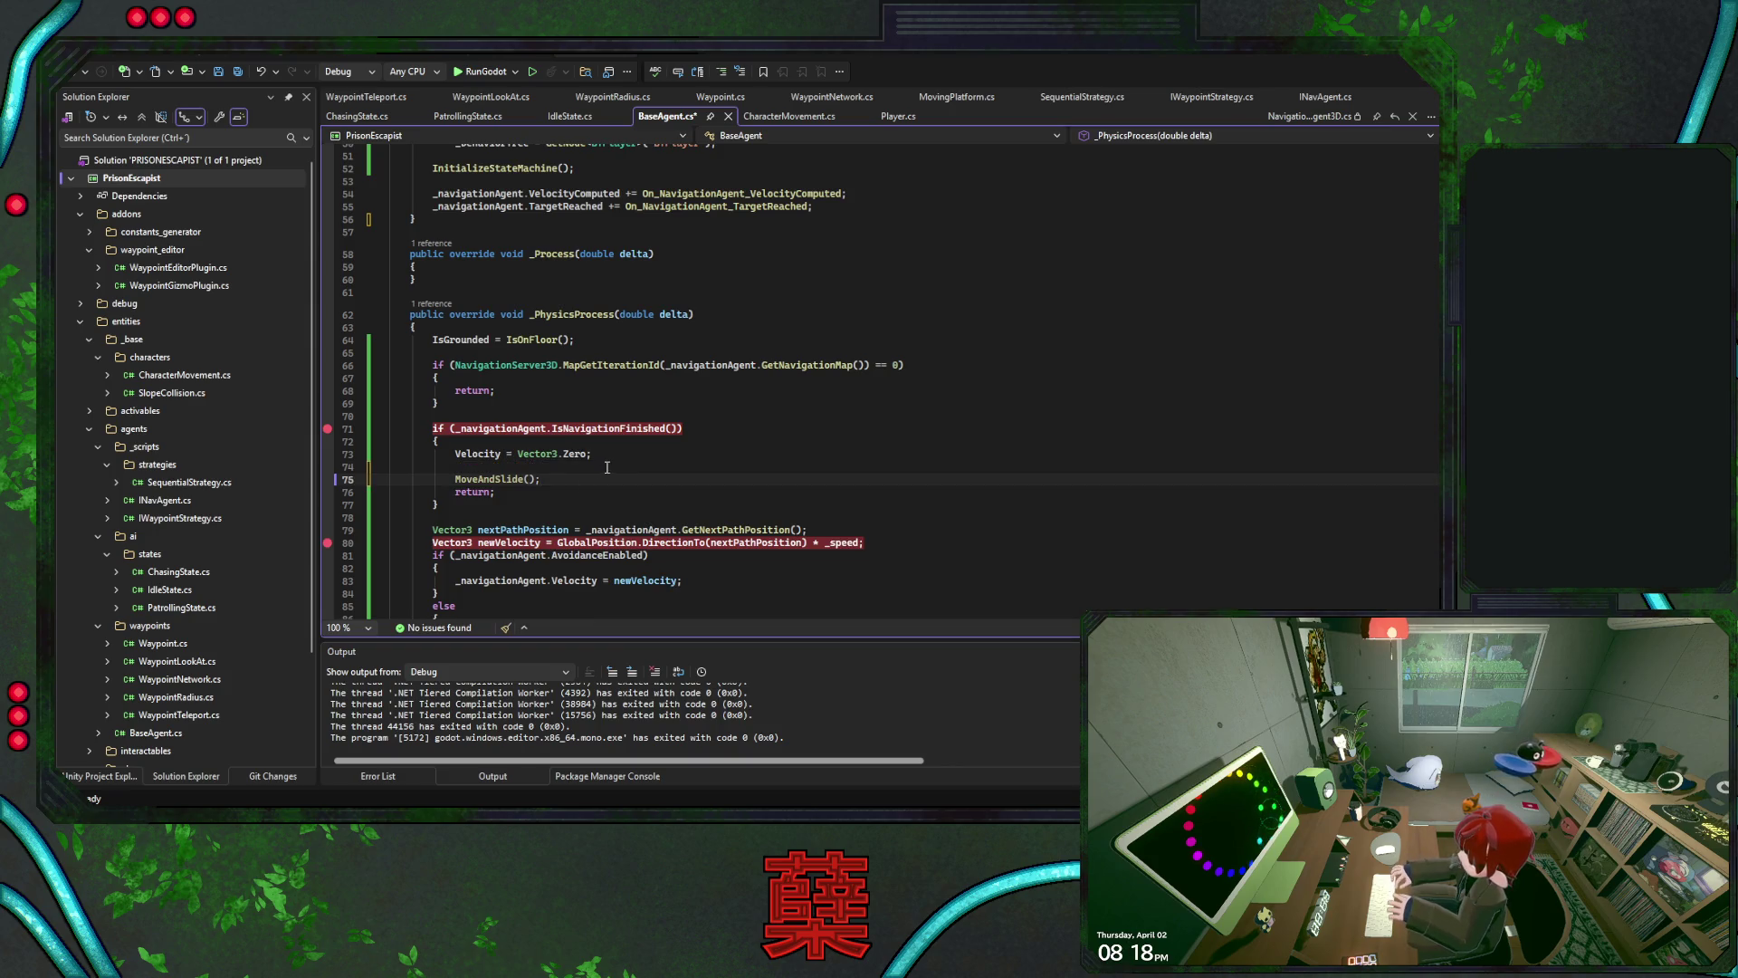
key("ctrl+z")
left_click(606, 448)
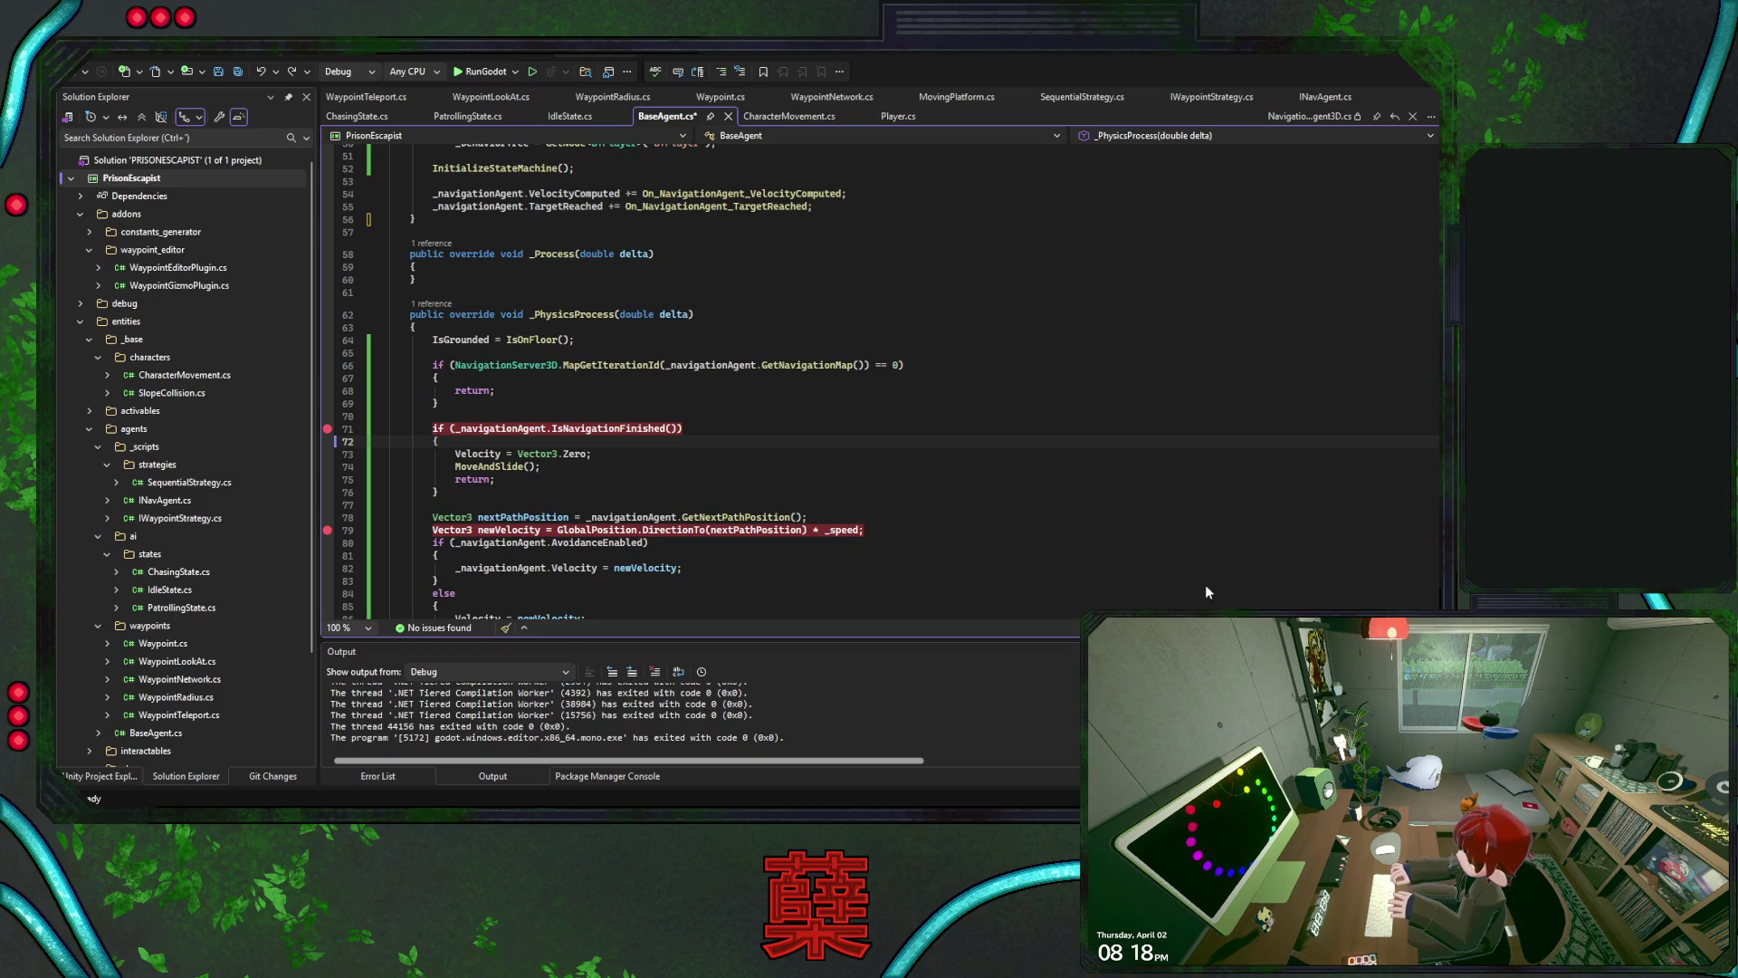
key("ctrl+v")
left_click(626, 465)
key("ctrl+s")
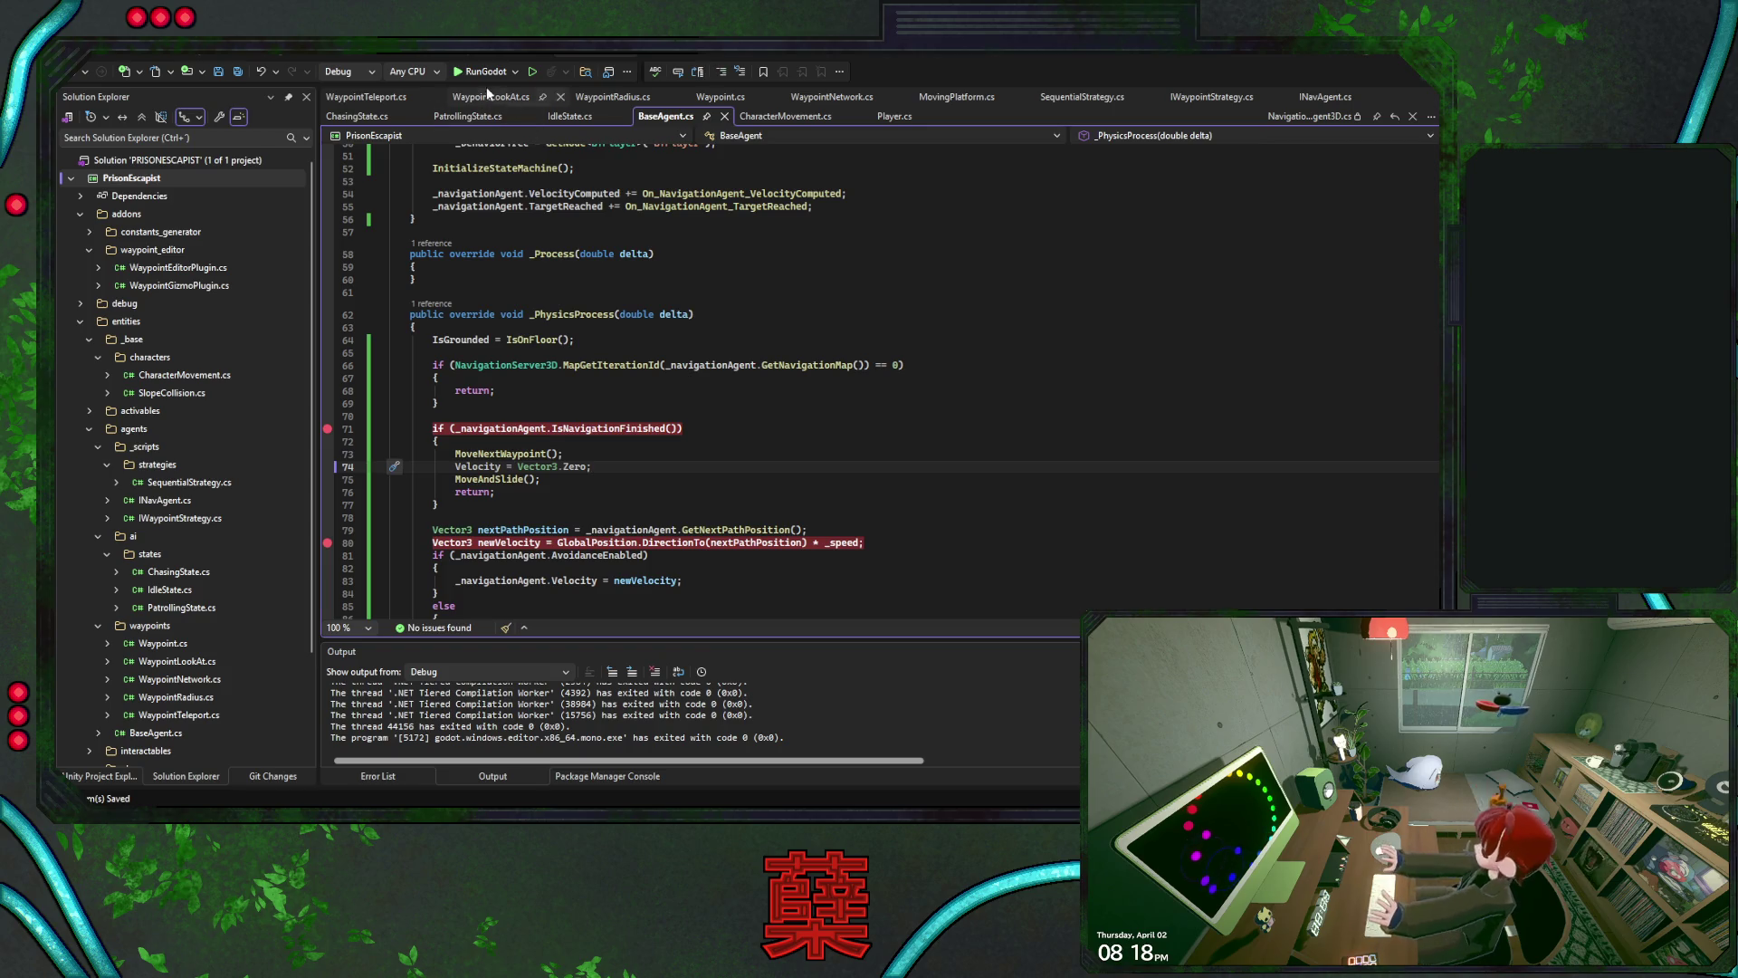
left_click(477, 77)
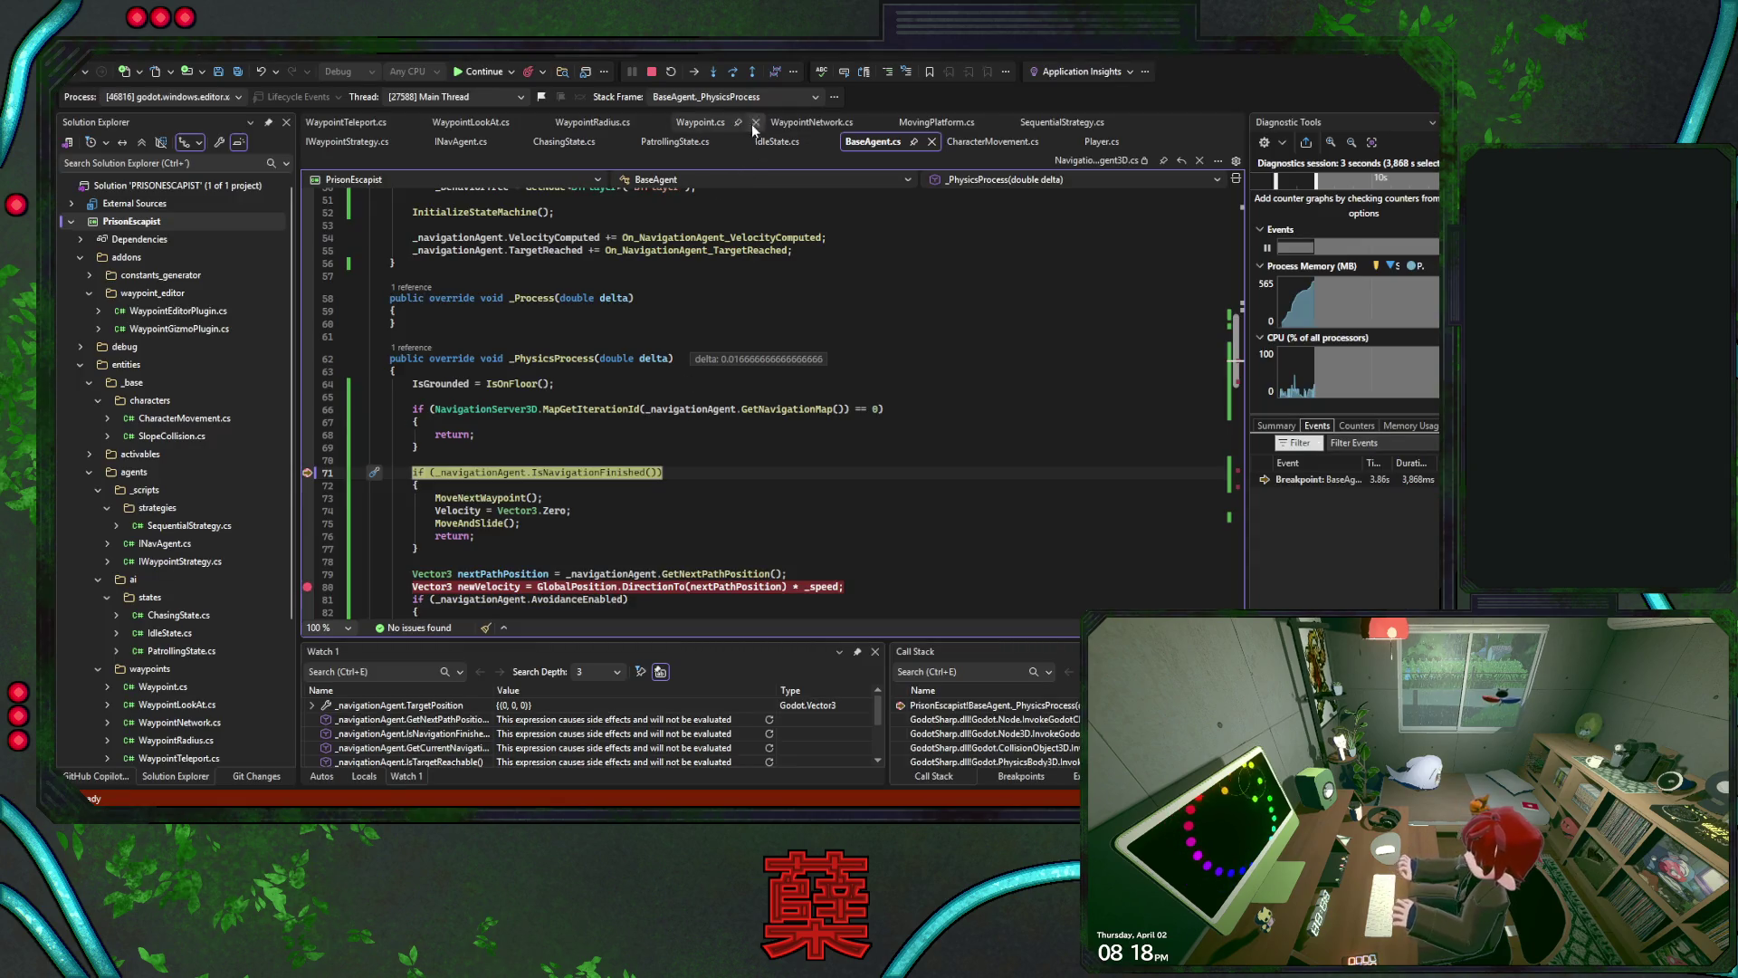
Step into MoveNextWaypoint and over the target-position assignment, refreshing the IsNavigationFinished watch
left_click(736, 74)
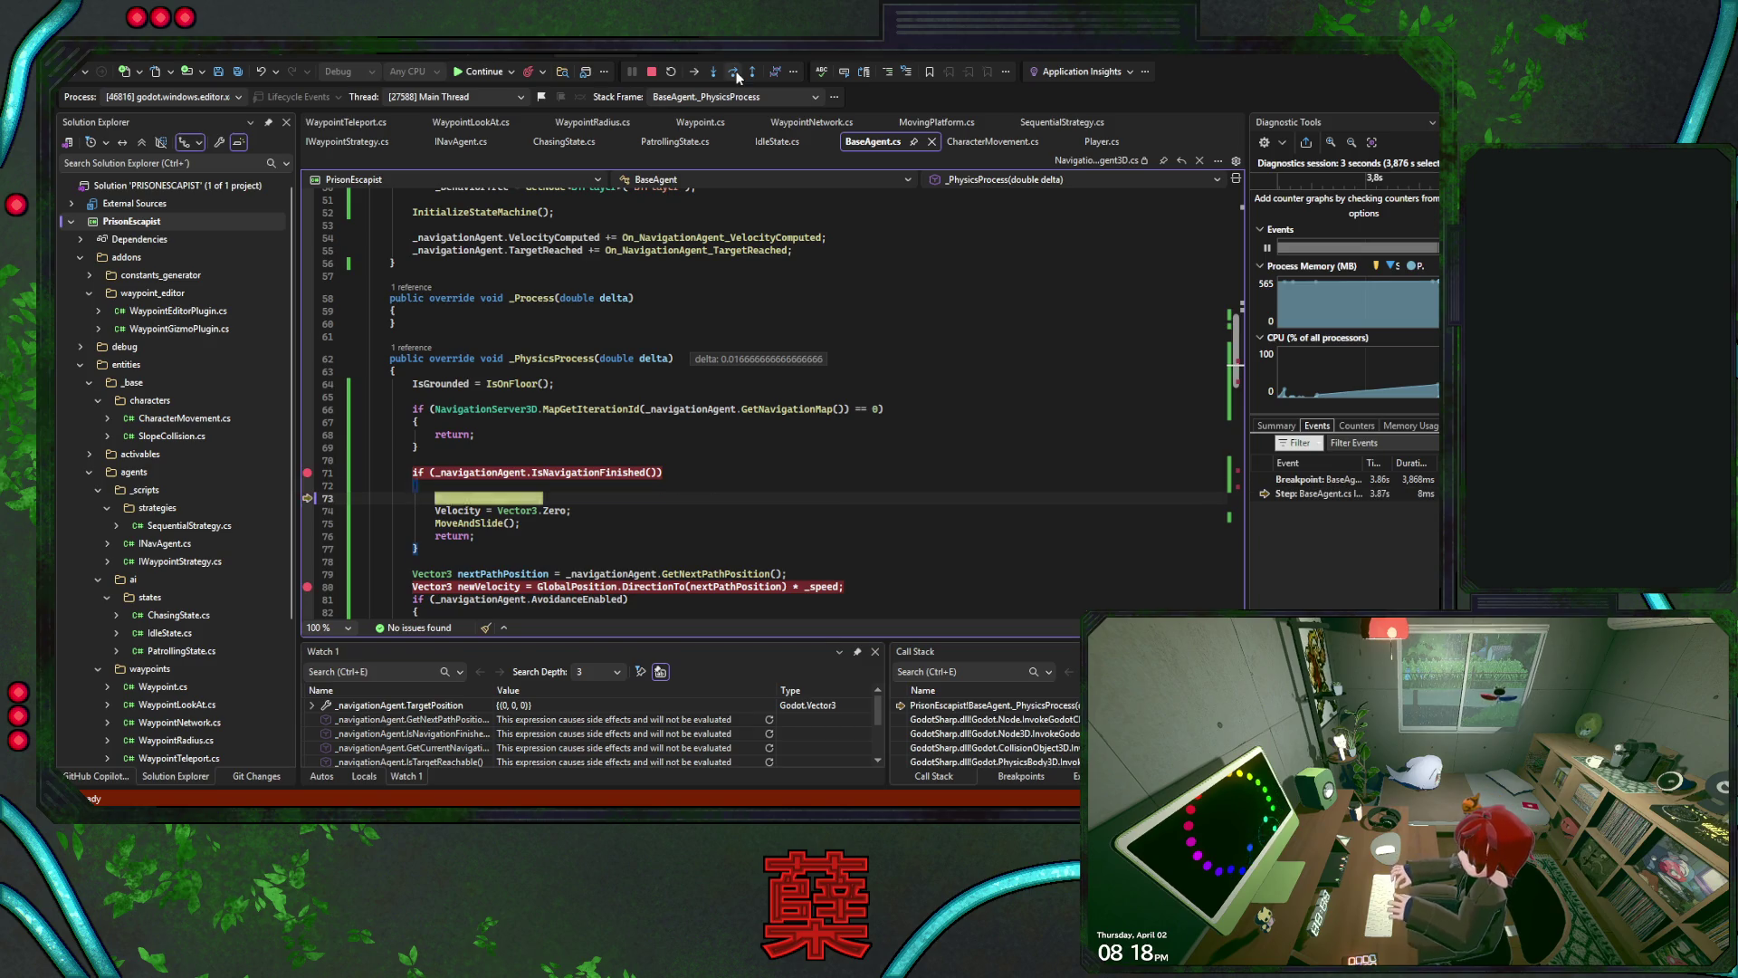
left_click(736, 73)
left_click(734, 72)
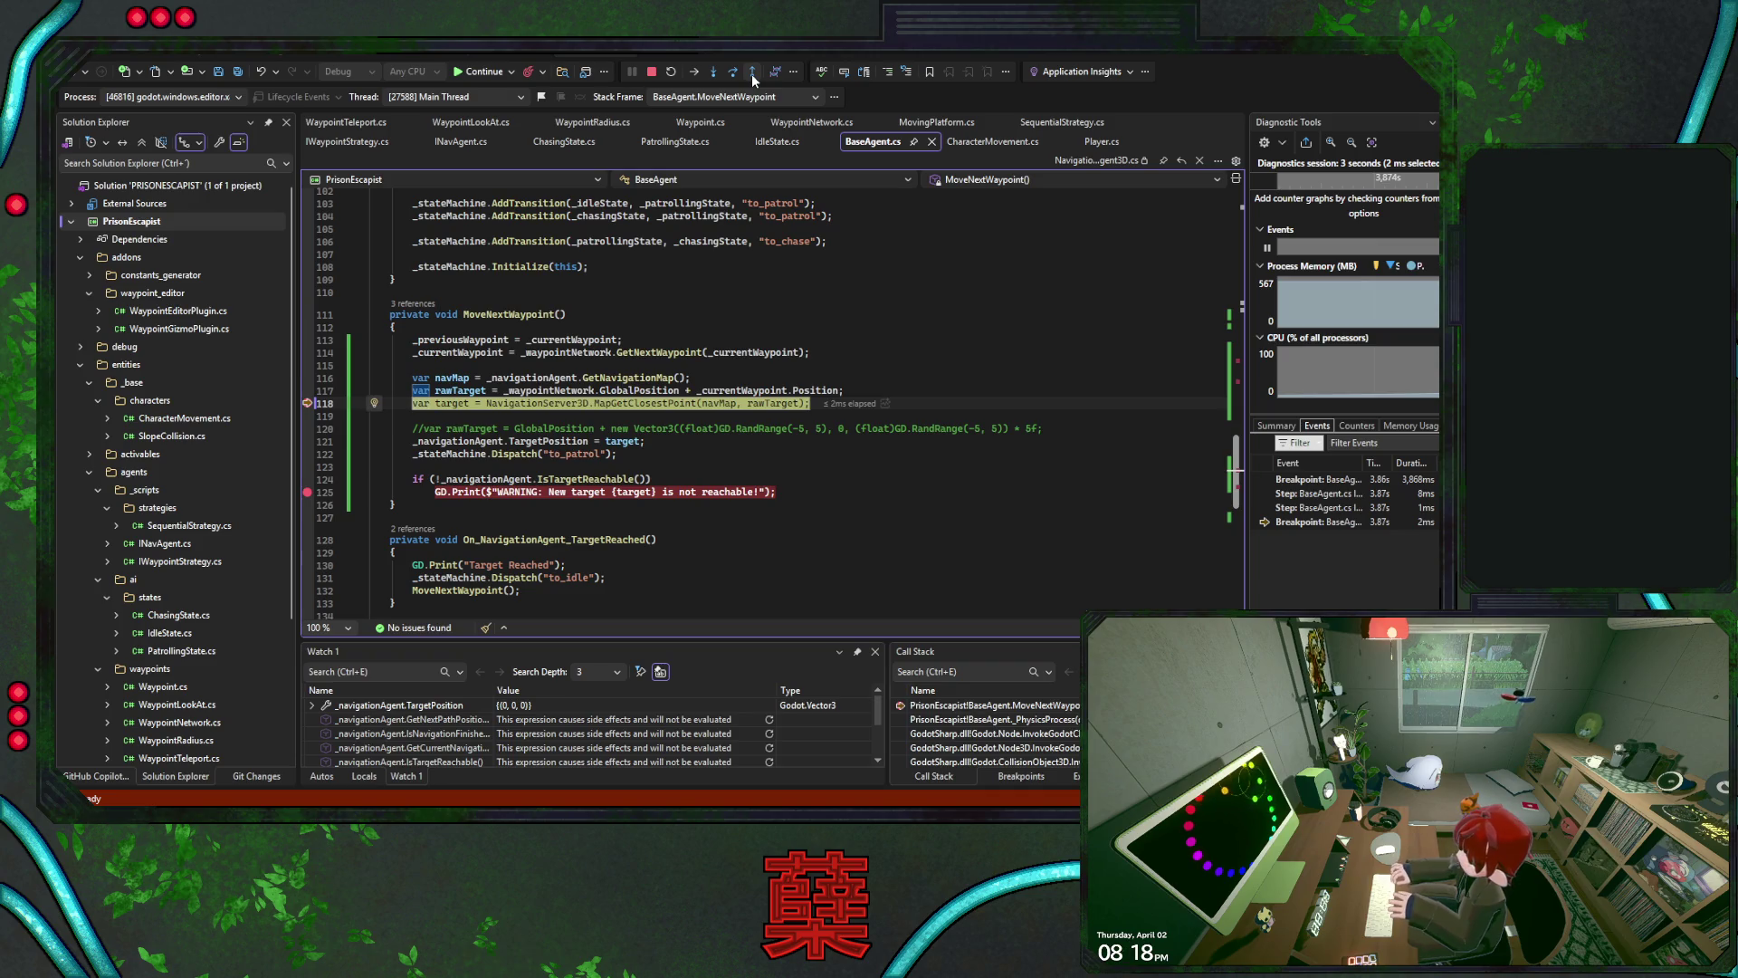
left_click(736, 76)
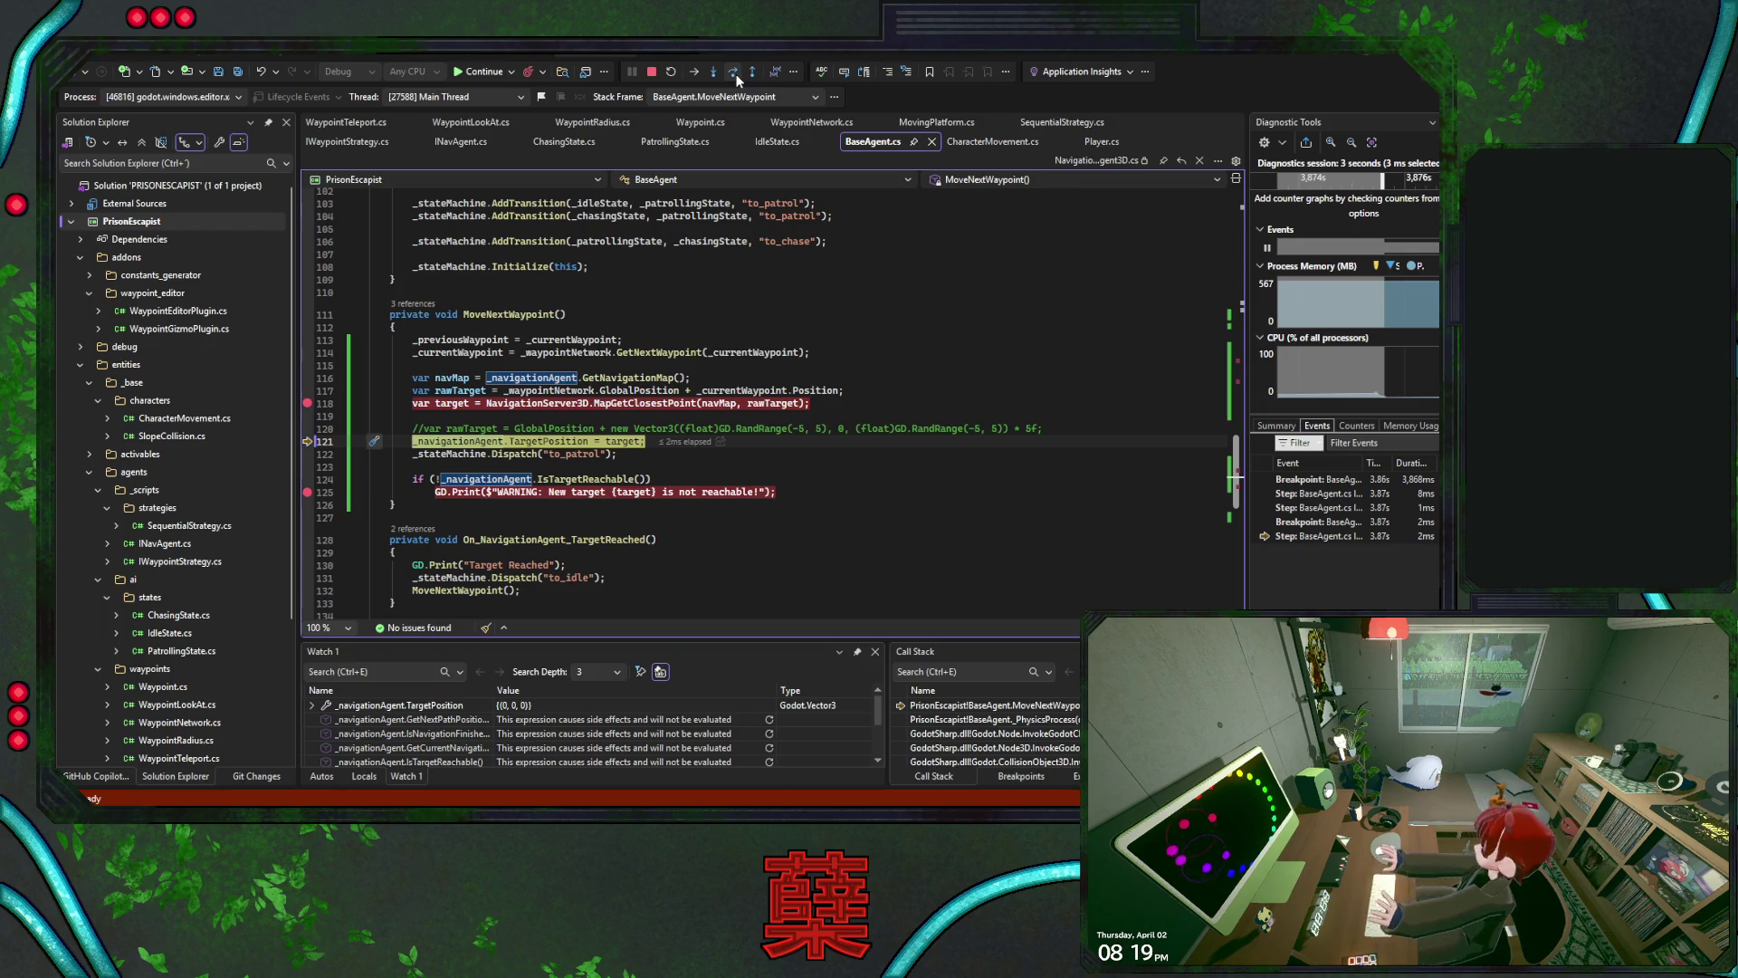
left_click(769, 733)
left_click(737, 74)
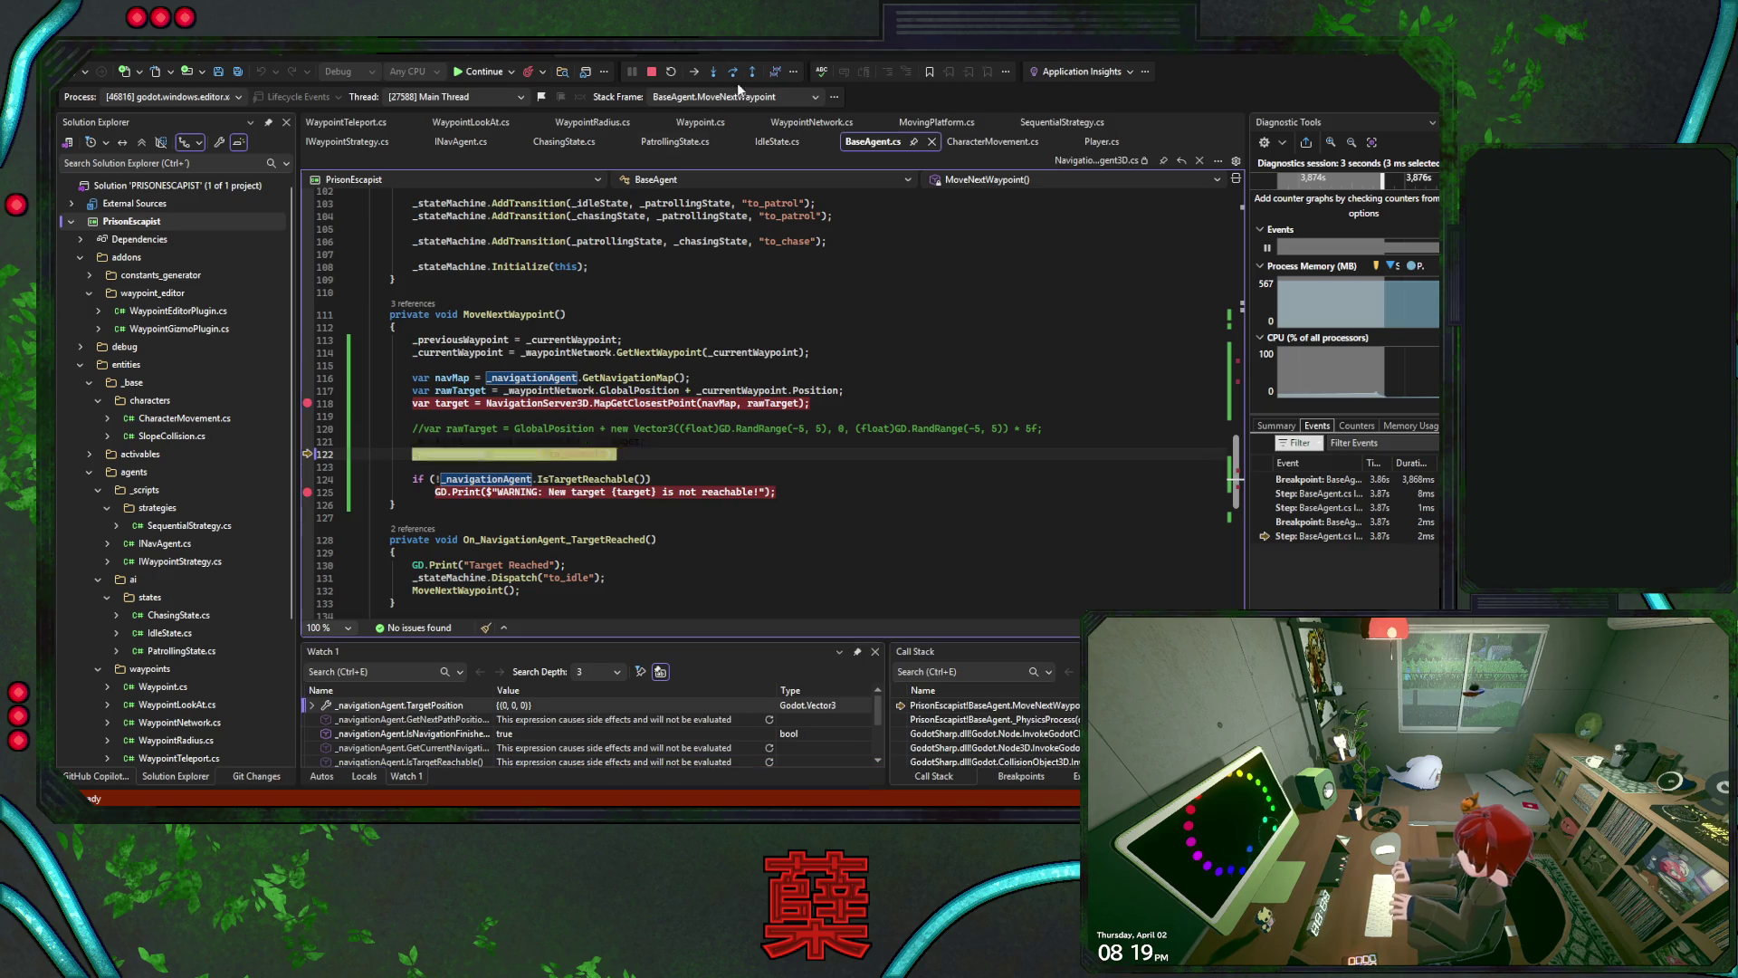
left_click(770, 734)
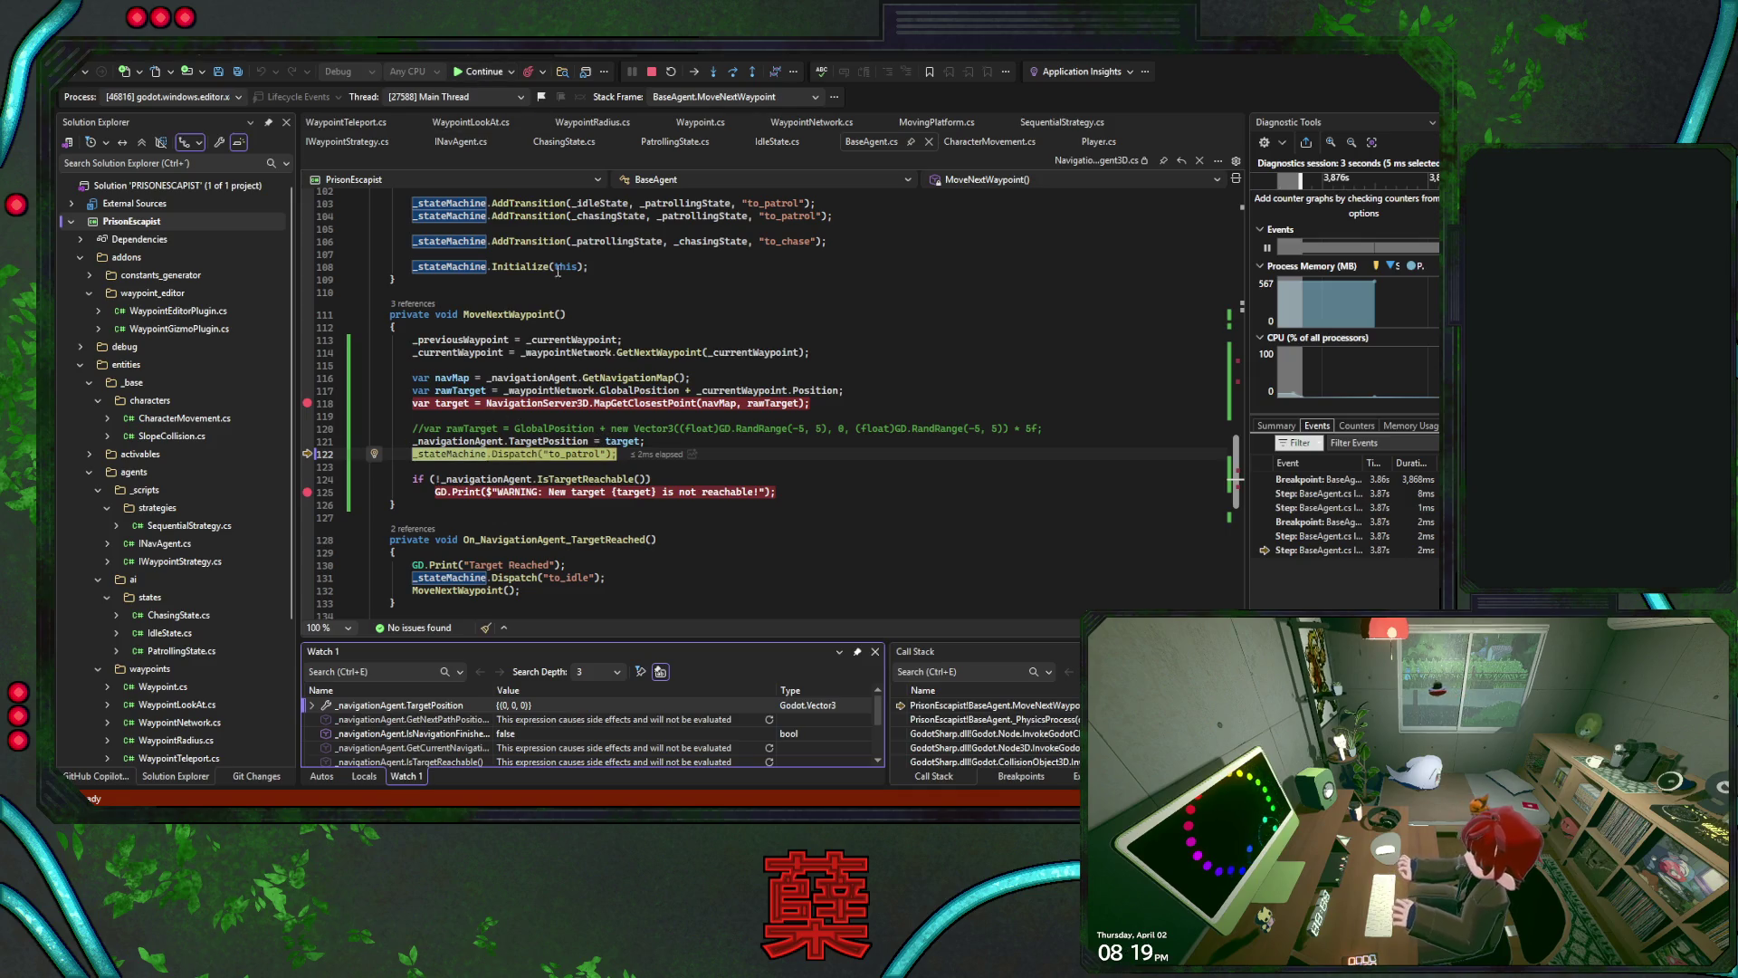
Add a breakpoint on line 72, resume, and step through the next assignment to TargetPosition (32, 0.5, -30)
left_click(487, 73)
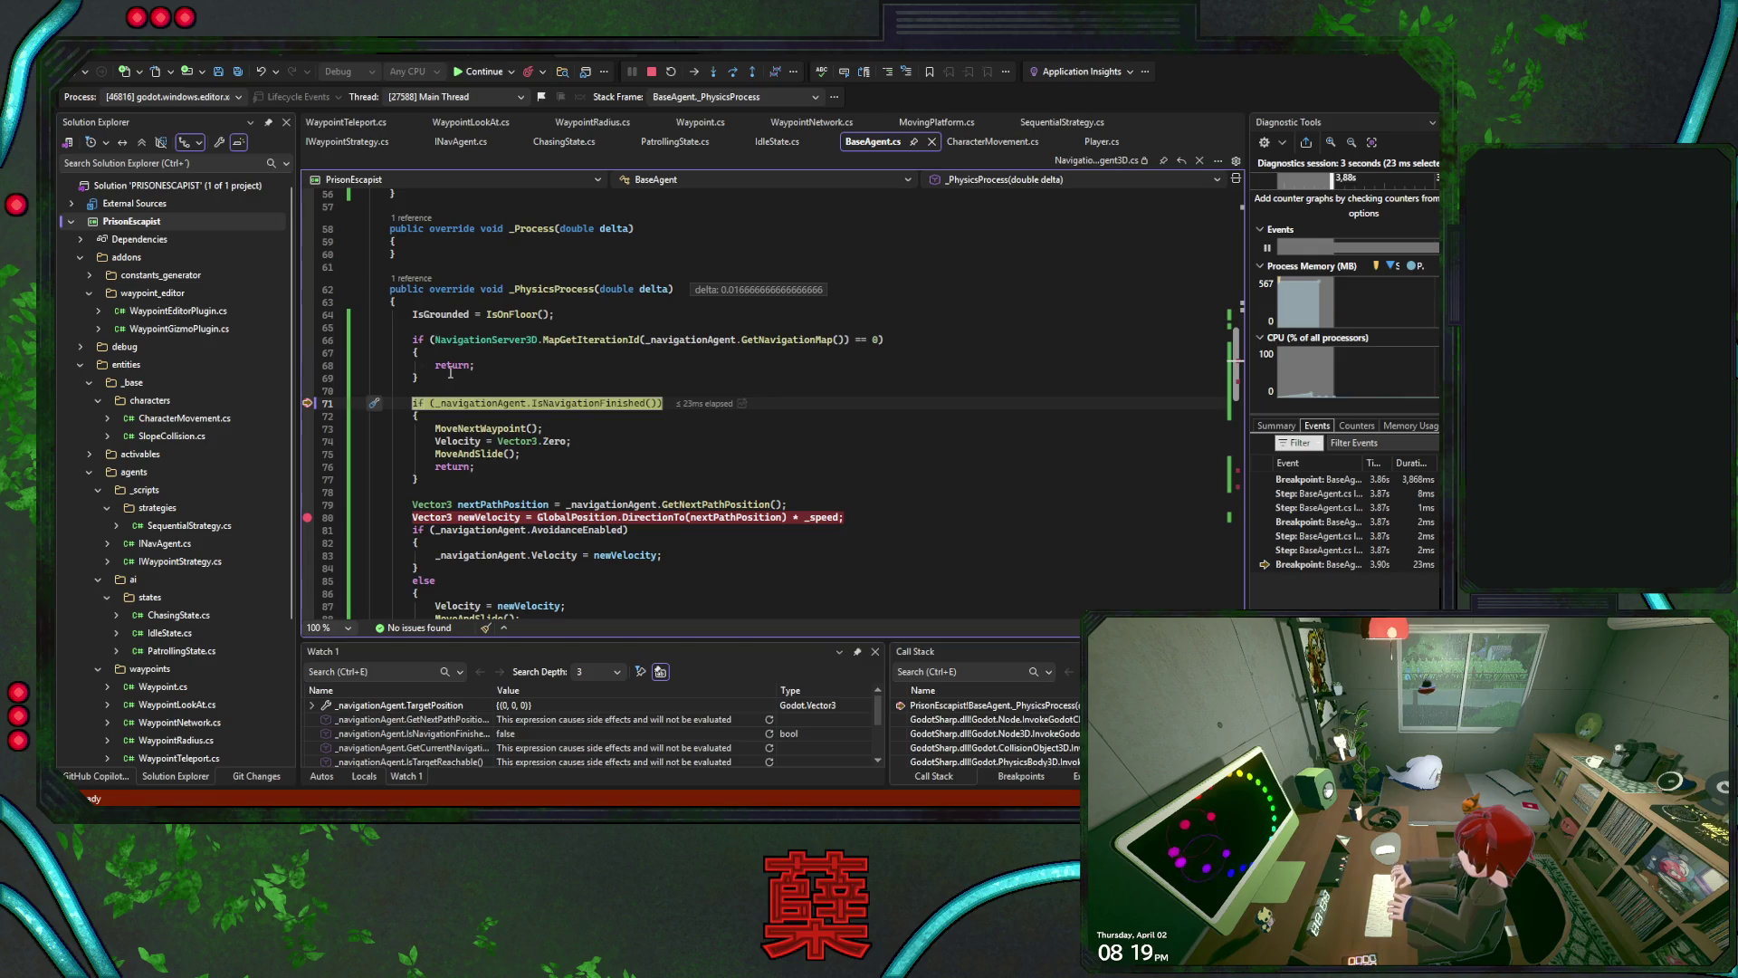
left_click(307, 415)
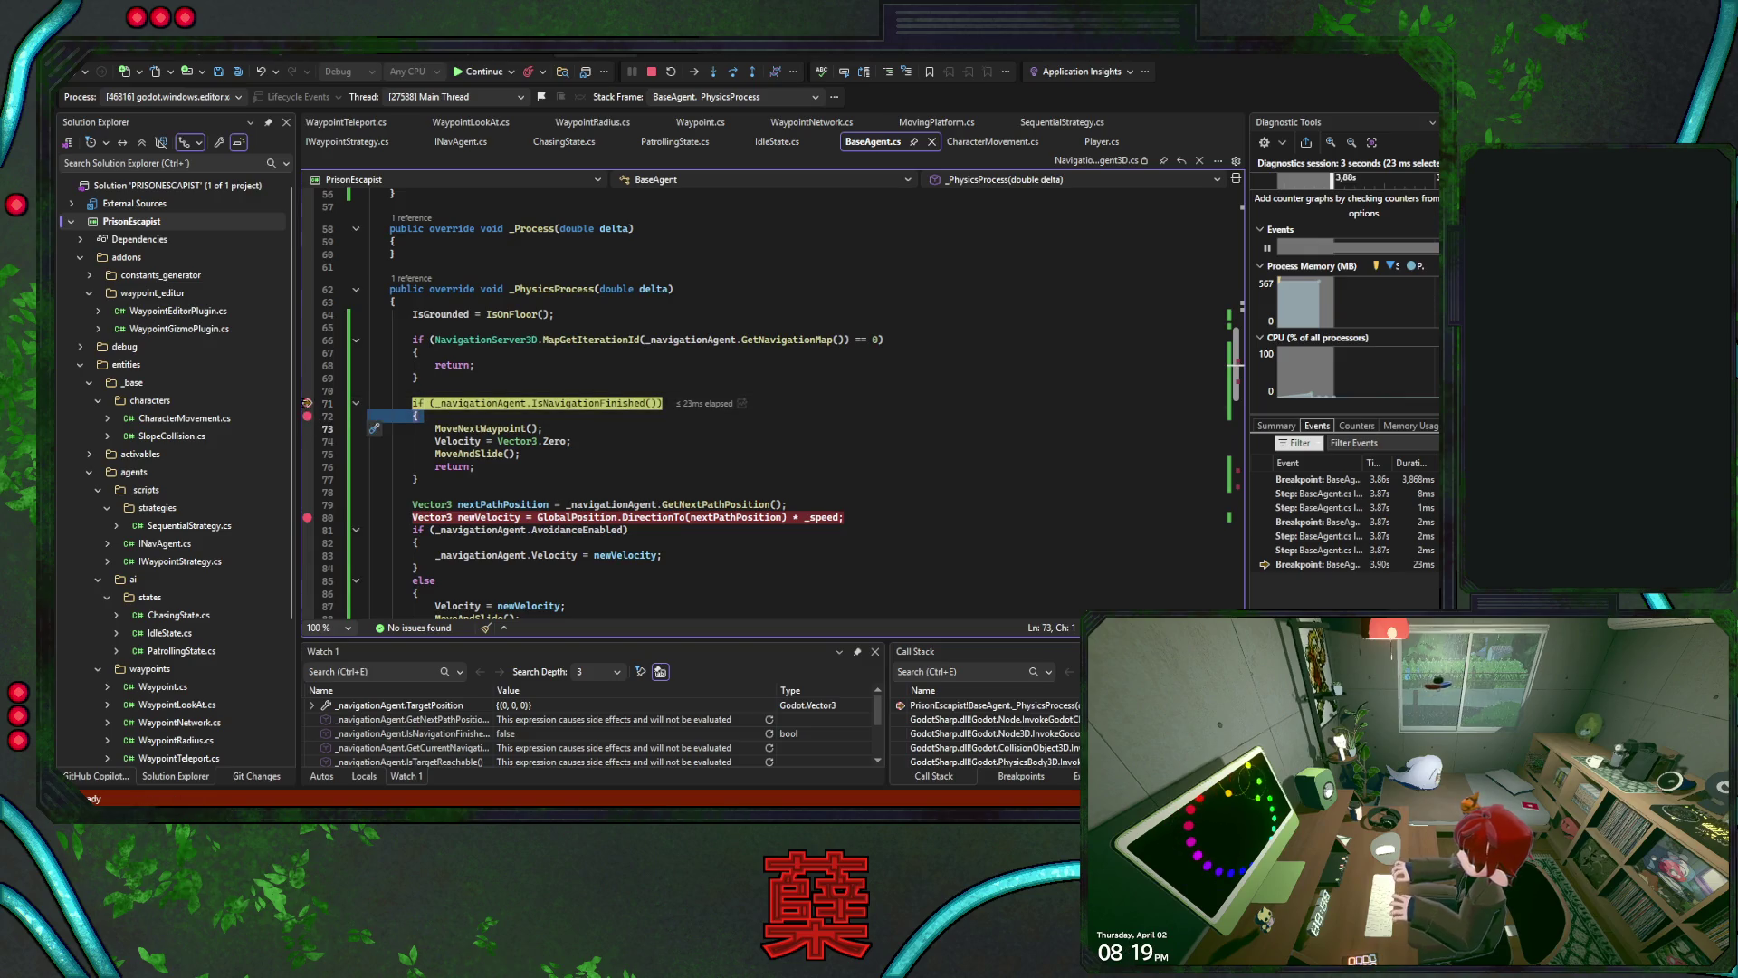
key("F5")
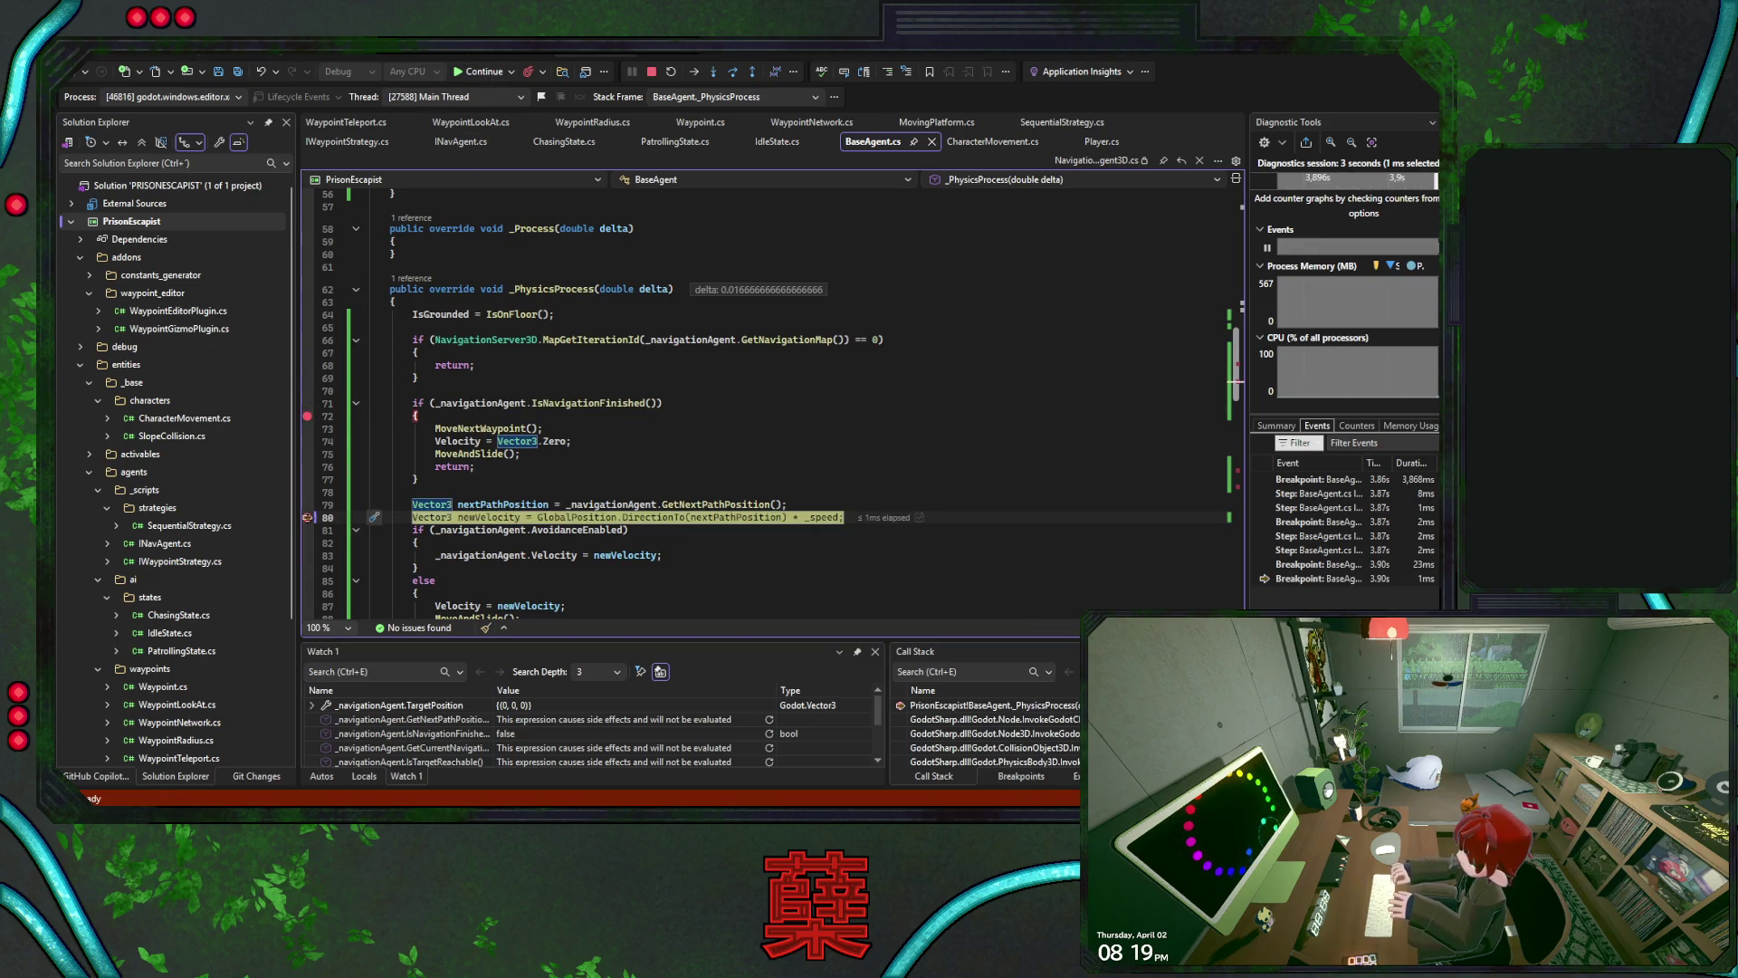
left_click(480, 71)
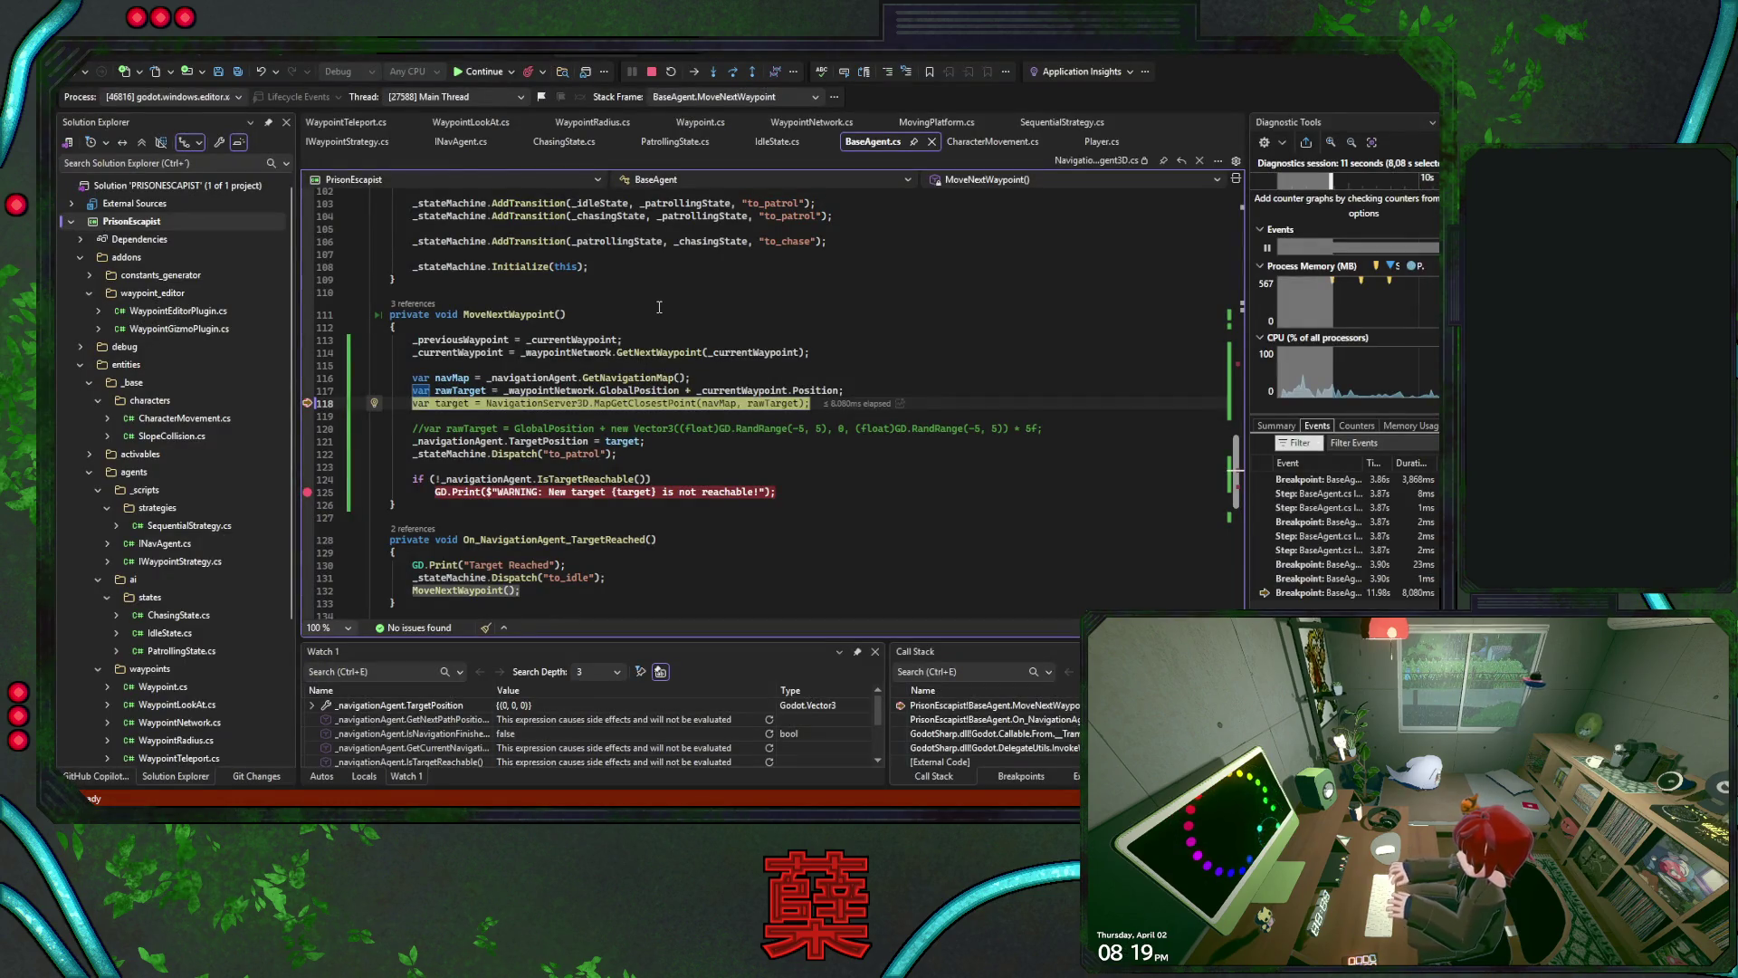
left_click(769, 734)
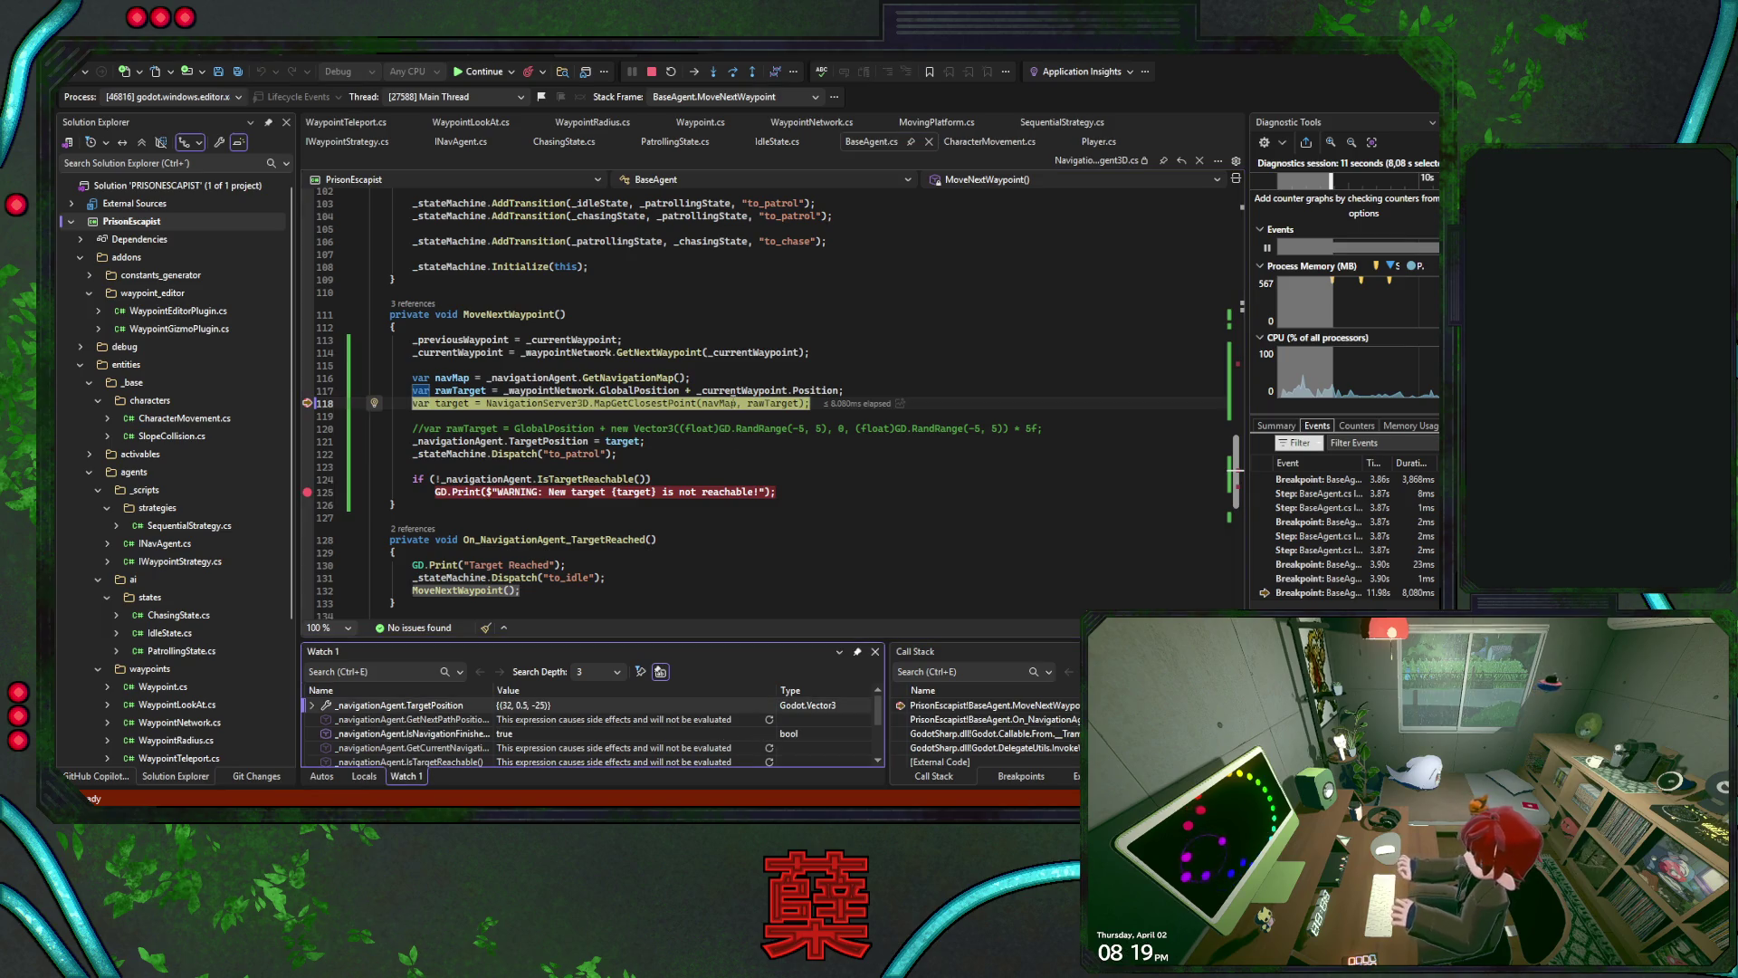
left_click(731, 74)
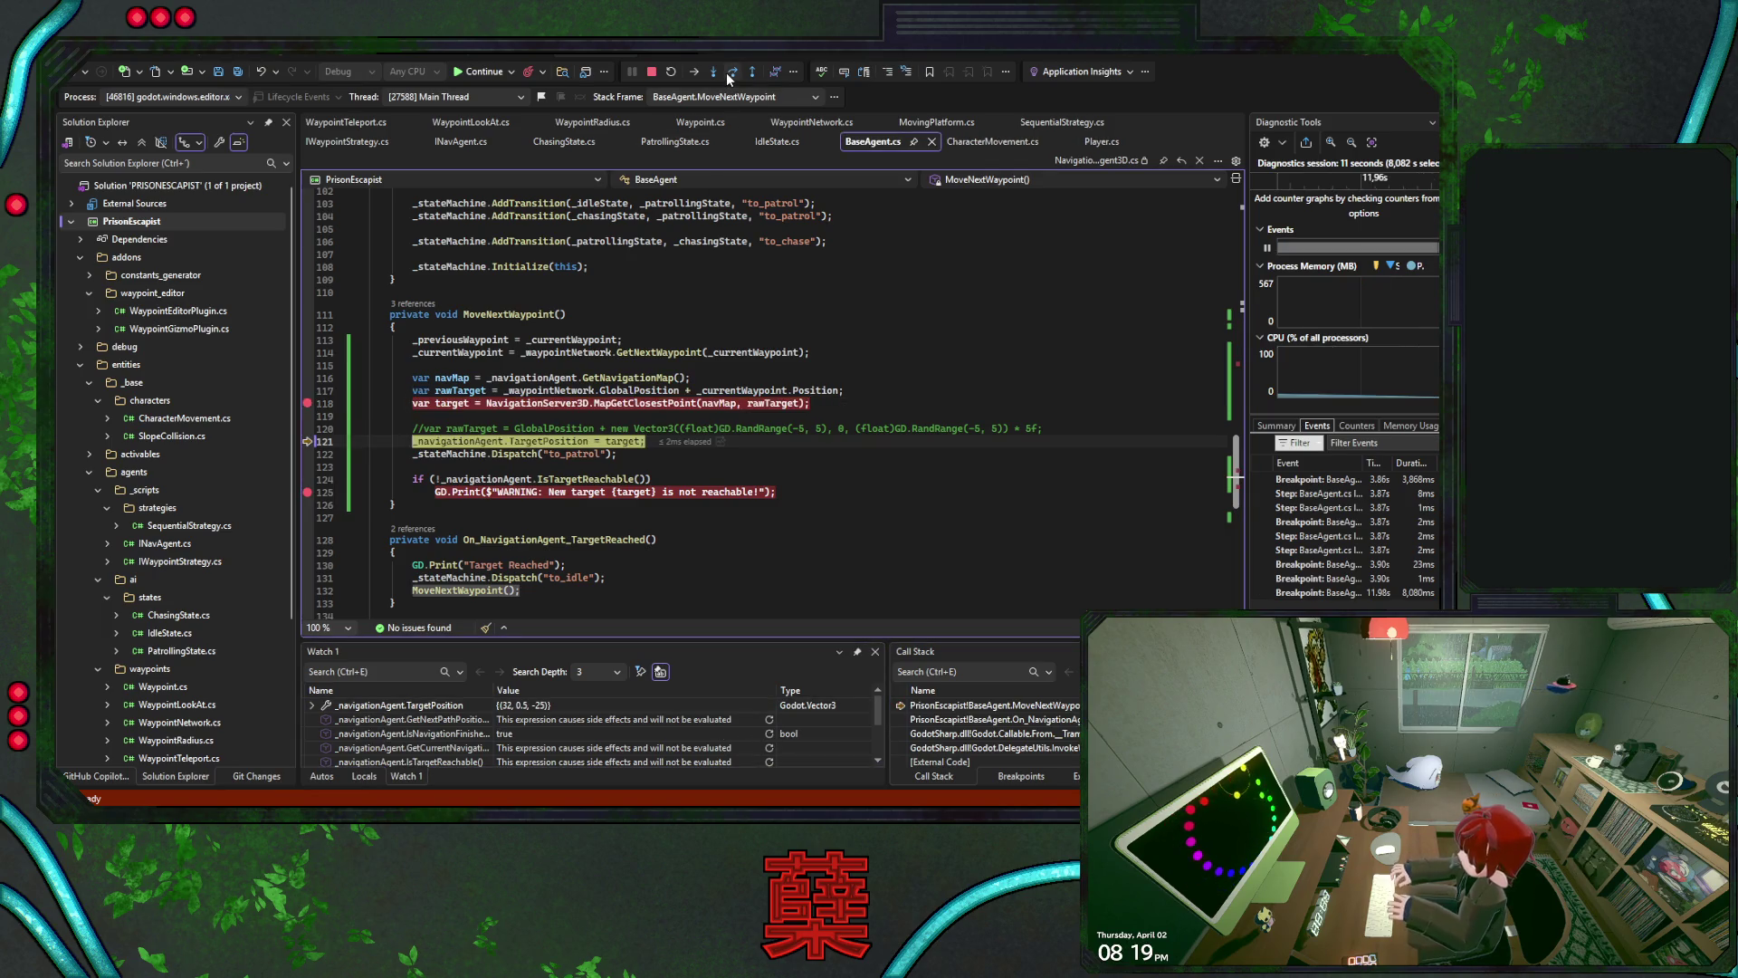
left_click(730, 74)
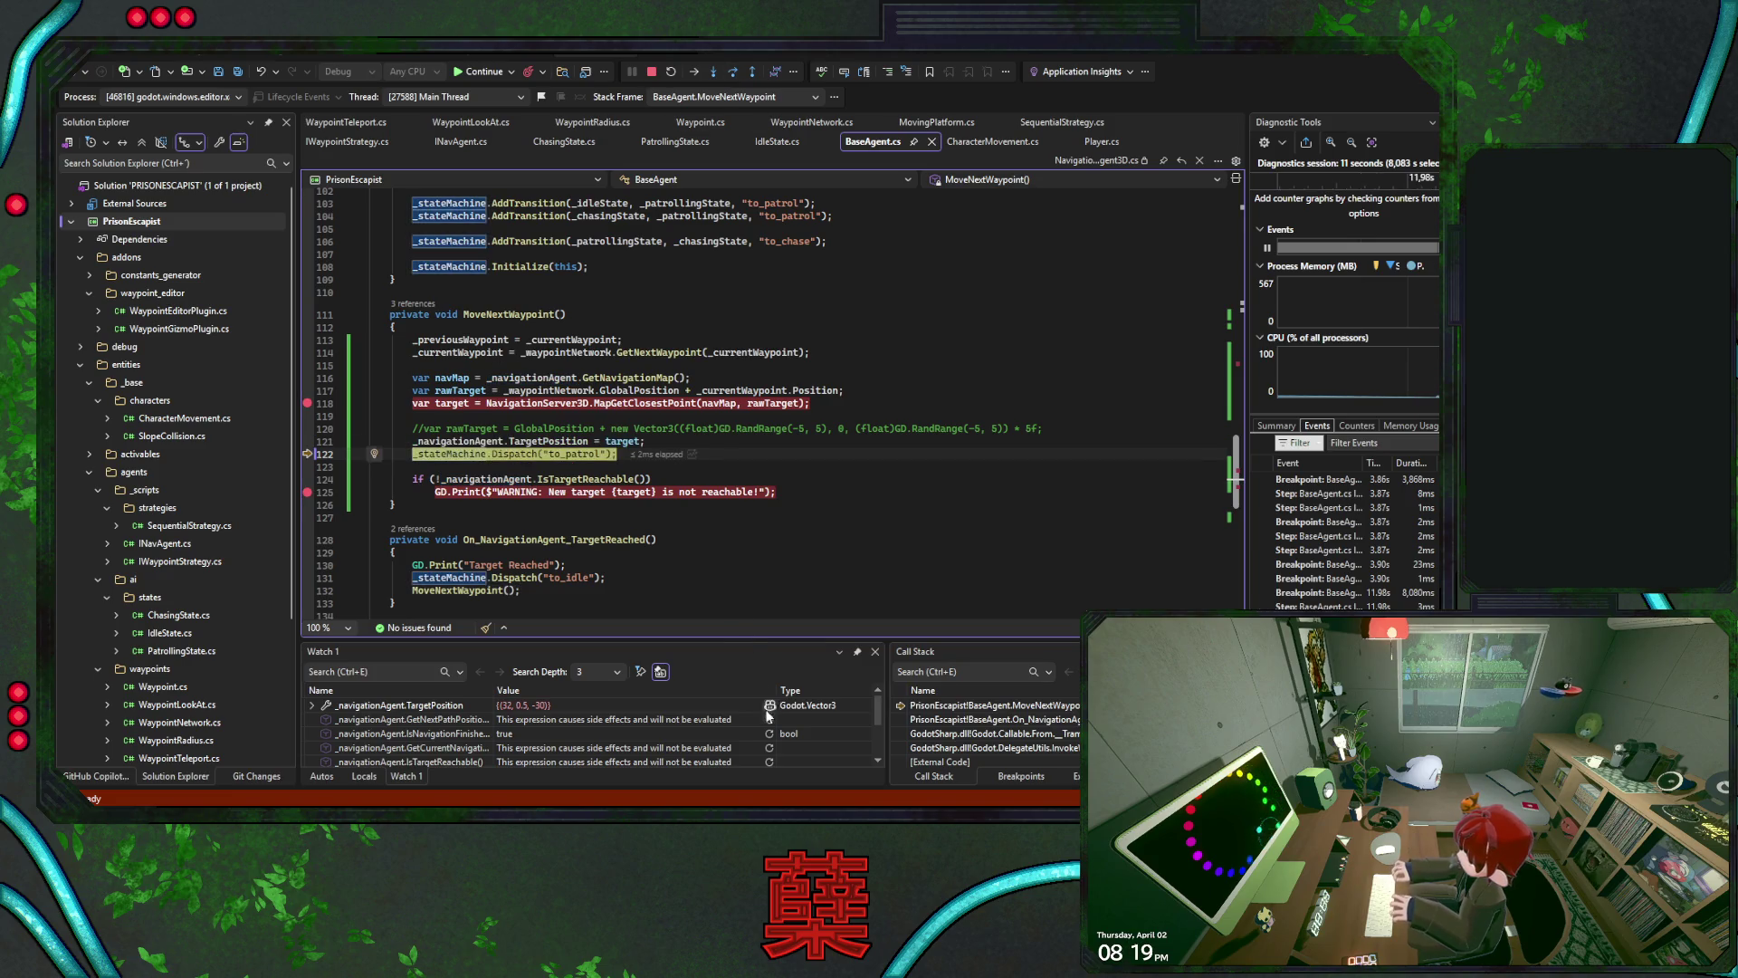
left_click(769, 734)
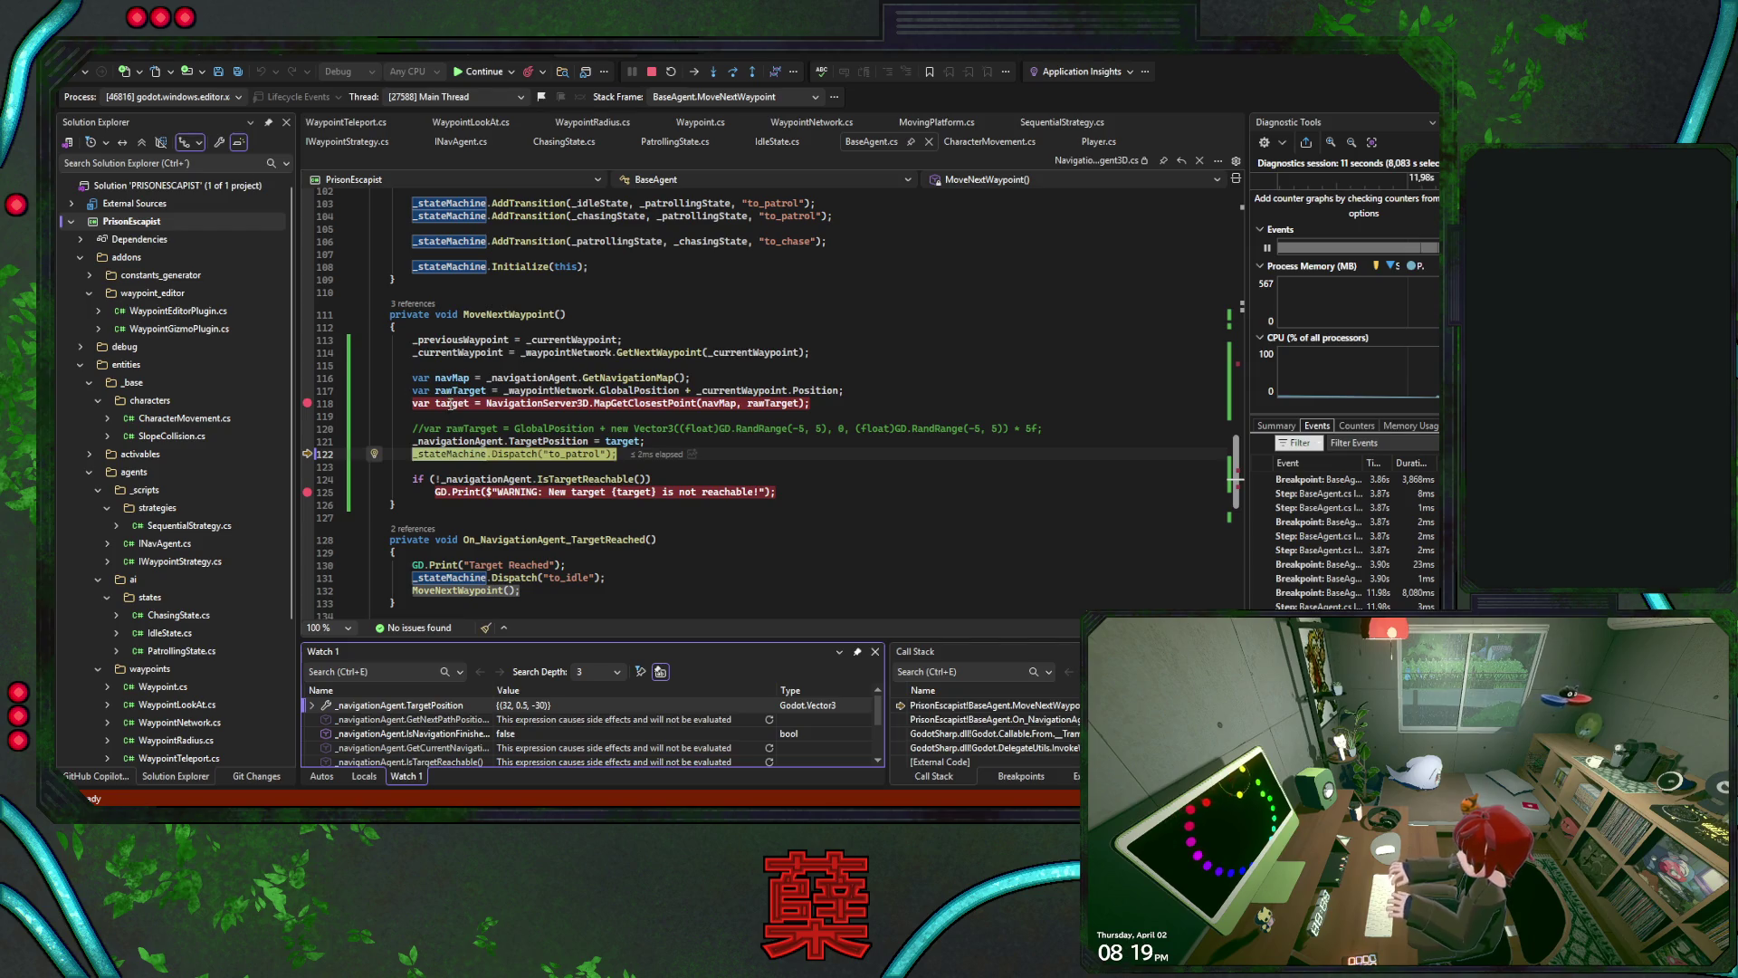
key("F10")
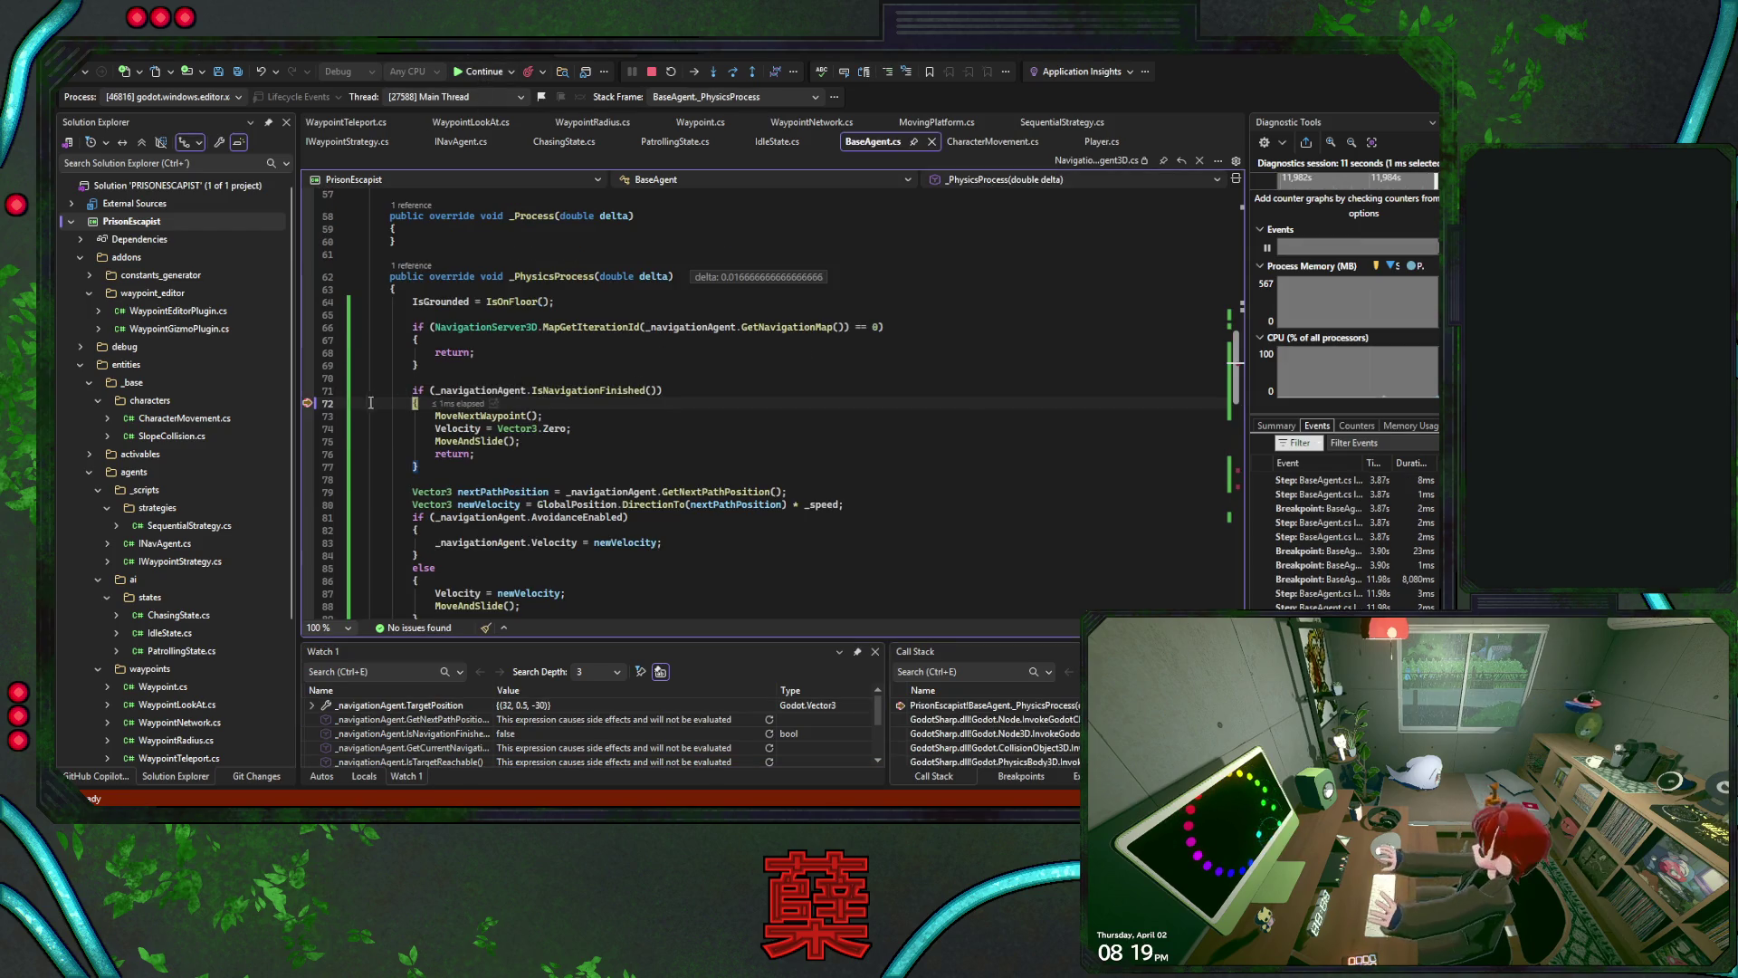
Re-evaluate the watches: reachable target, 12-point path, next position (5.706316, 0, -6.346043), then continue
left_click(769, 735)
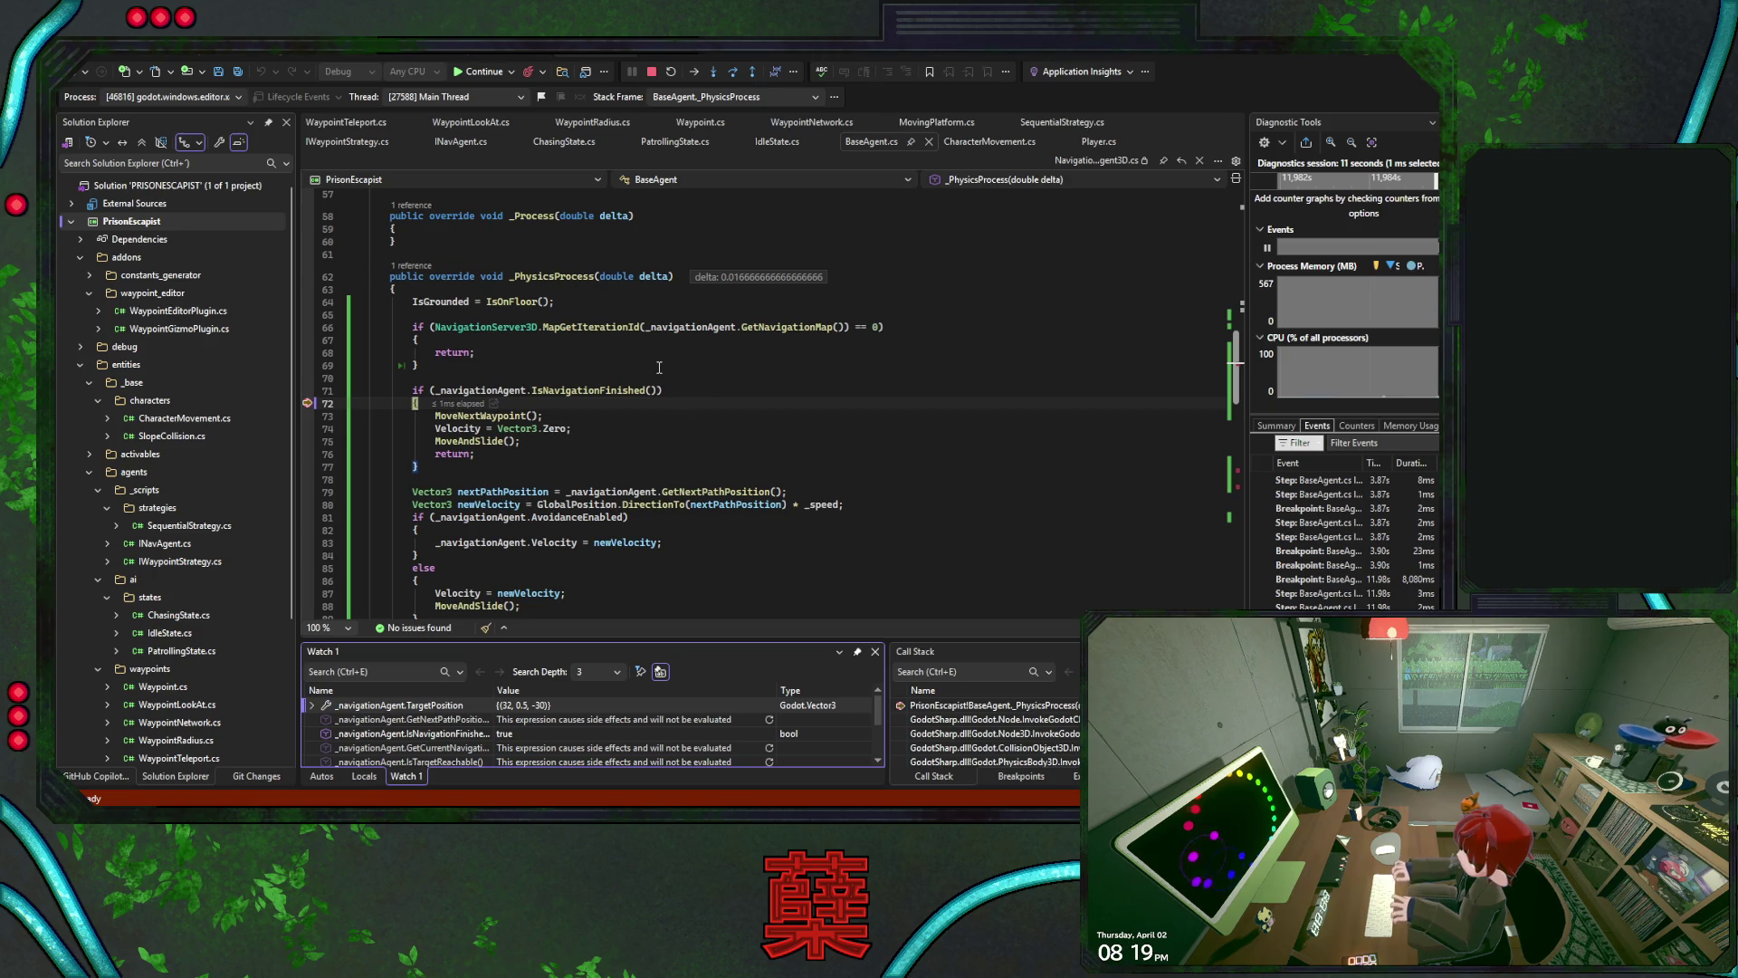
scroll(611, 352, "down", 5)
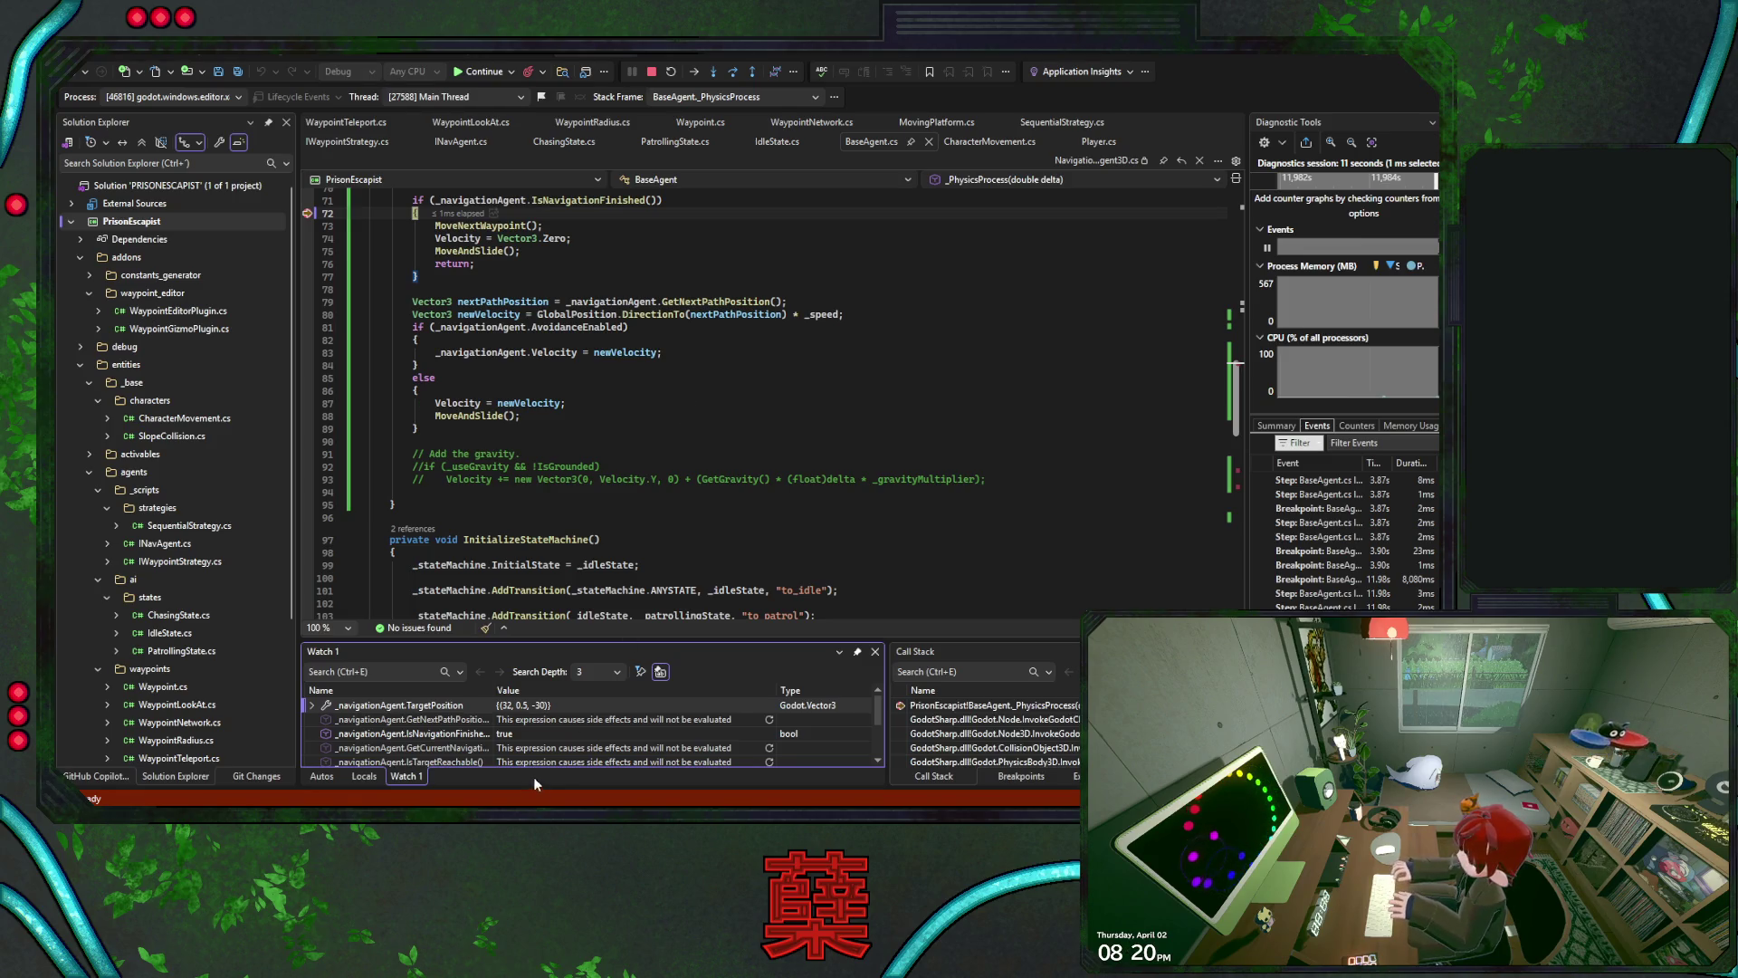
left_click(768, 761)
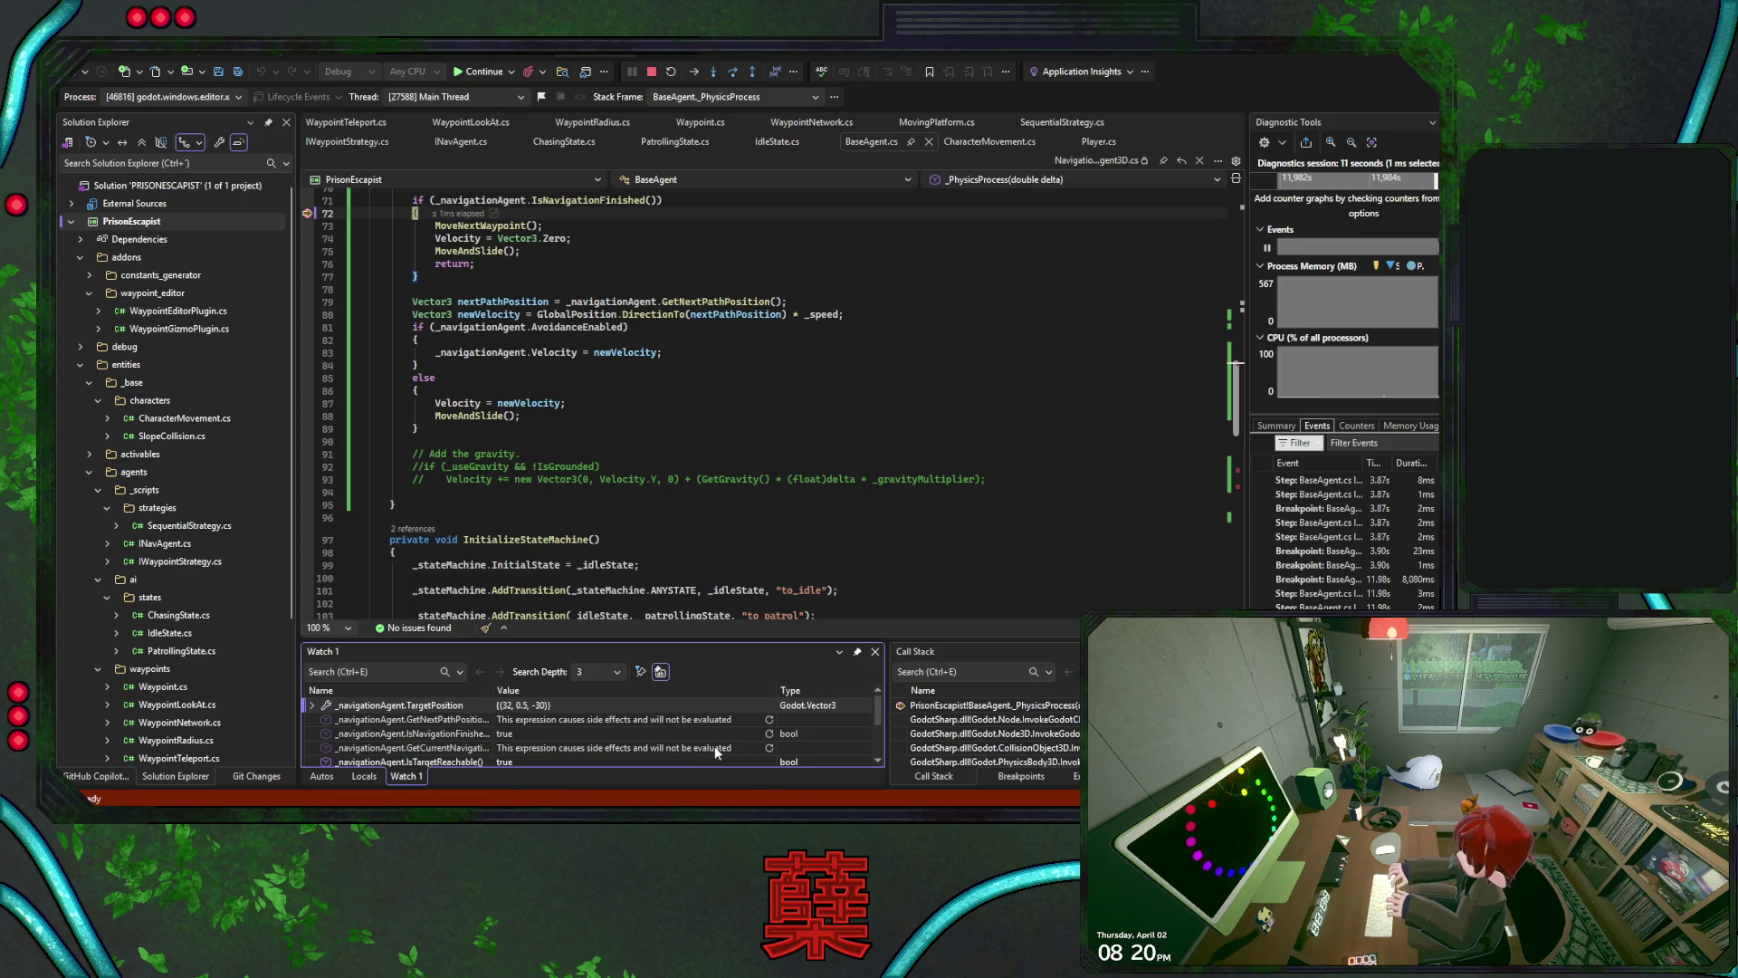
left_click(769, 748)
scroll(719, 730, "down", 1)
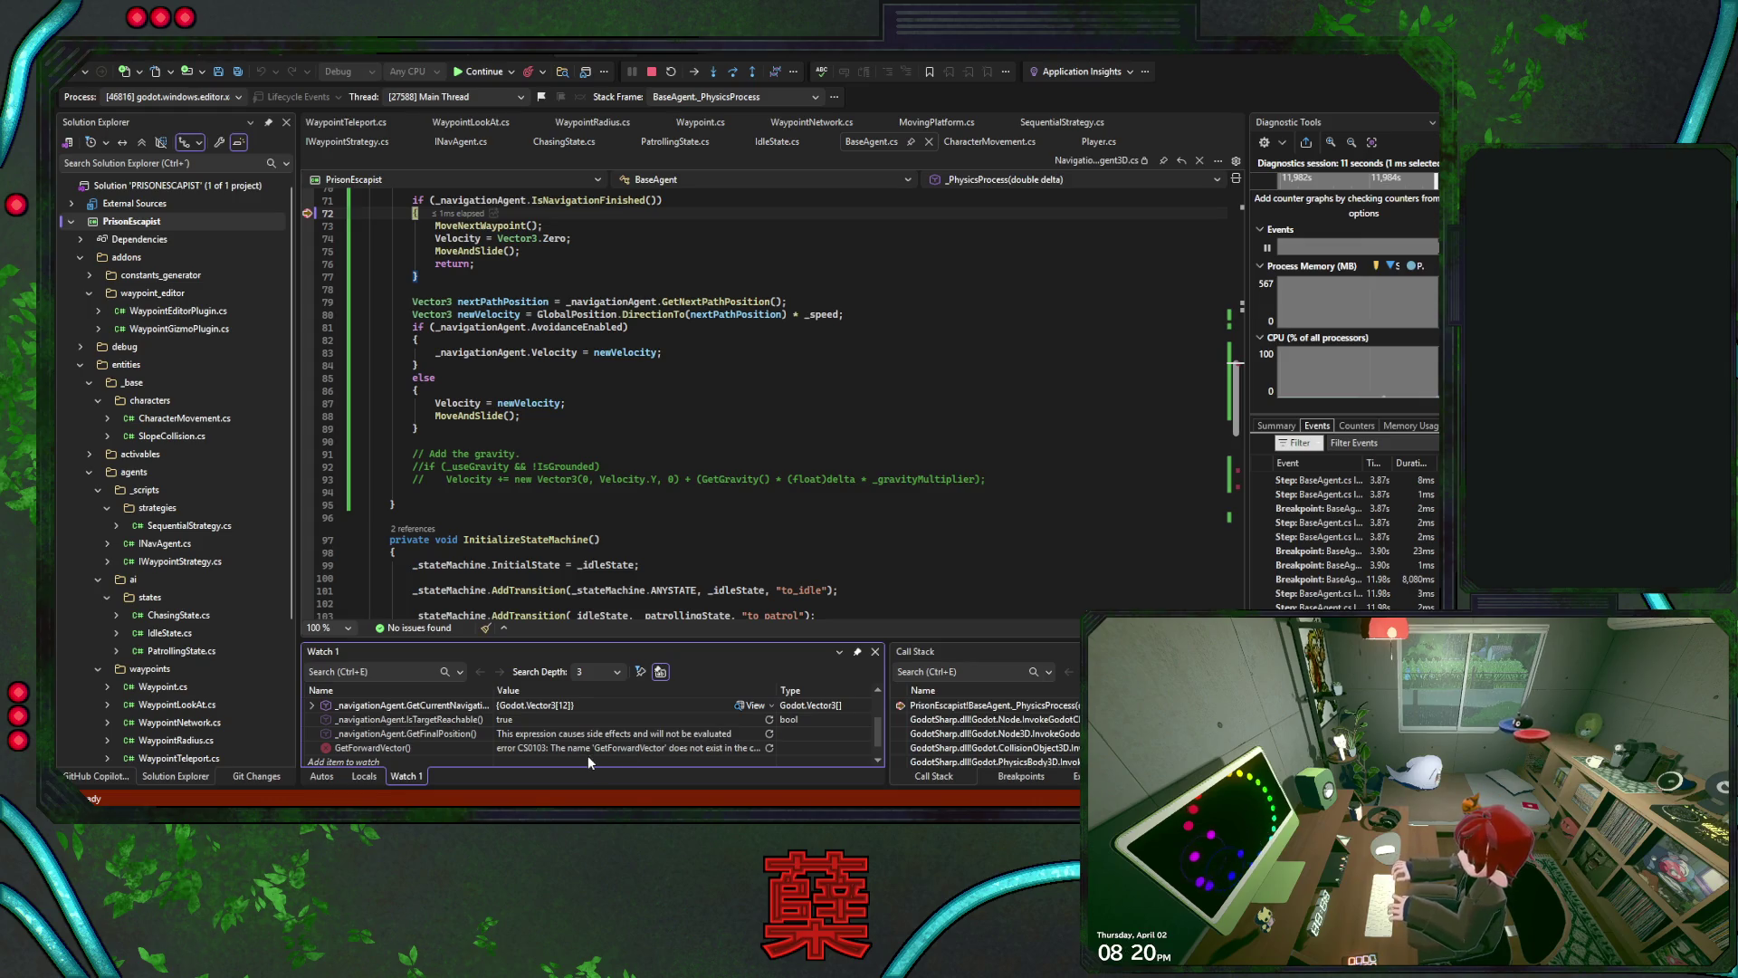
scroll(668, 748, "up", 1)
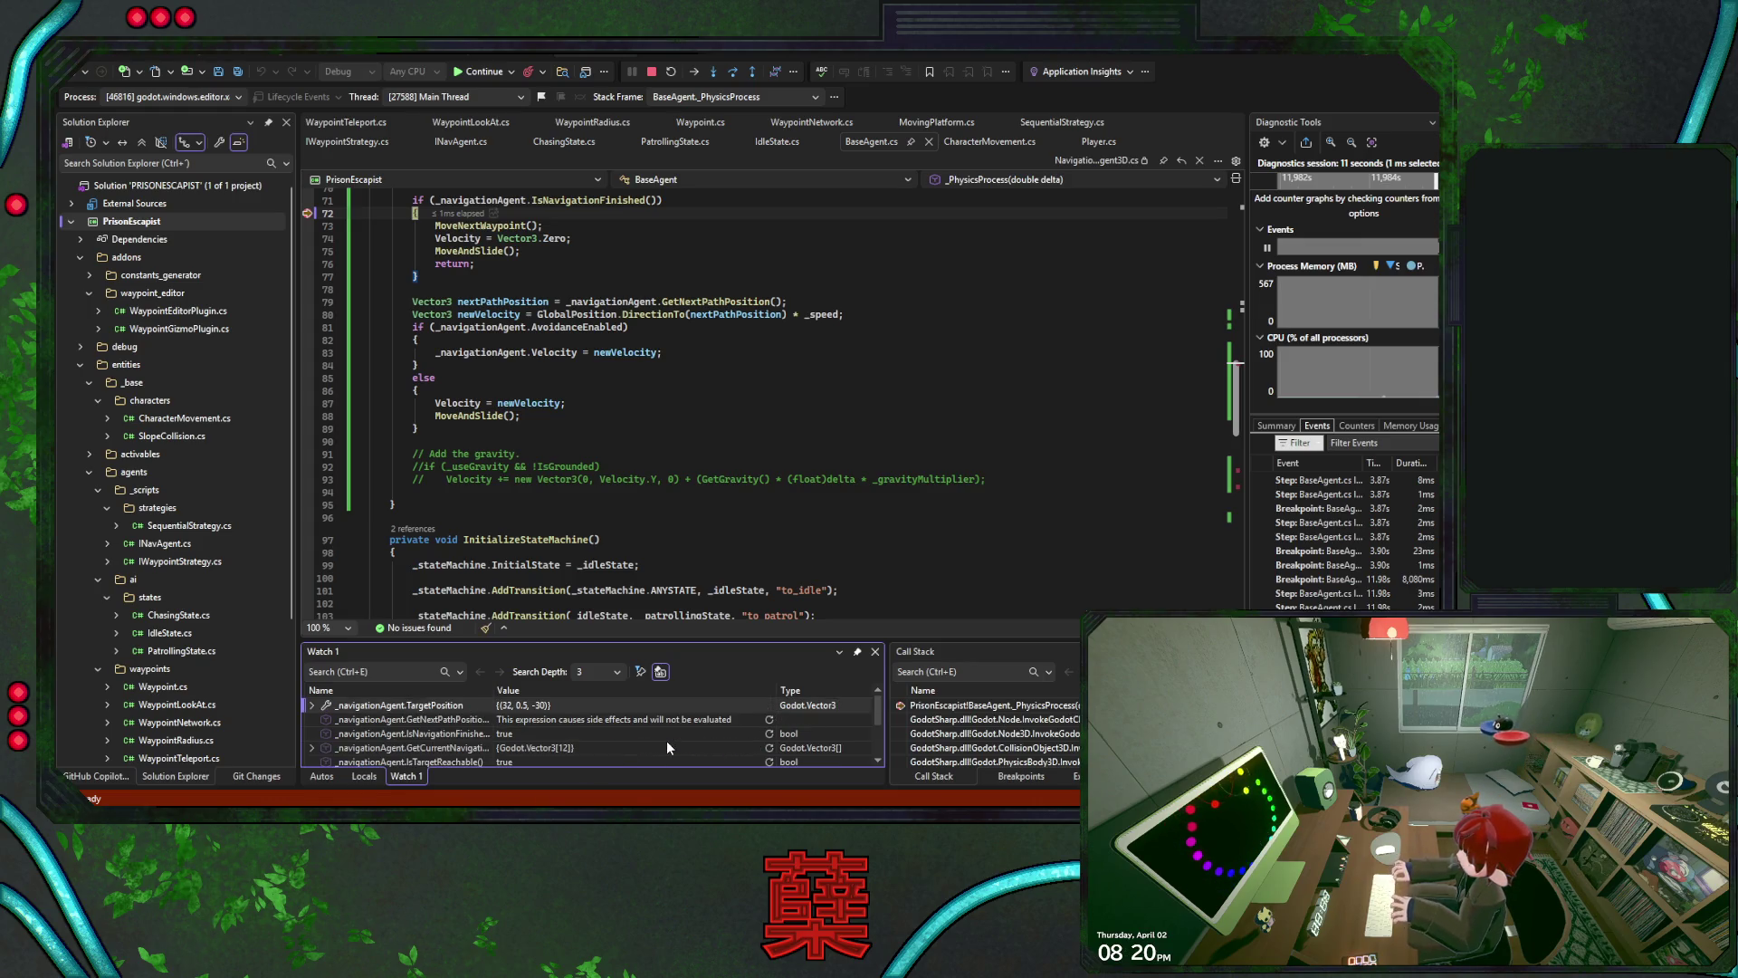
left_click(769, 720)
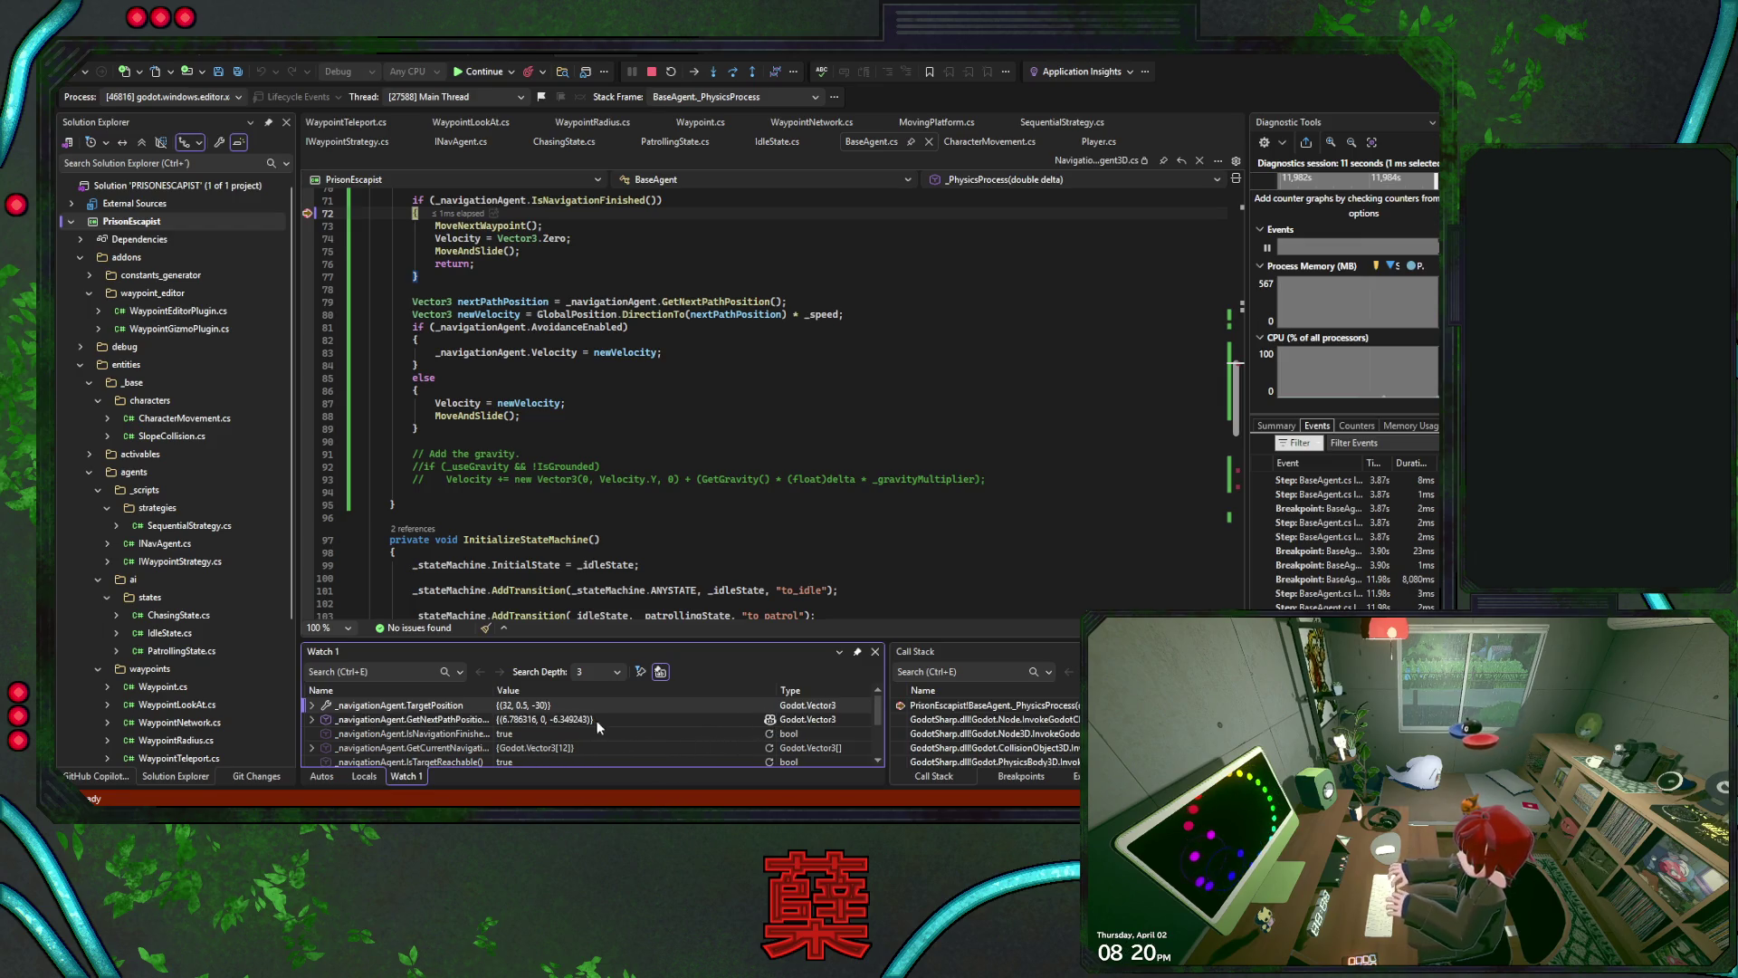
left_click(490, 76)
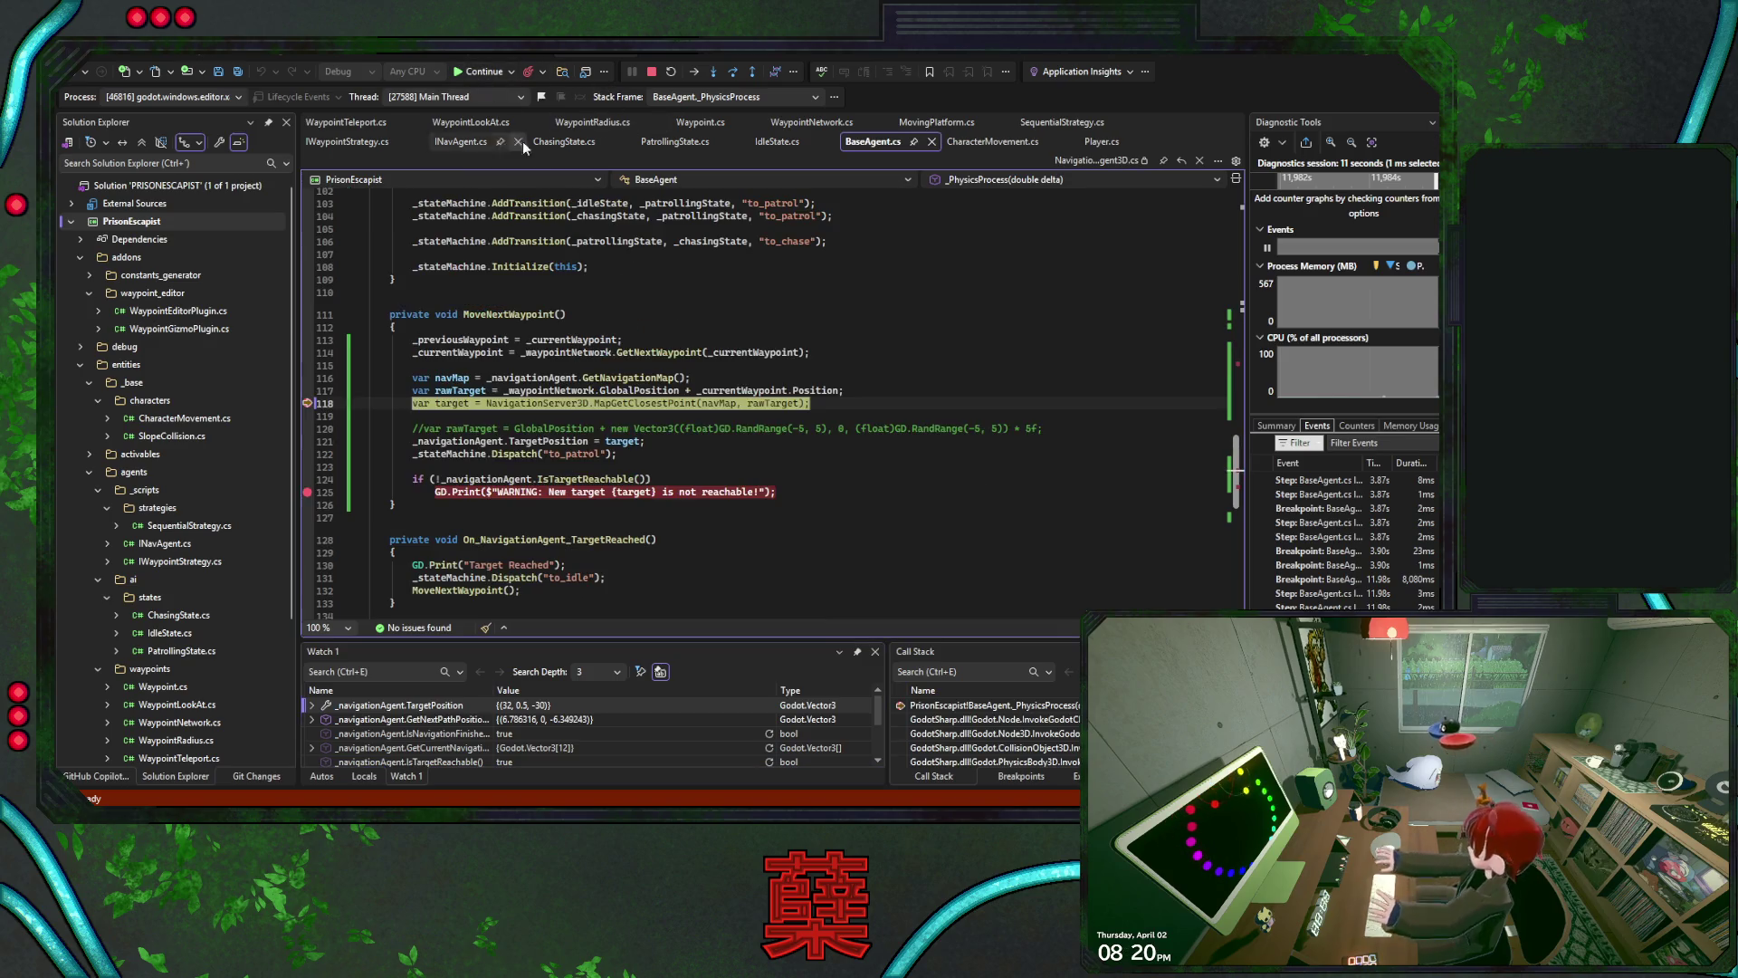
Continue repeatedly past the waypoint breakpoints while orbiting the game camera above the level
left_click(492, 71)
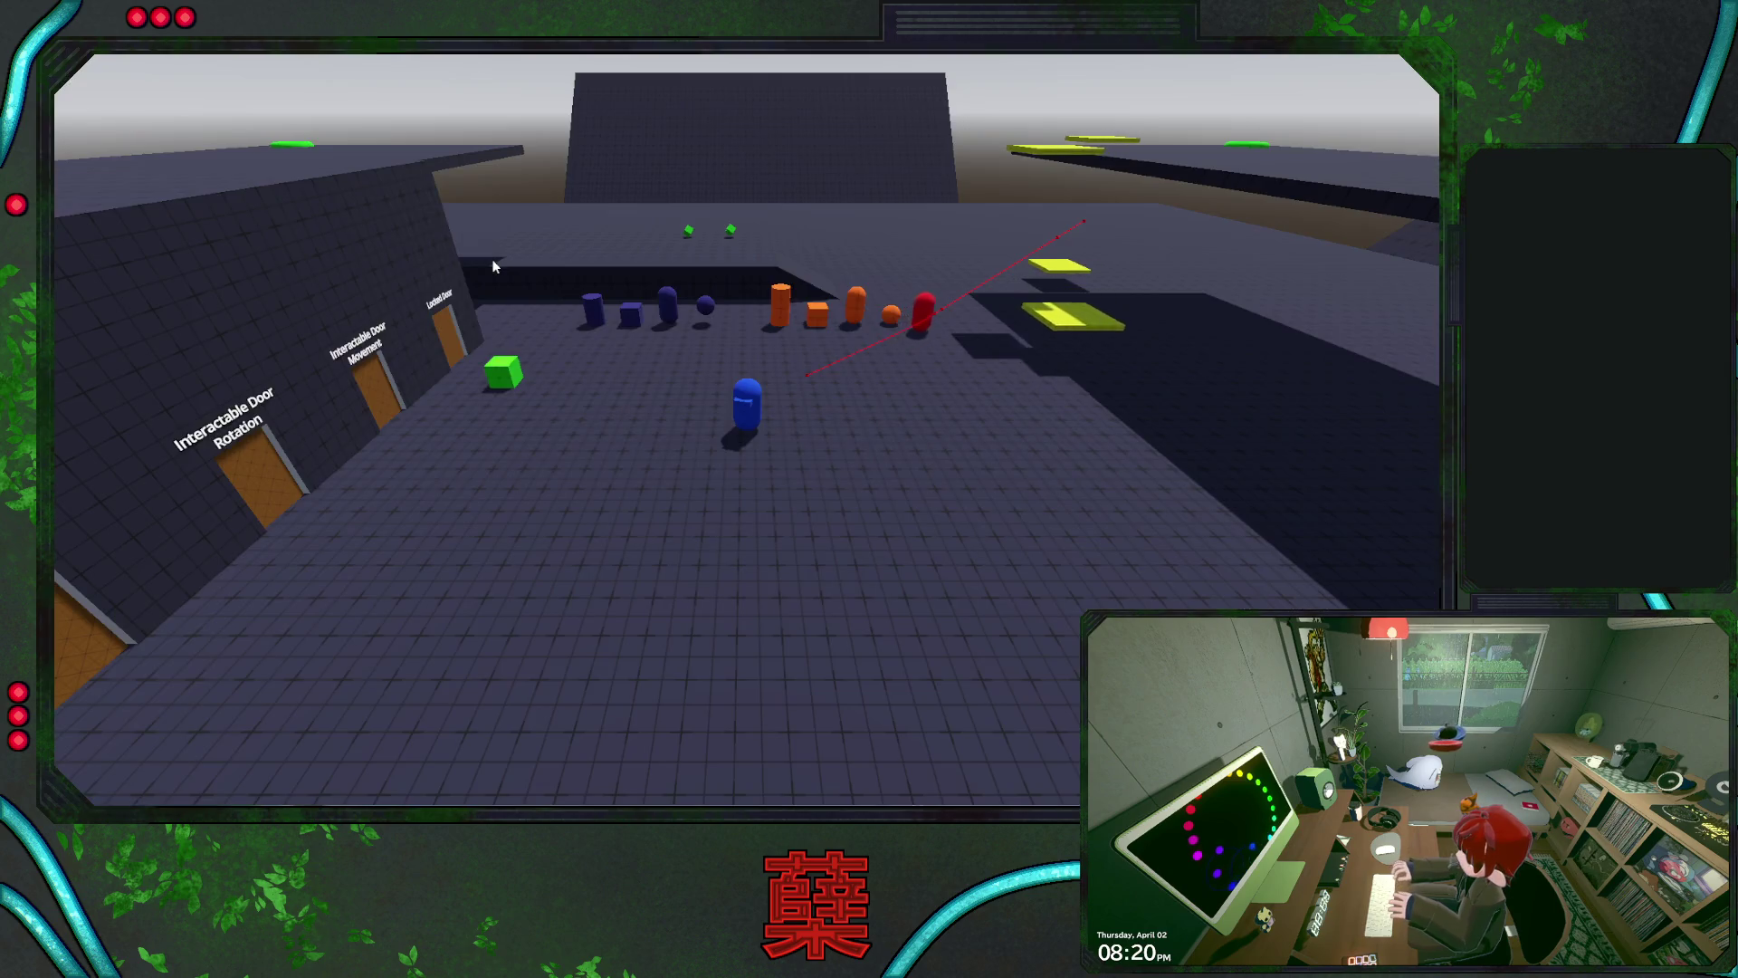
mouse_move(491, 259)
left_mouse_down()
mouse_move(652, 325)
mouse_move(631, 306)
left_mouse_up()
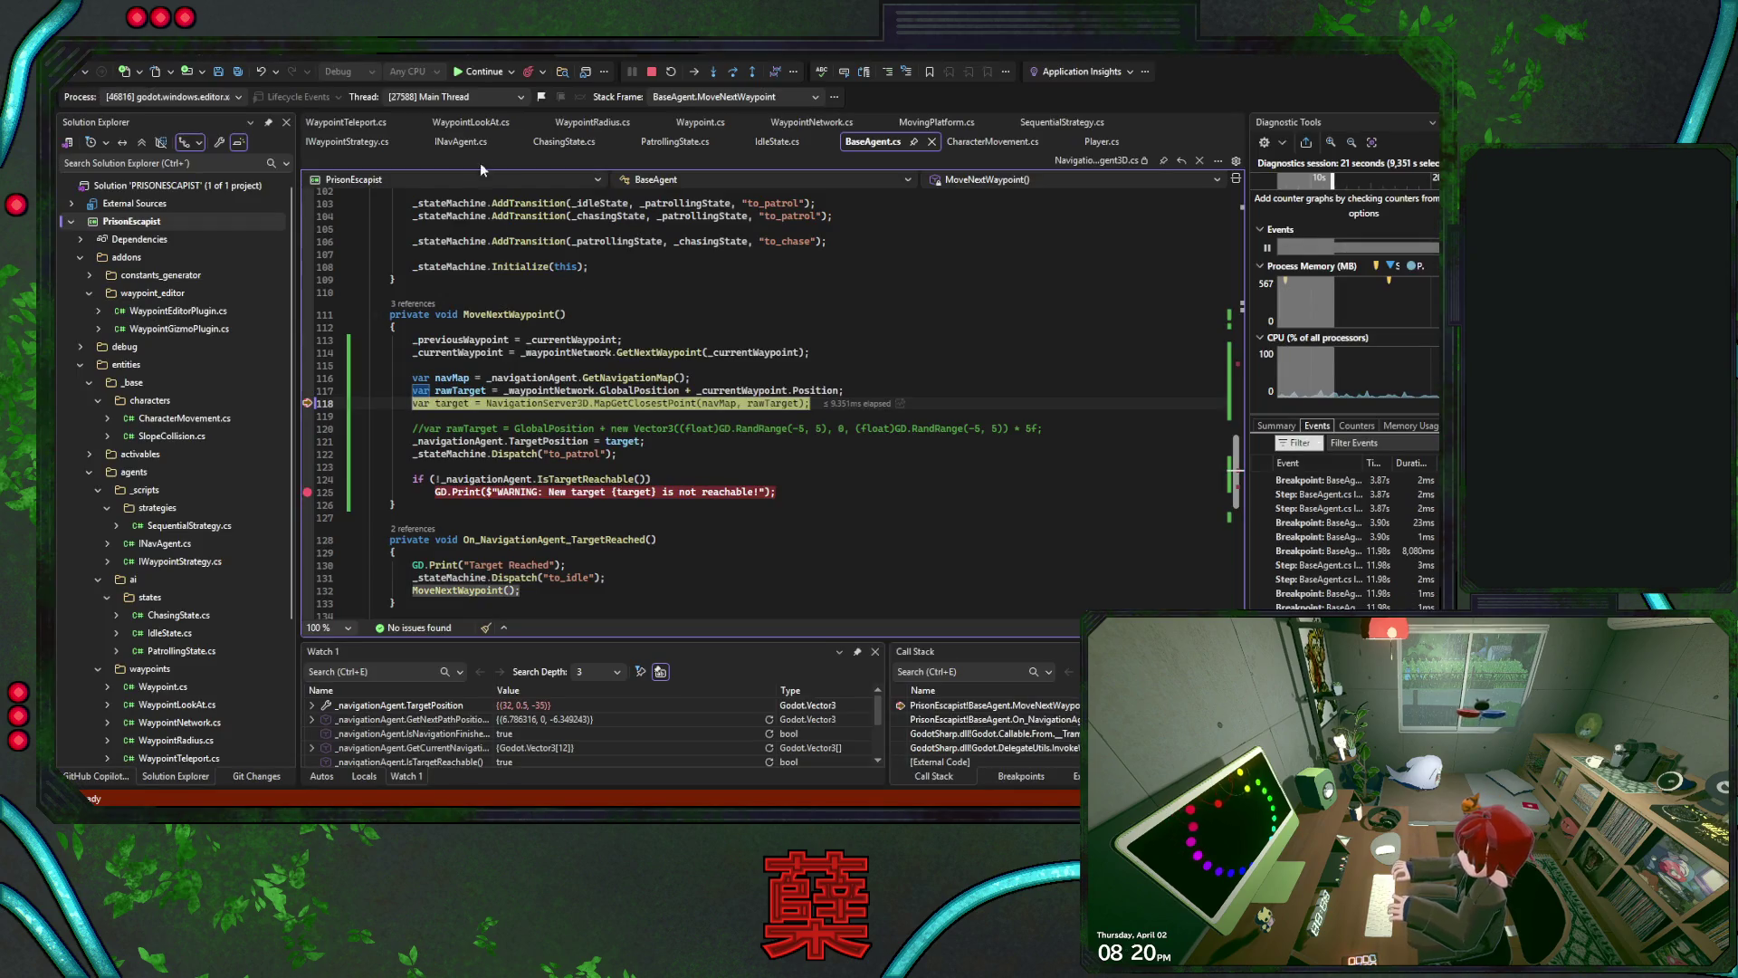
left_click(477, 72)
left_click(477, 76)
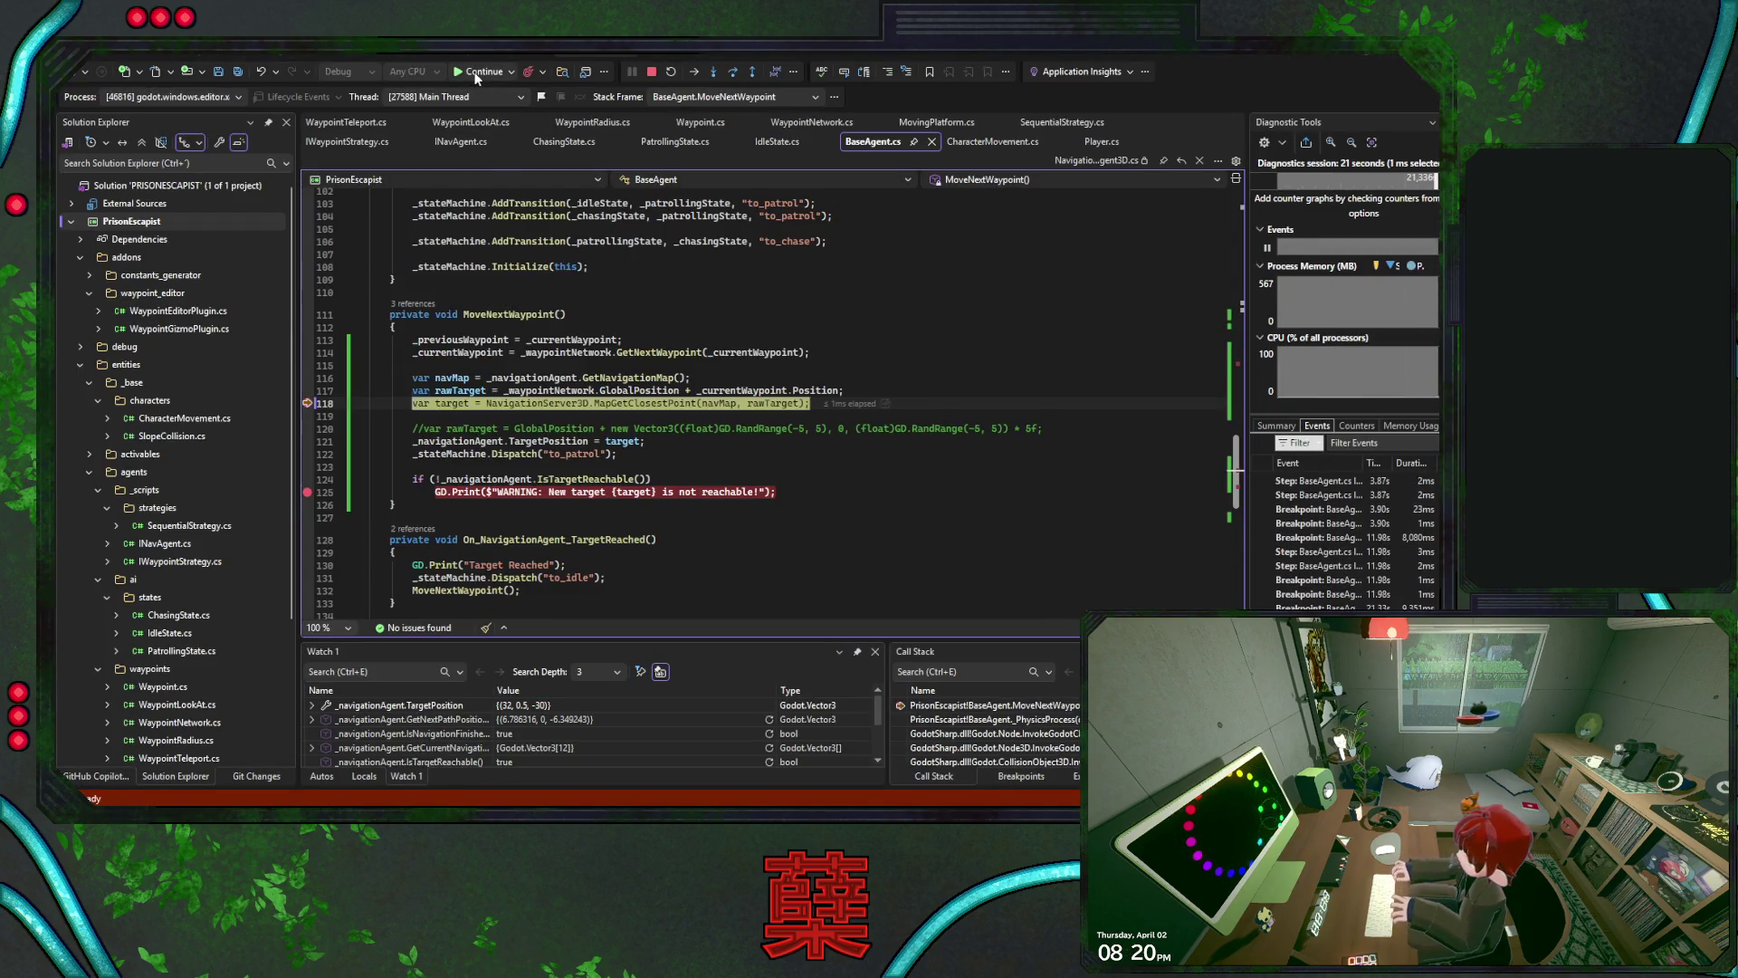
left_click(478, 76)
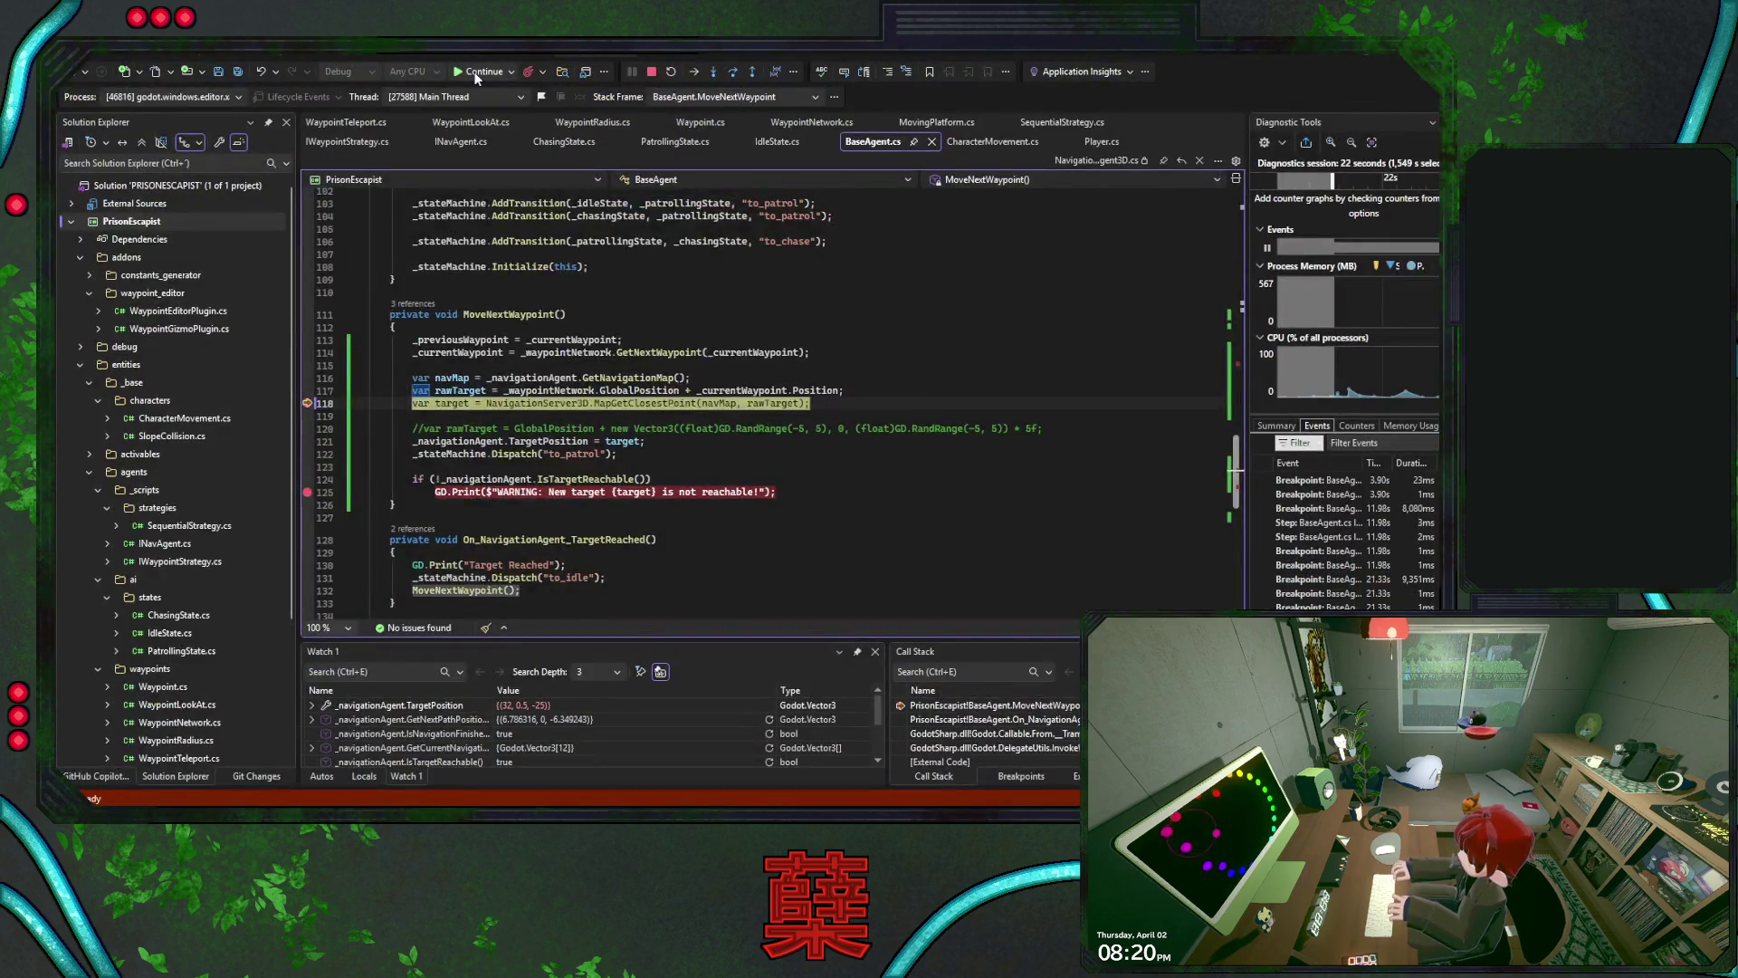
left_click(477, 76)
left_click(477, 76)
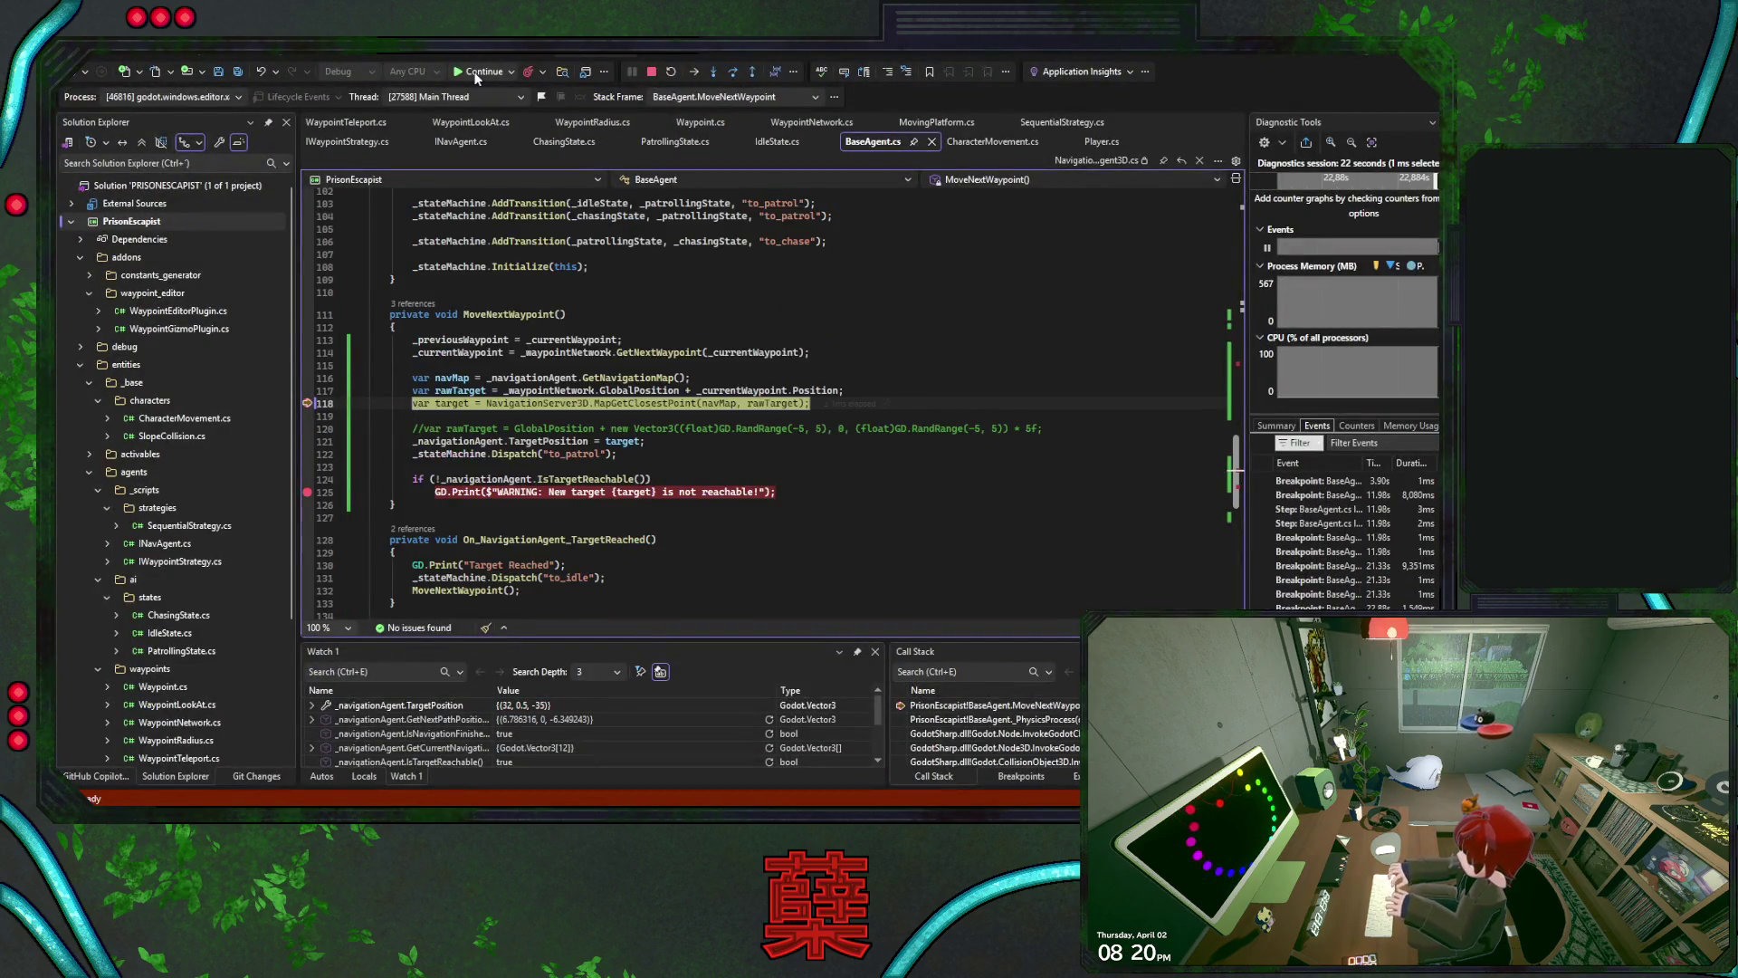
left_click(477, 76)
left_click(477, 76)
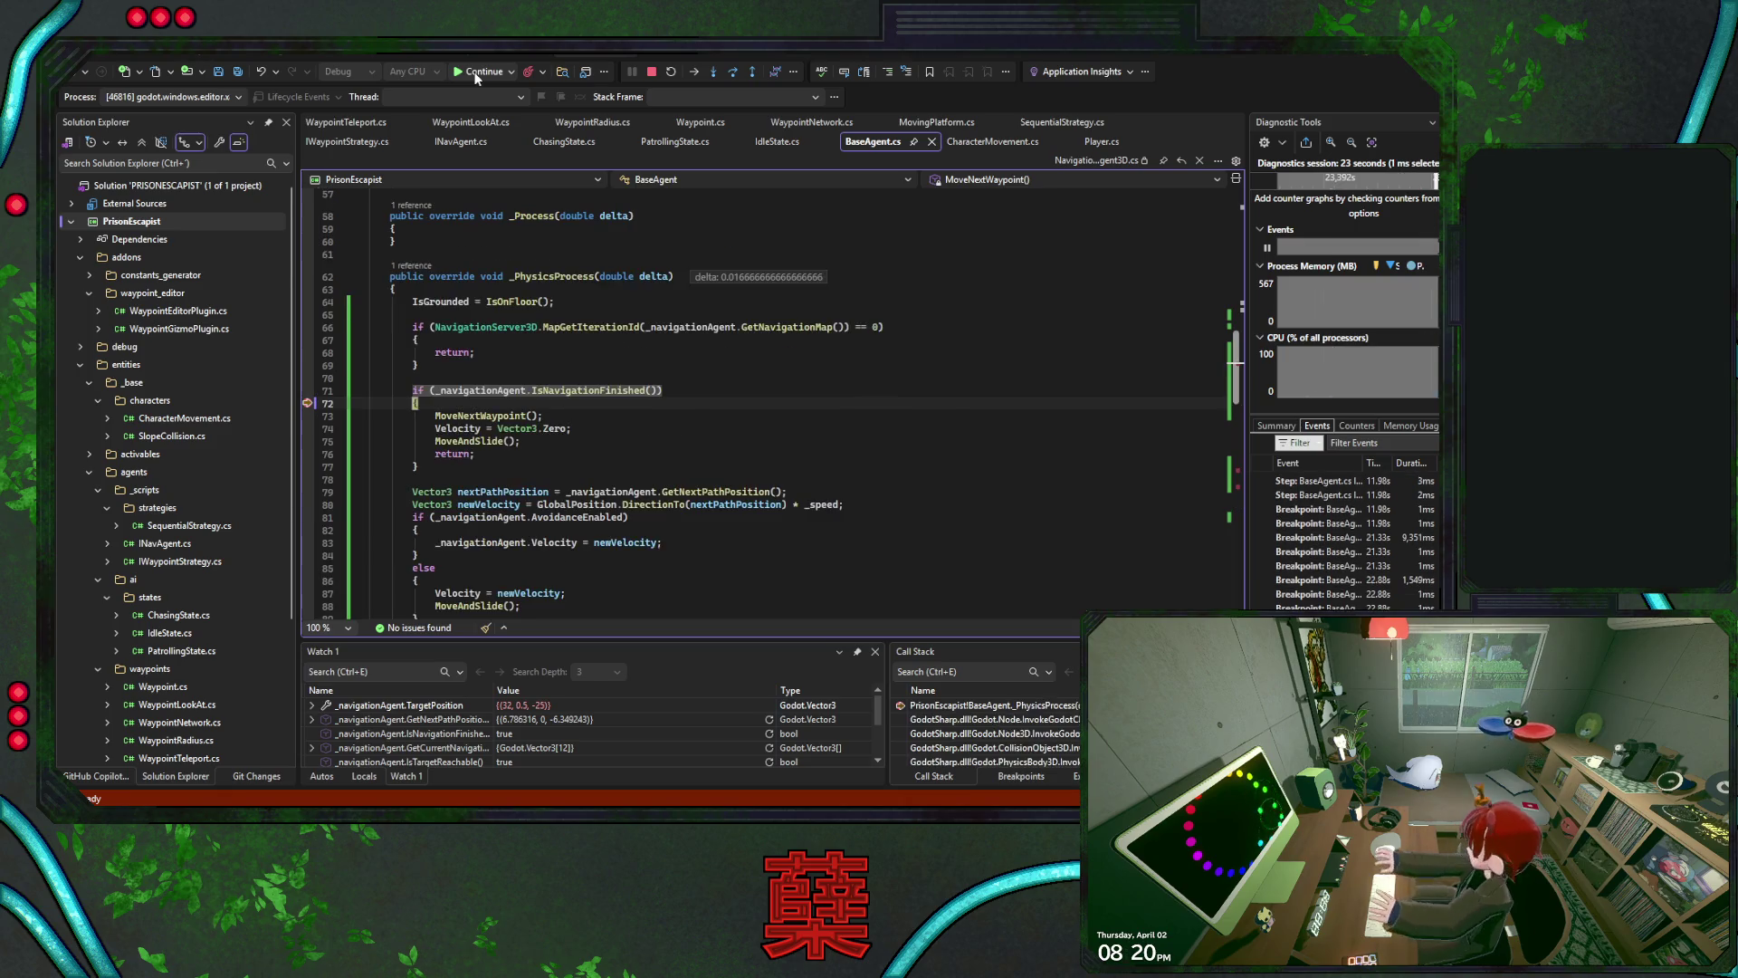
left_click(477, 76)
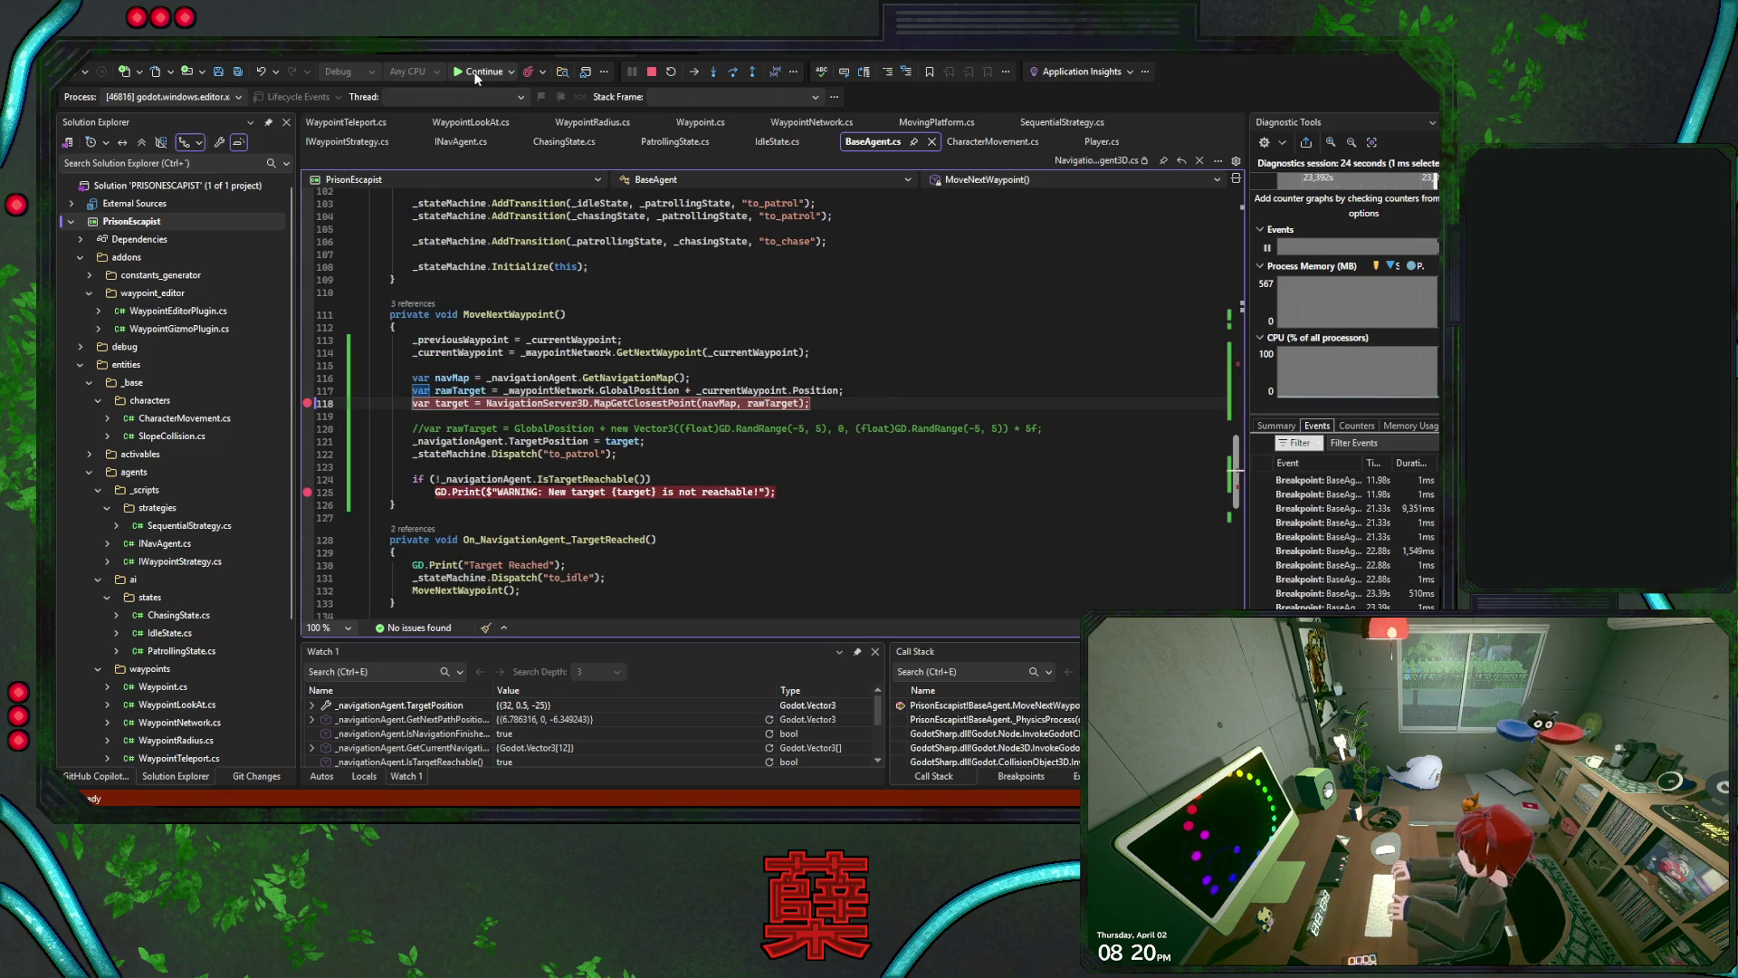
left_click(477, 76)
left_click(477, 76)
left_click(477, 76)
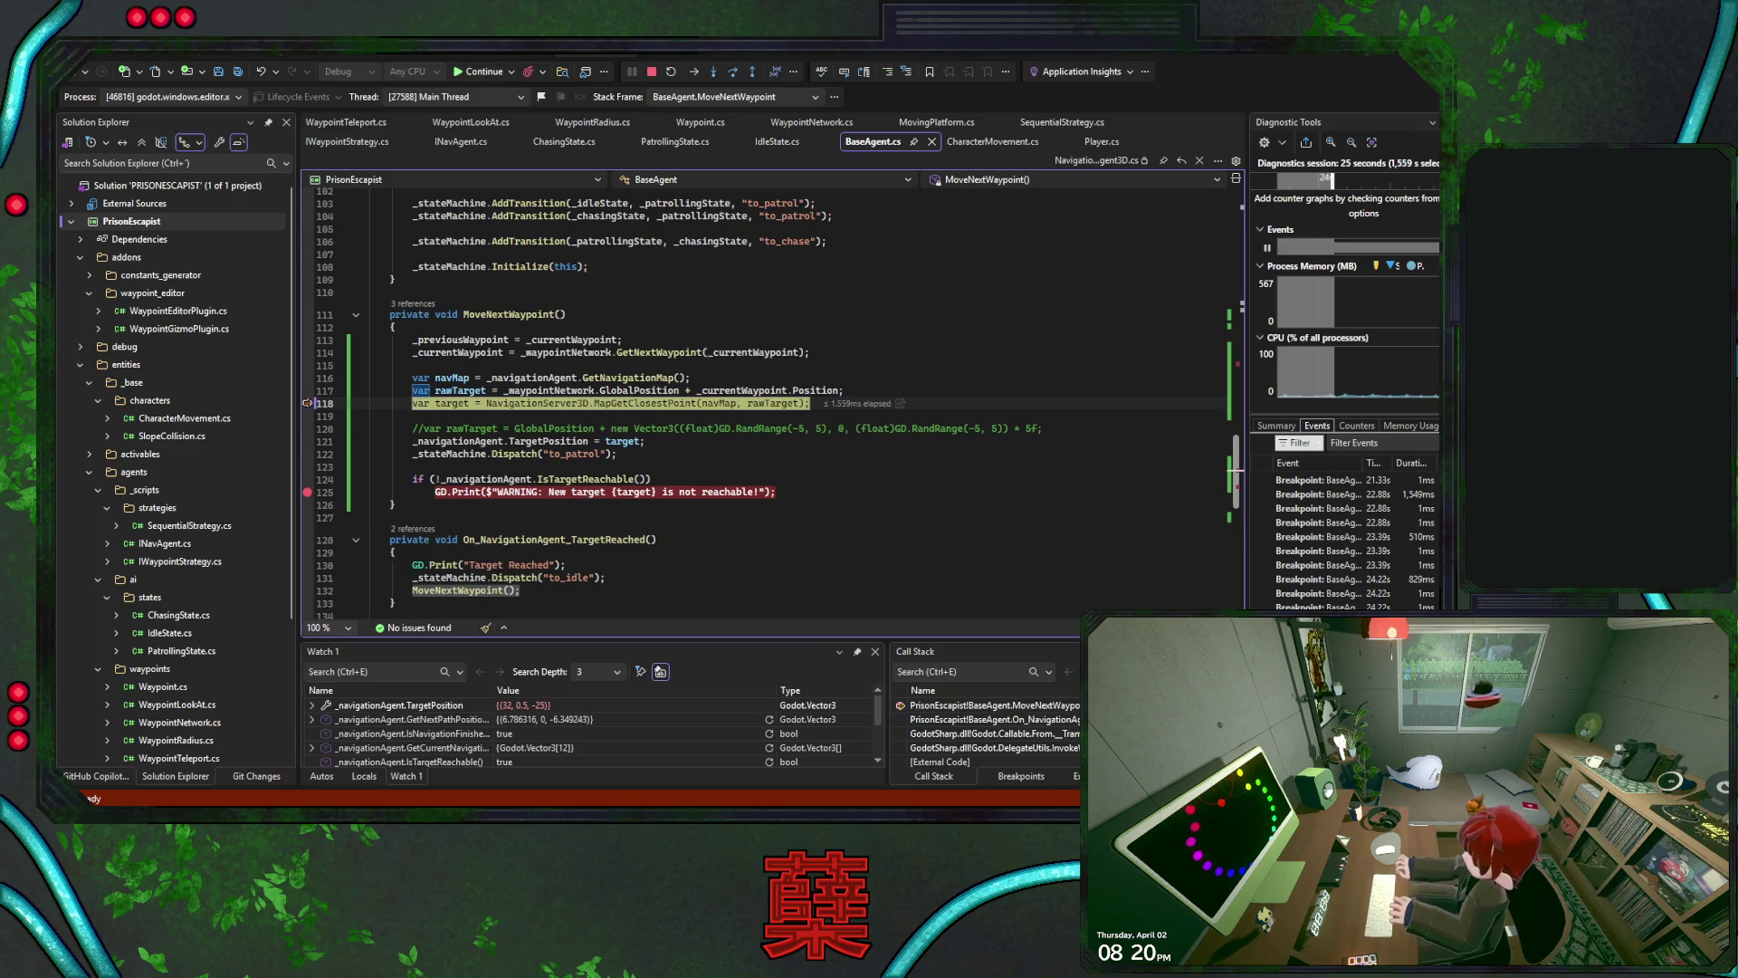
Let the game run freely with F5, then quit it via the pause menu's Exit Game
key("F5")
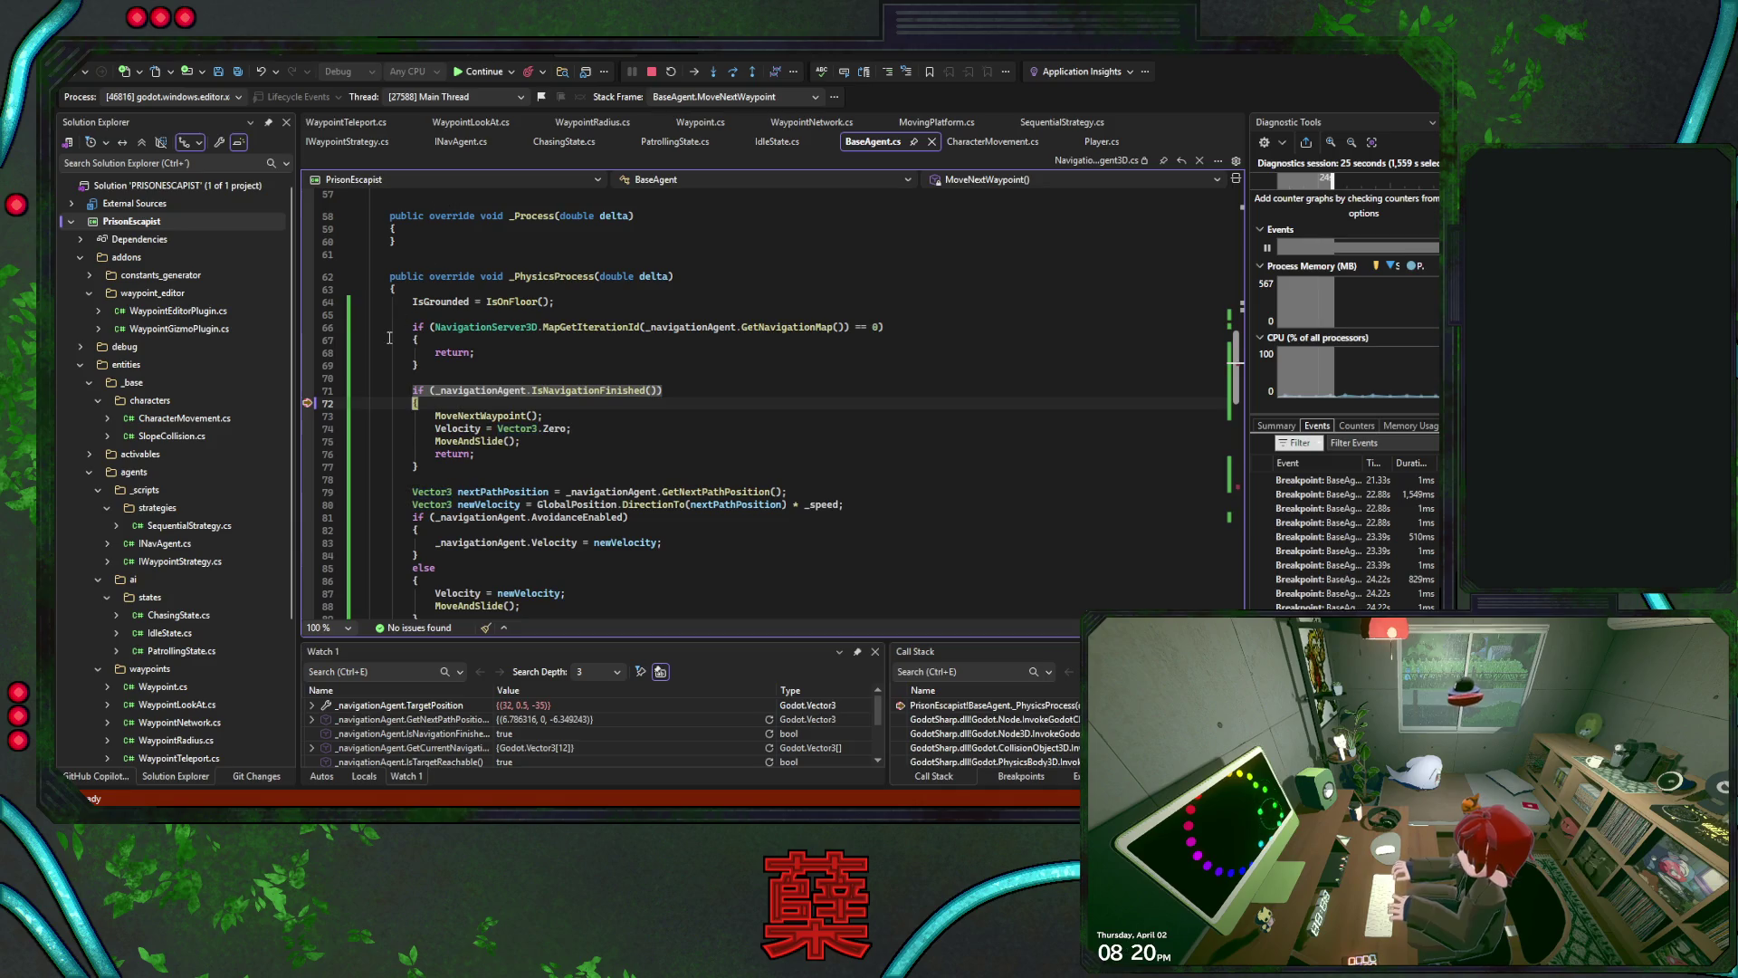
key("F5")
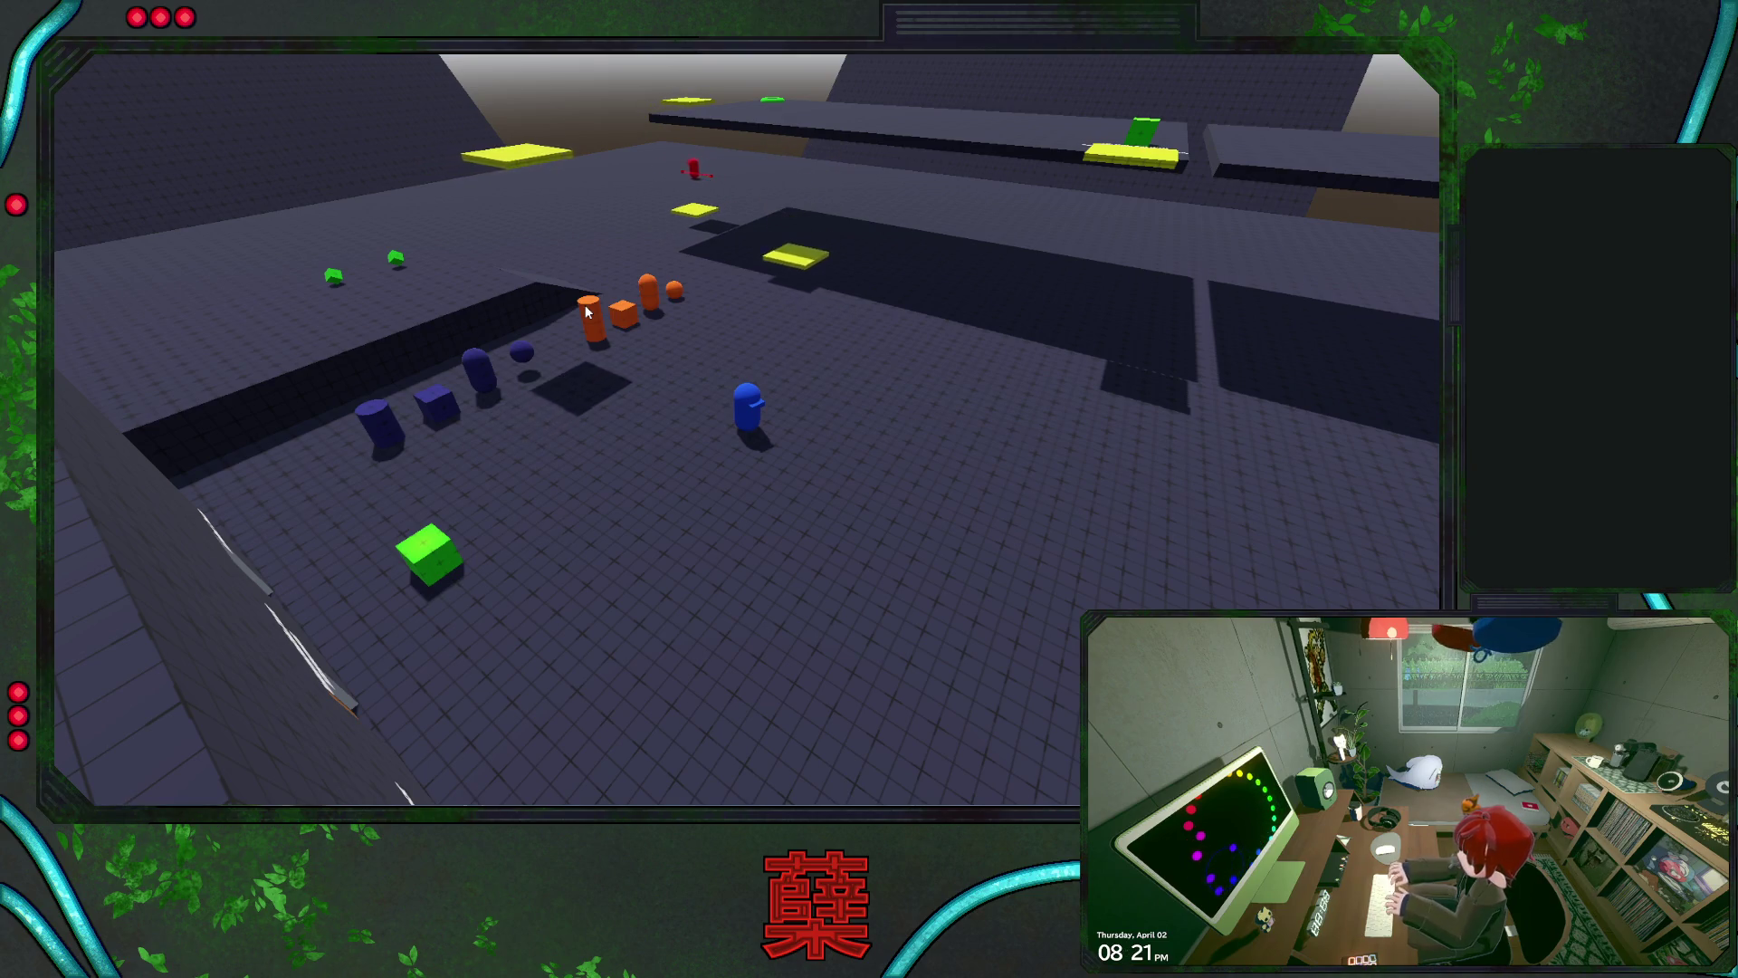
key("Escape")
left_click(712, 515)
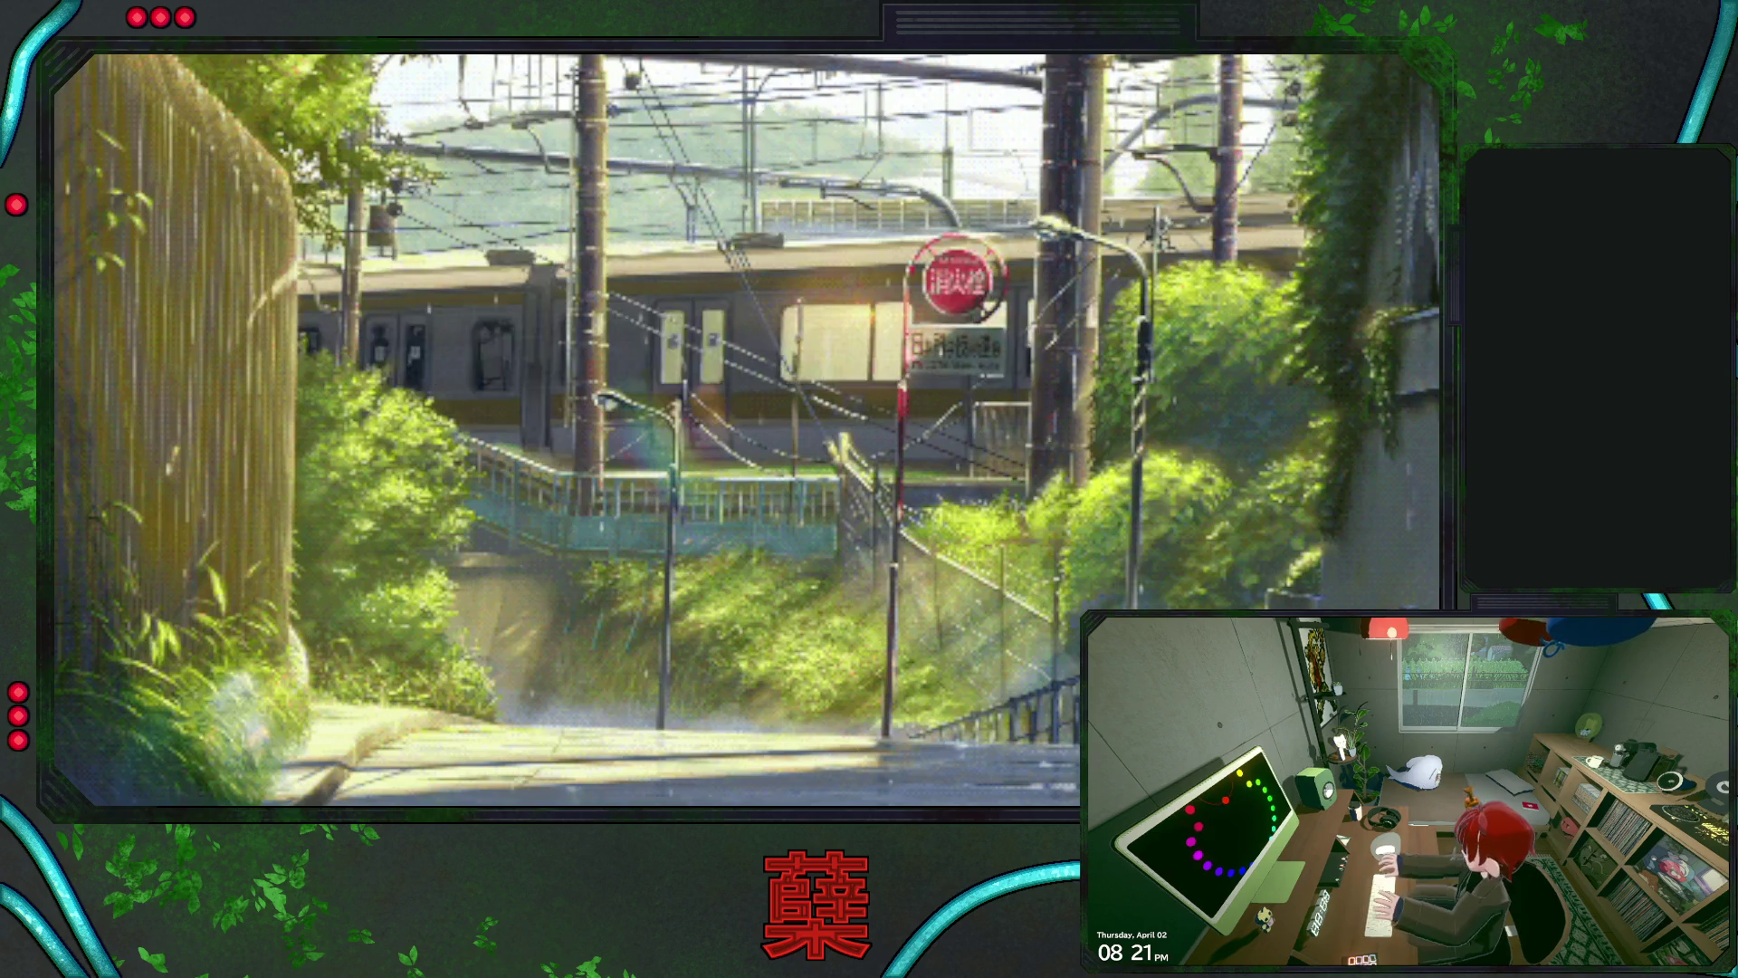
scroll(691, 433, "down", 6)
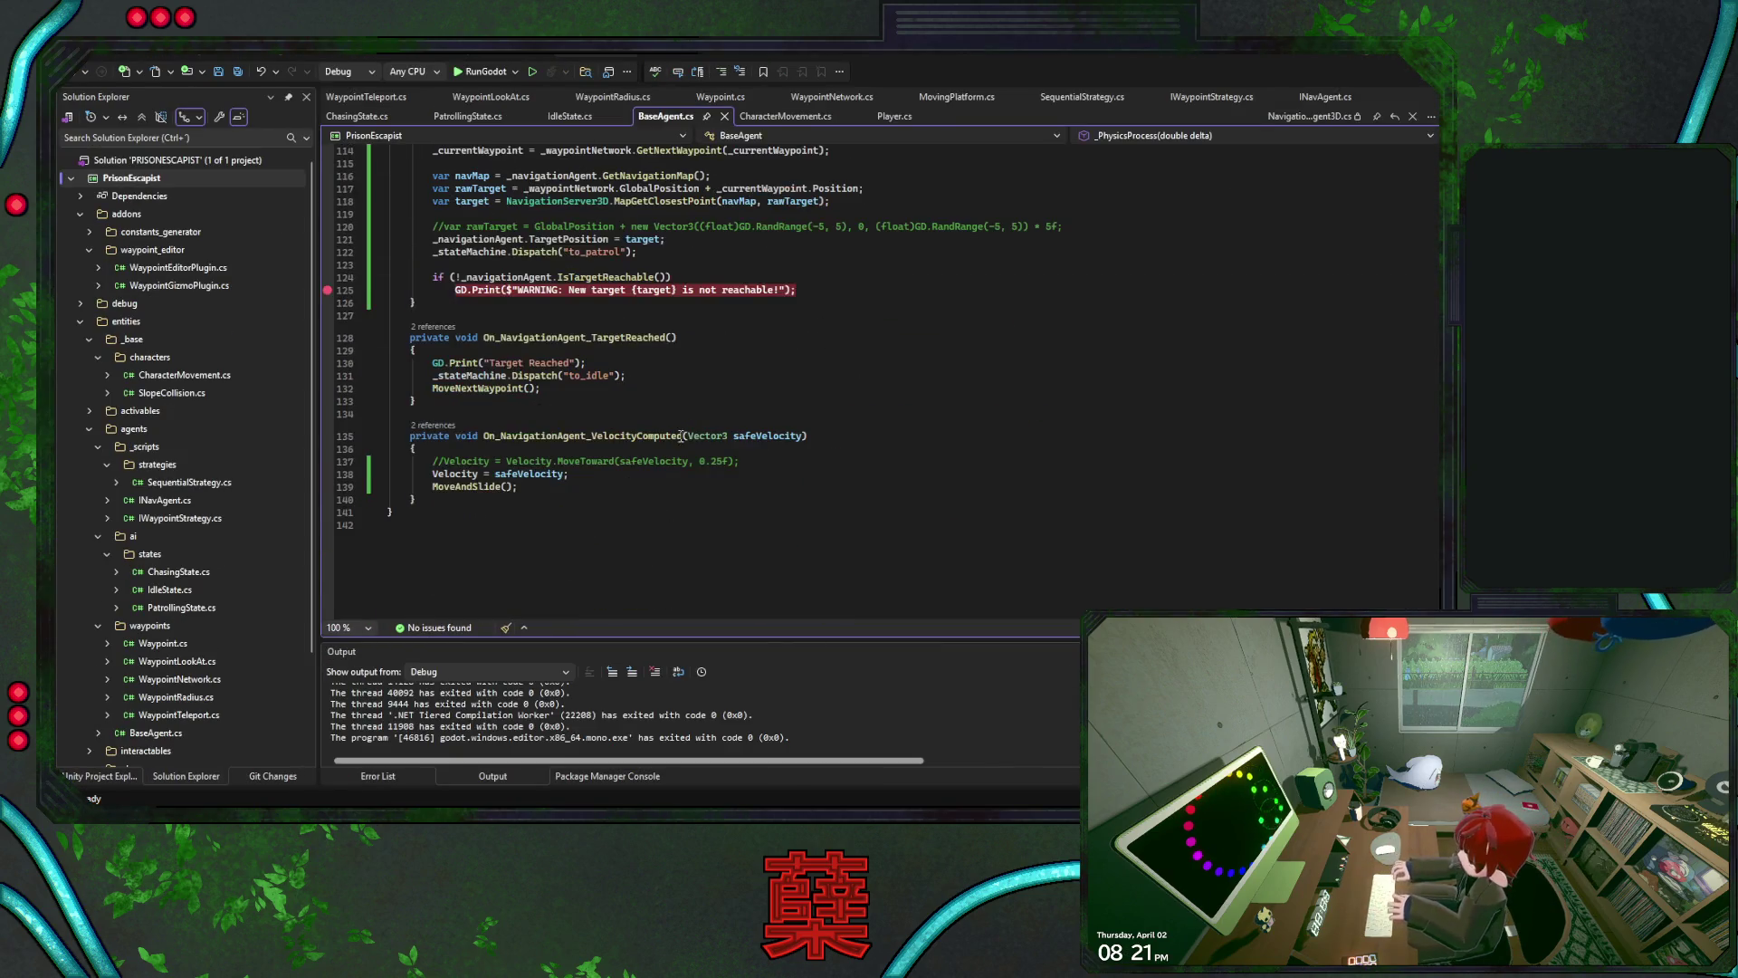
mouse_move(580, 406)
left_mouse_down()
mouse_move(562, 385)
mouse_move(715, 337)
left_mouse_up()
left_click(726, 391)
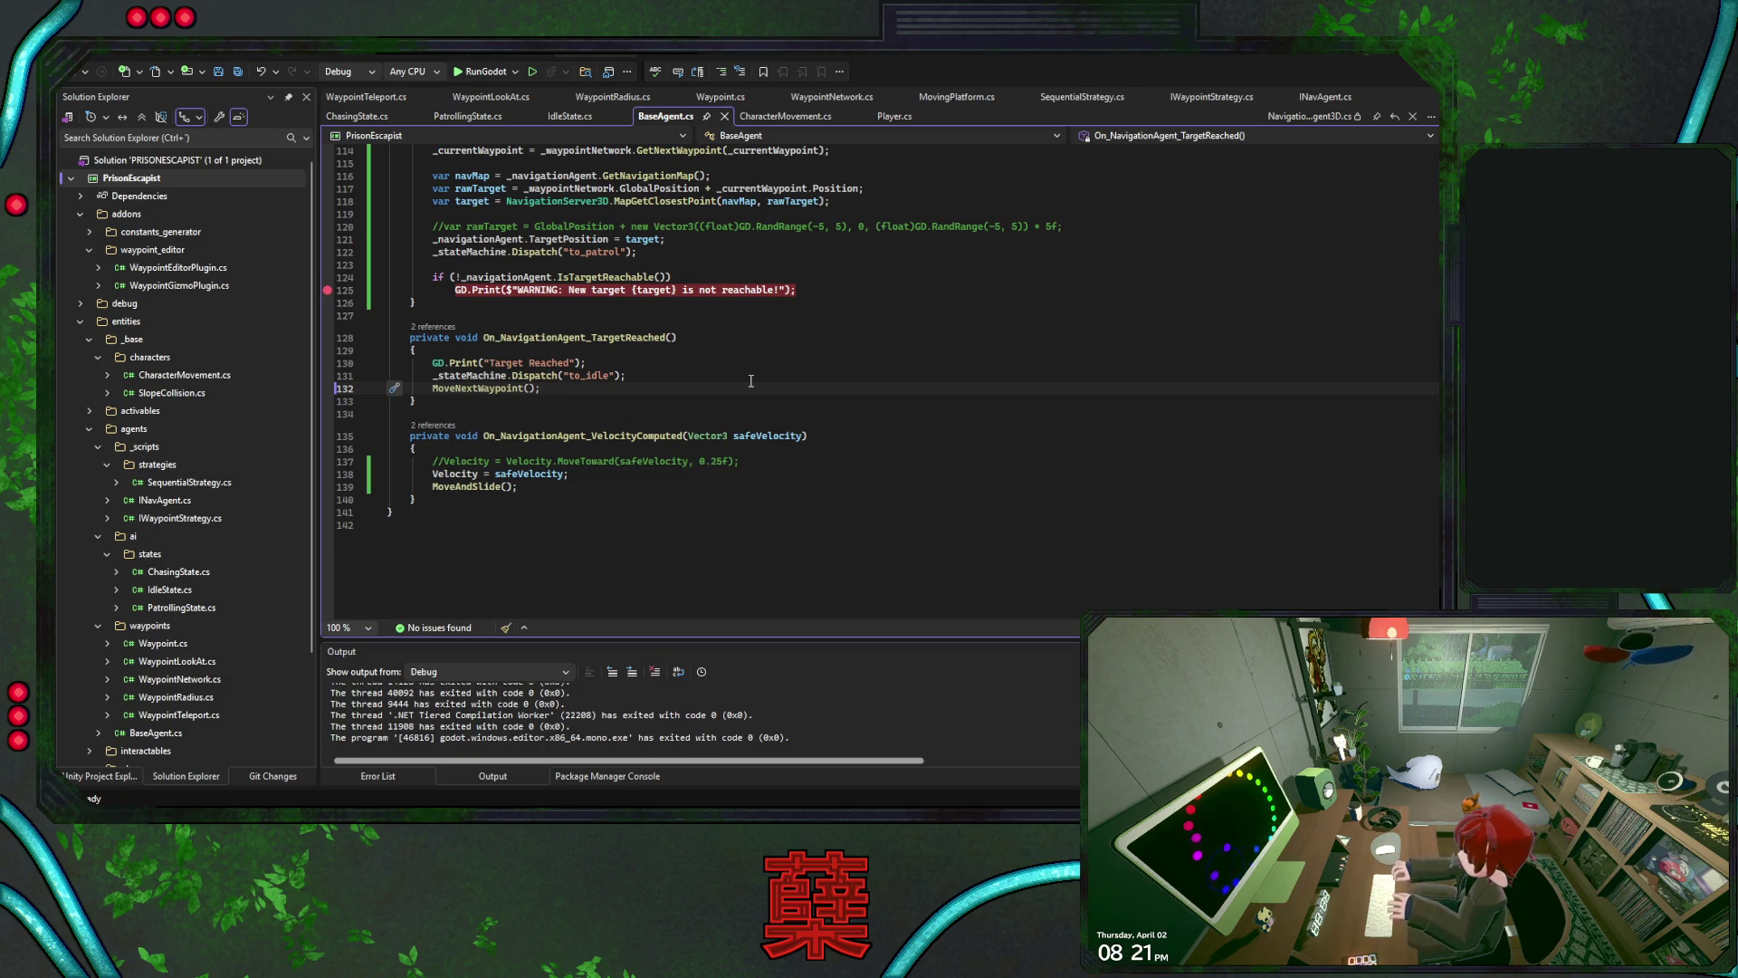
scroll(760, 378, "up", 15)
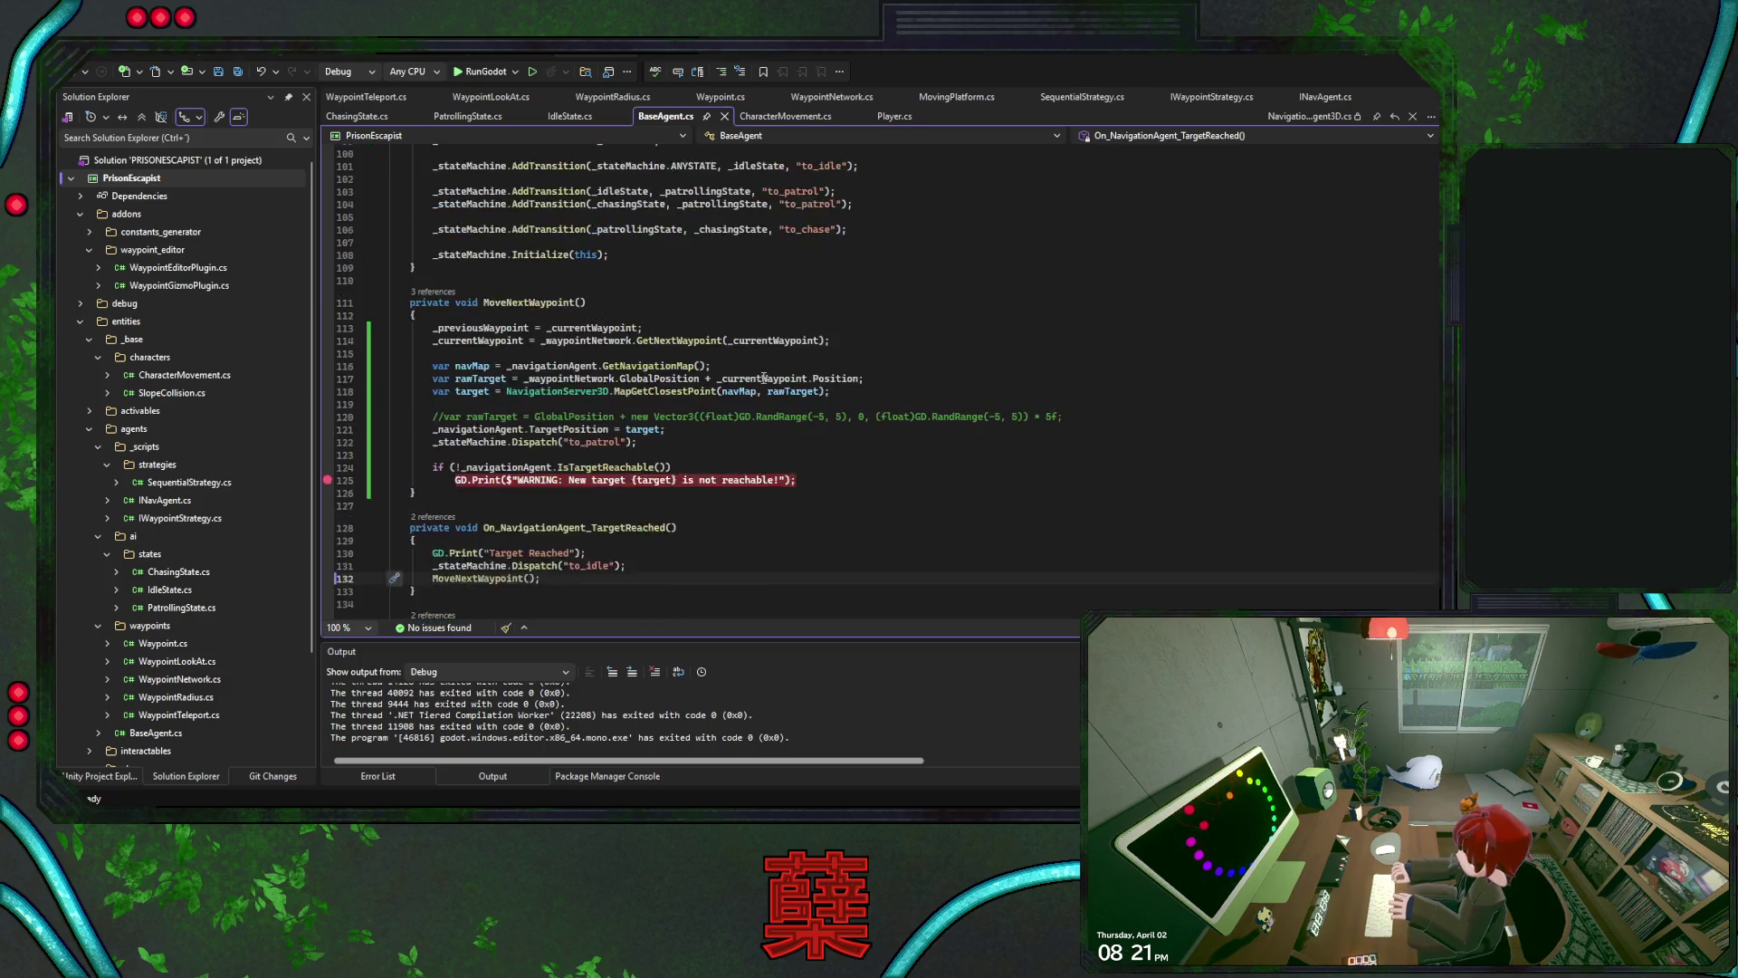
scroll(769, 376, "up", 4)
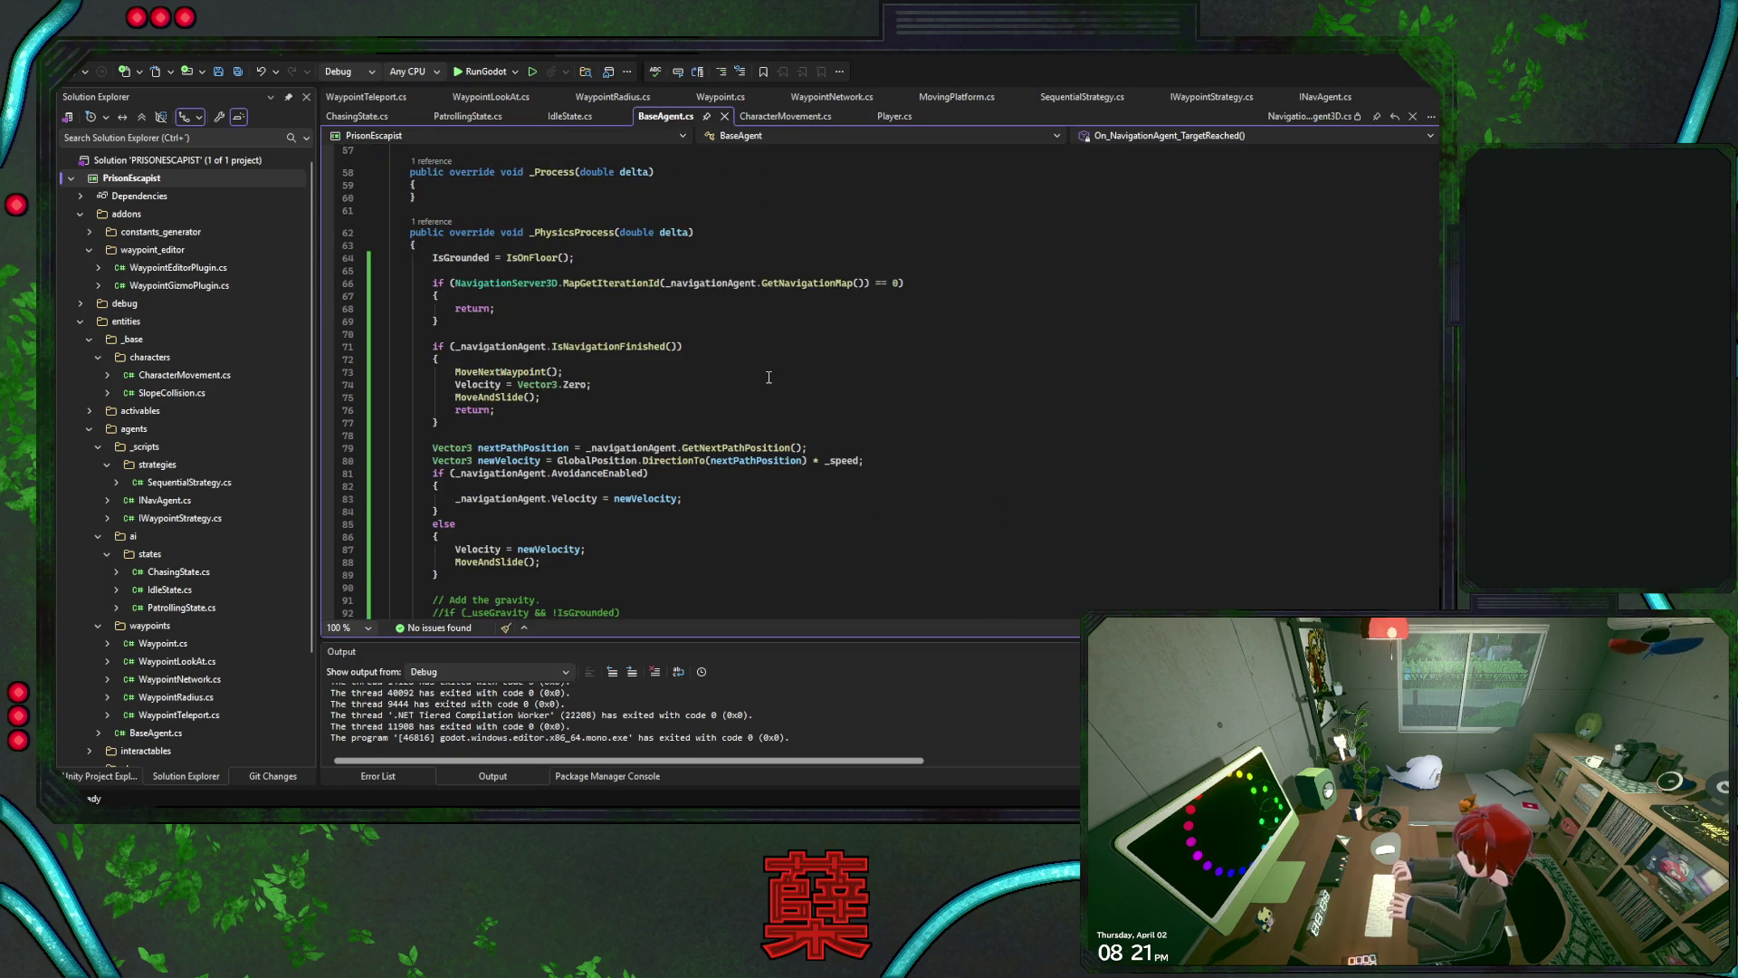
scroll(768, 377, "down", 20)
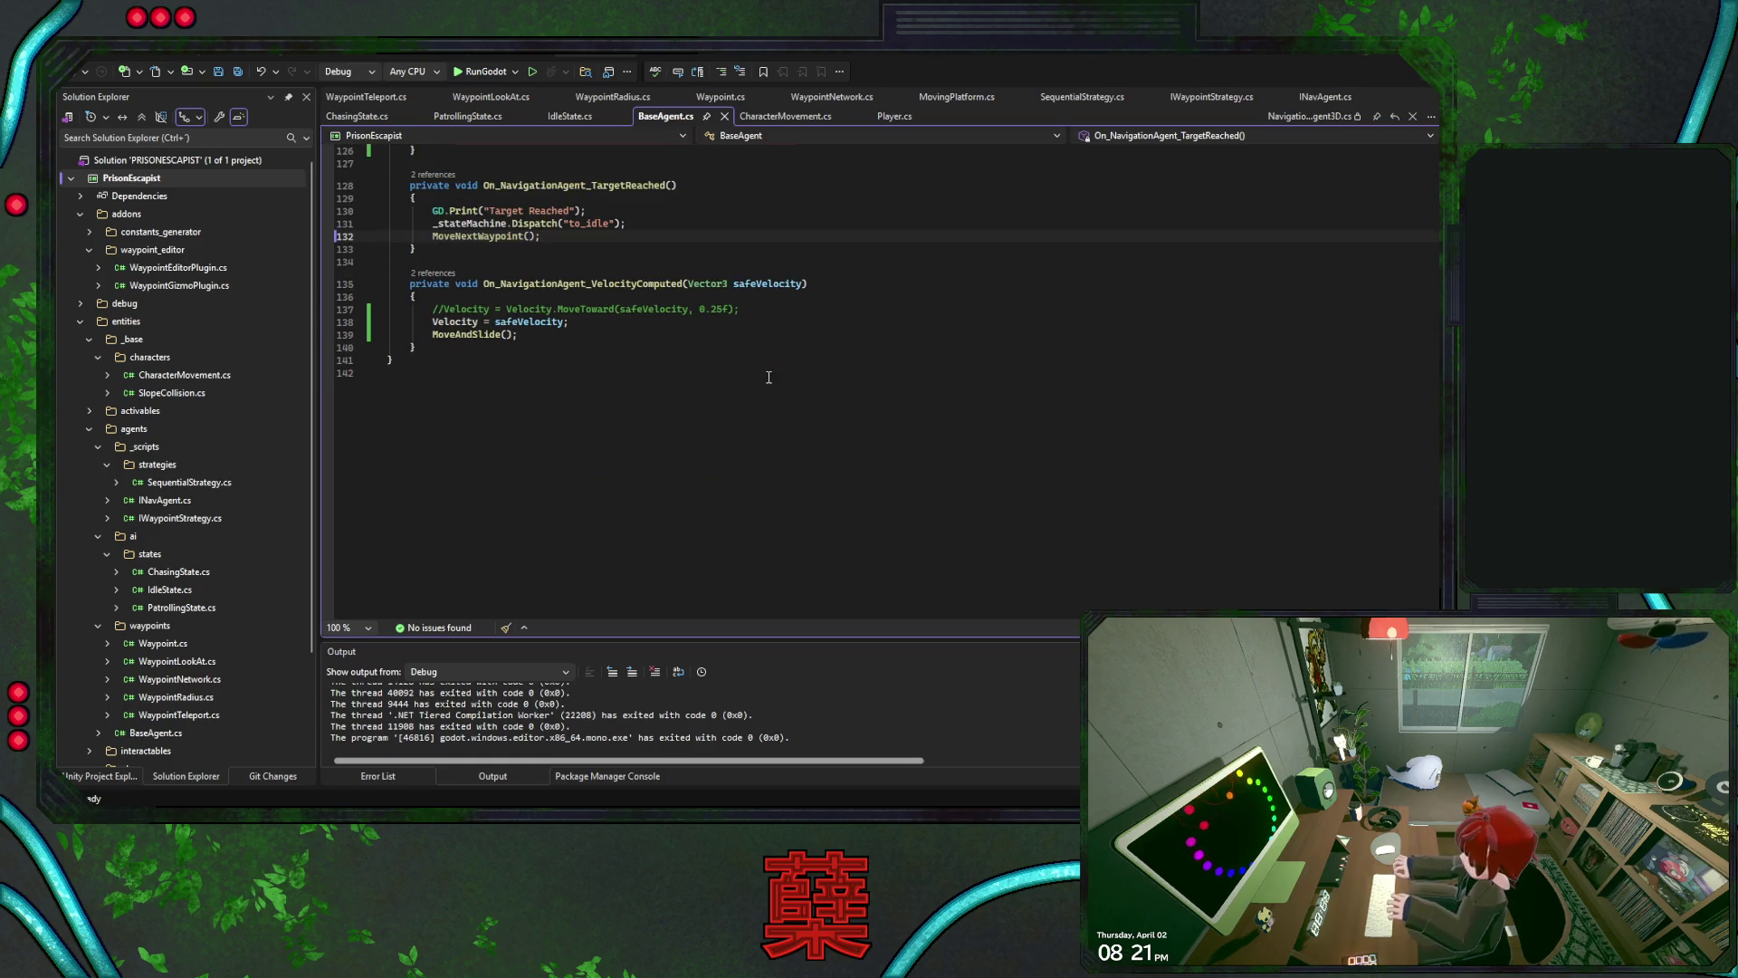
scroll(768, 377, "up", 5)
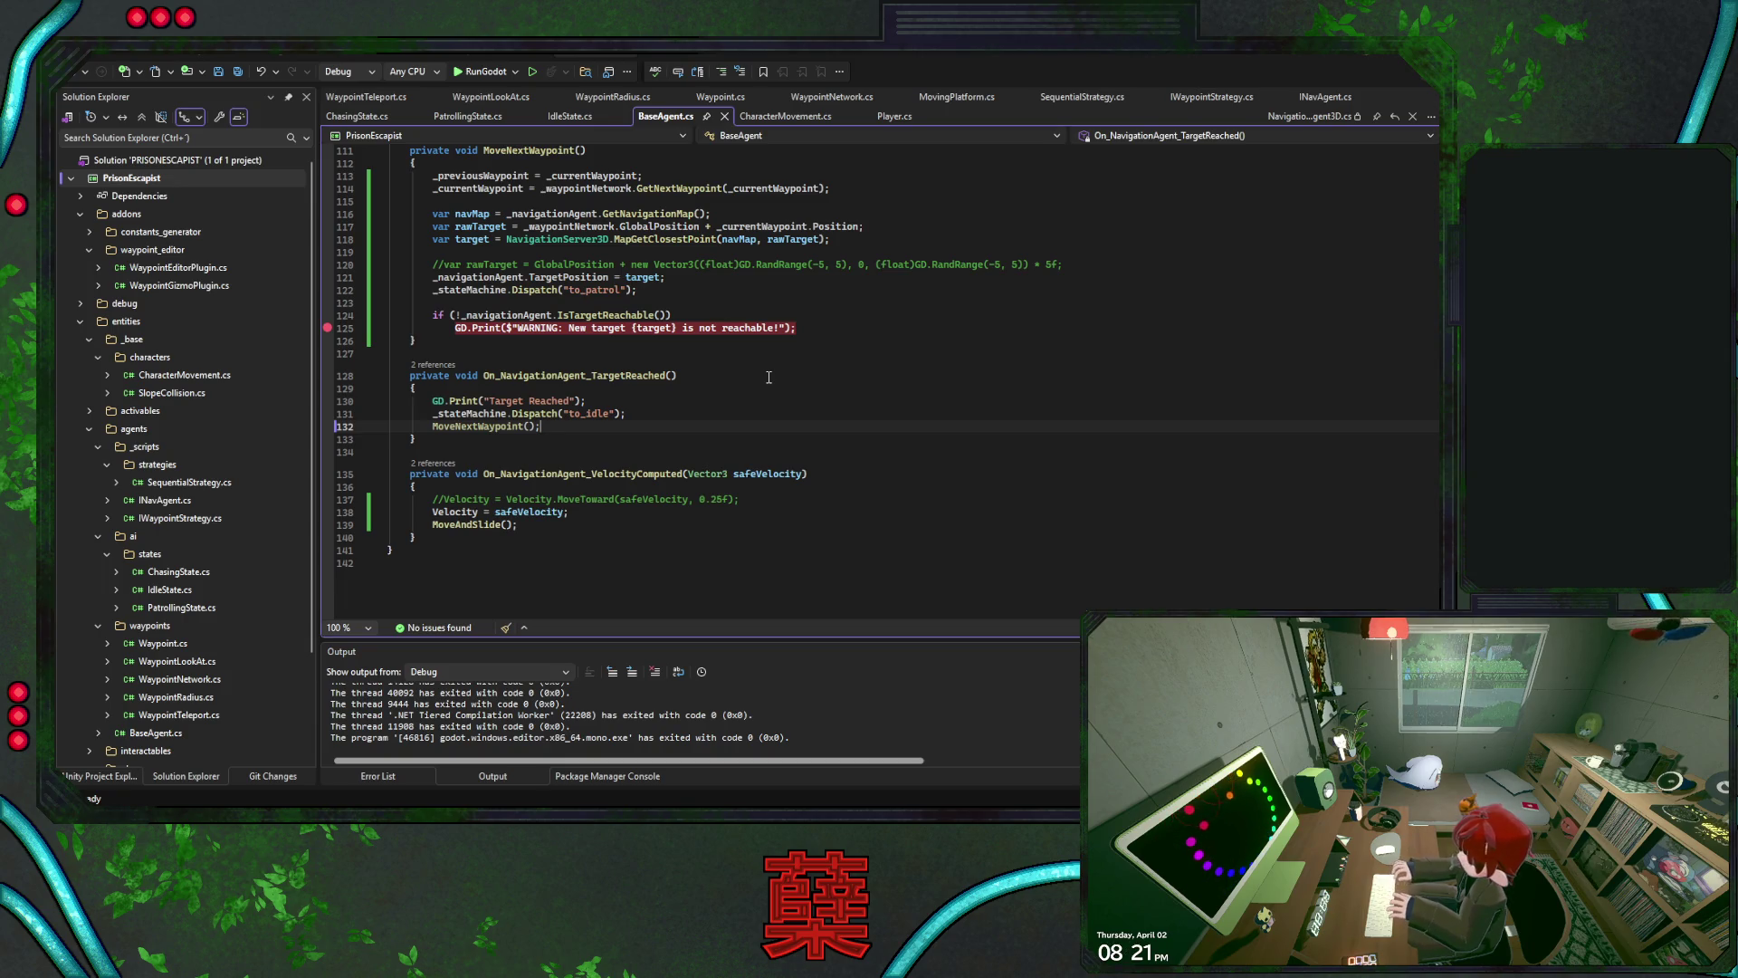
scroll(769, 377, "up", 5)
scroll(768, 384, "up", 5)
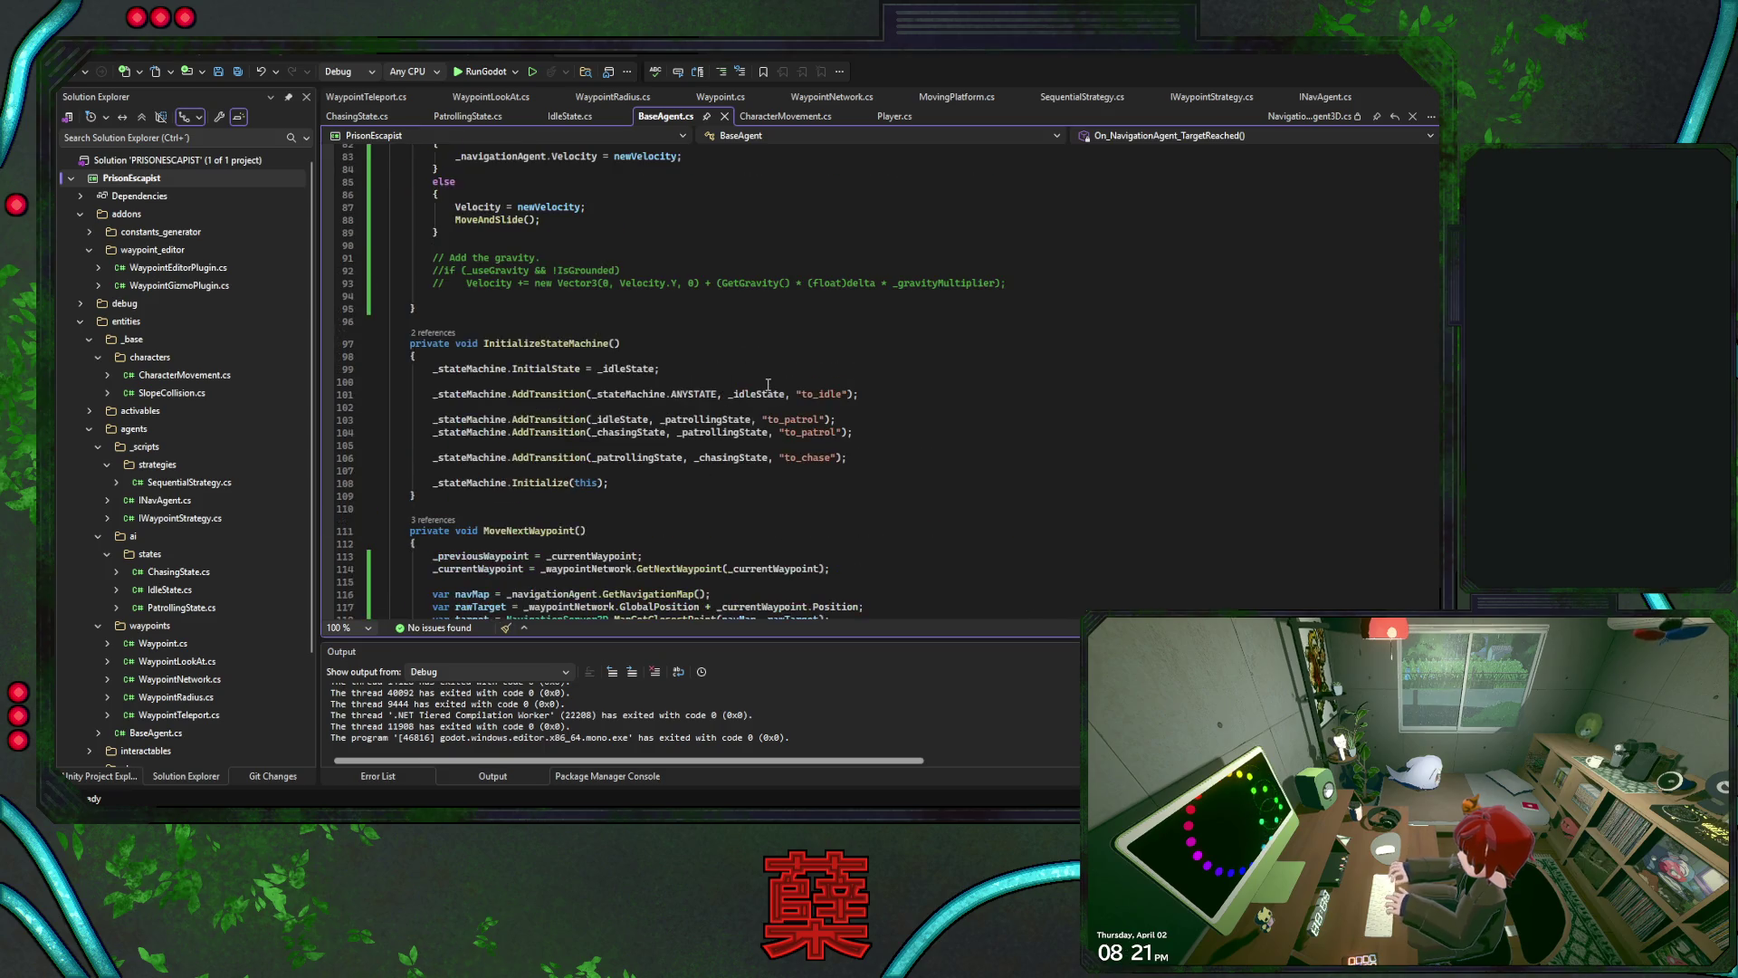
scroll(768, 384, "up", 13)
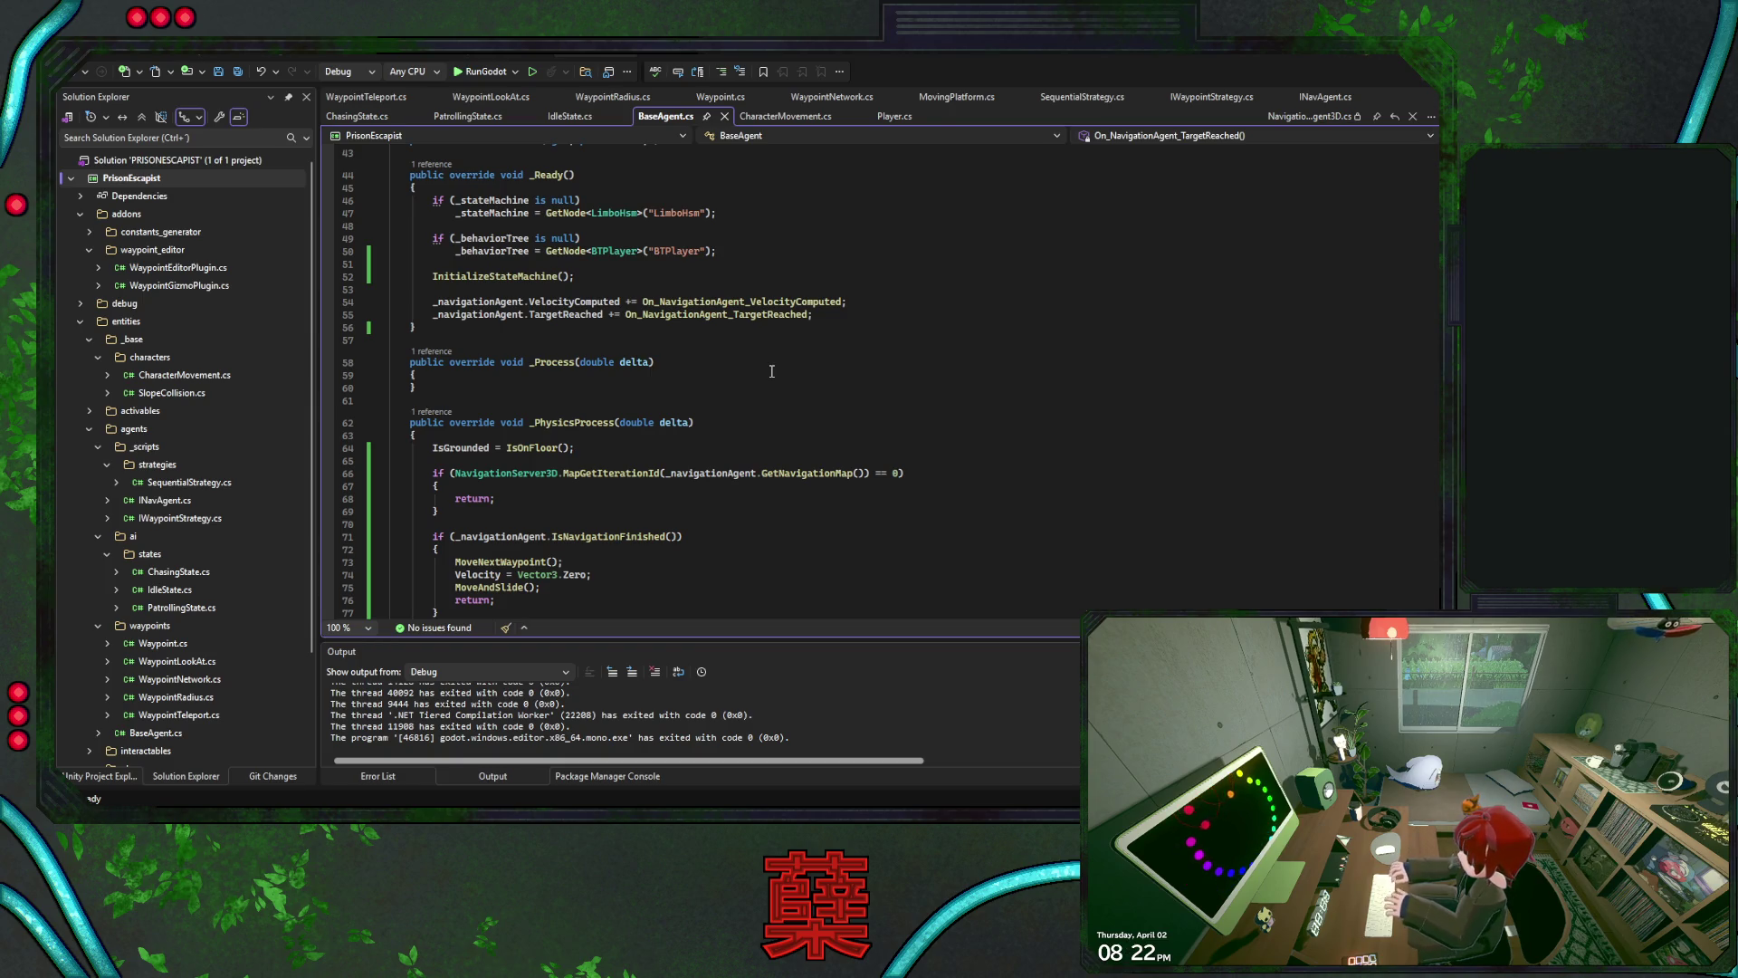
Review the empty _Process method and the early return in the navigation-finished branch
left_click(772, 372)
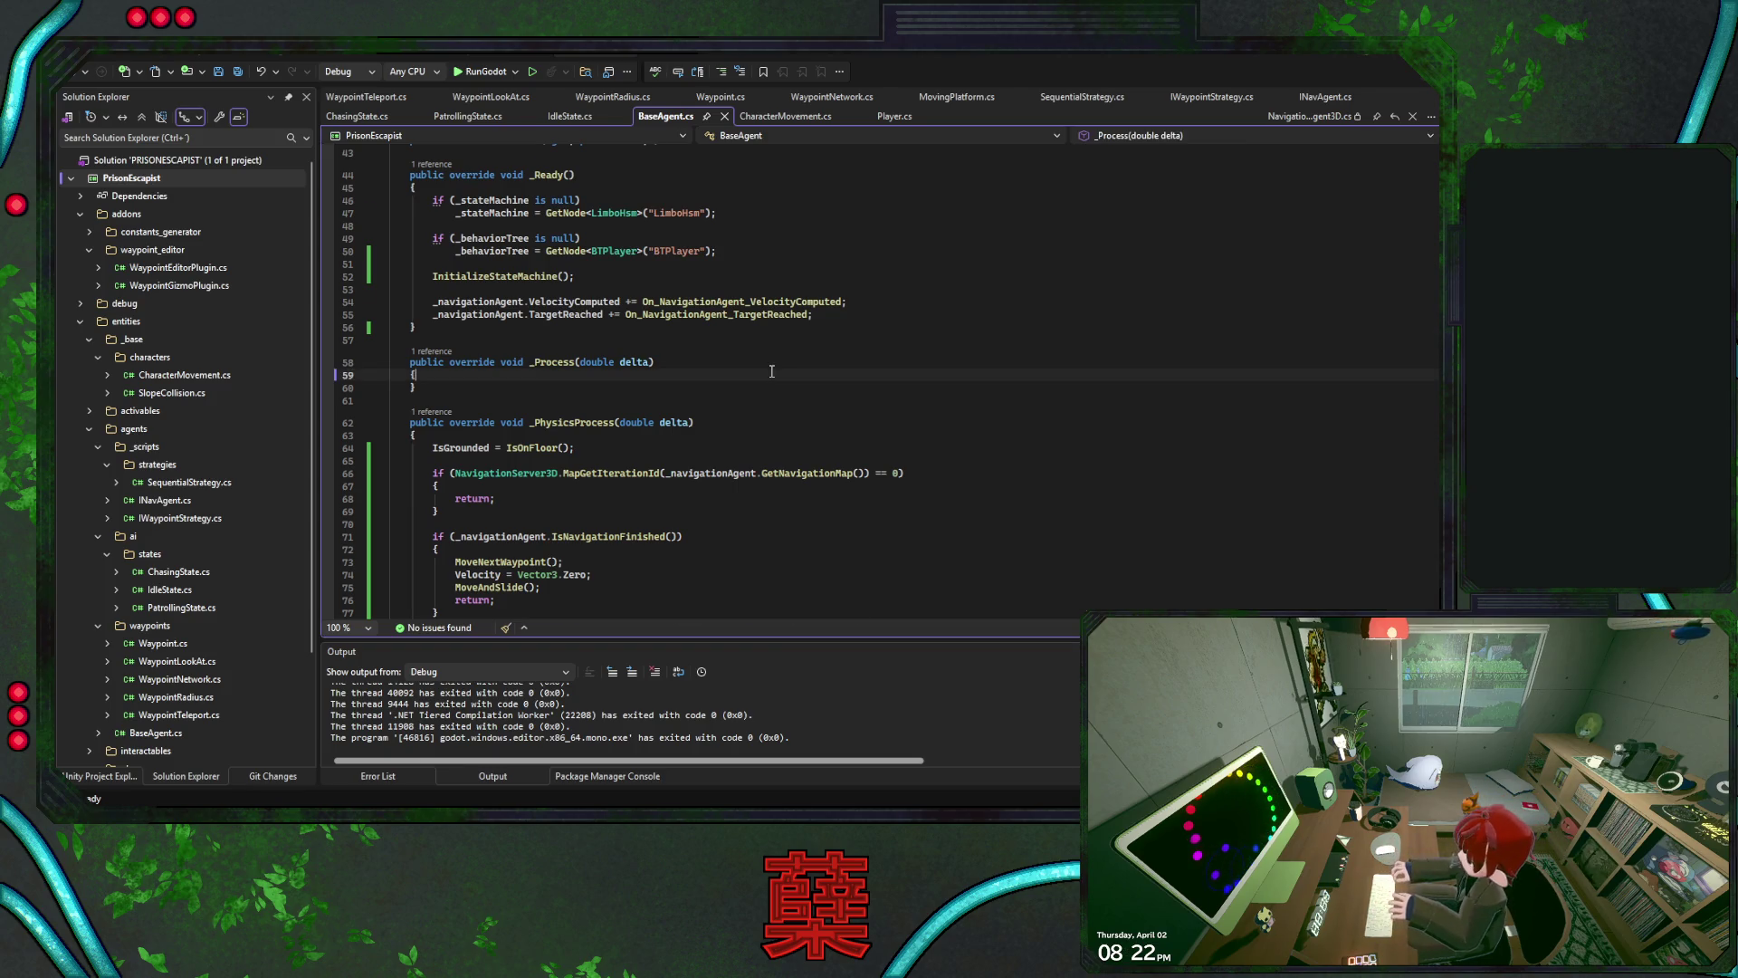
scroll(772, 371, "down", 3)
scroll(772, 371, "down", 3)
left_click(773, 371)
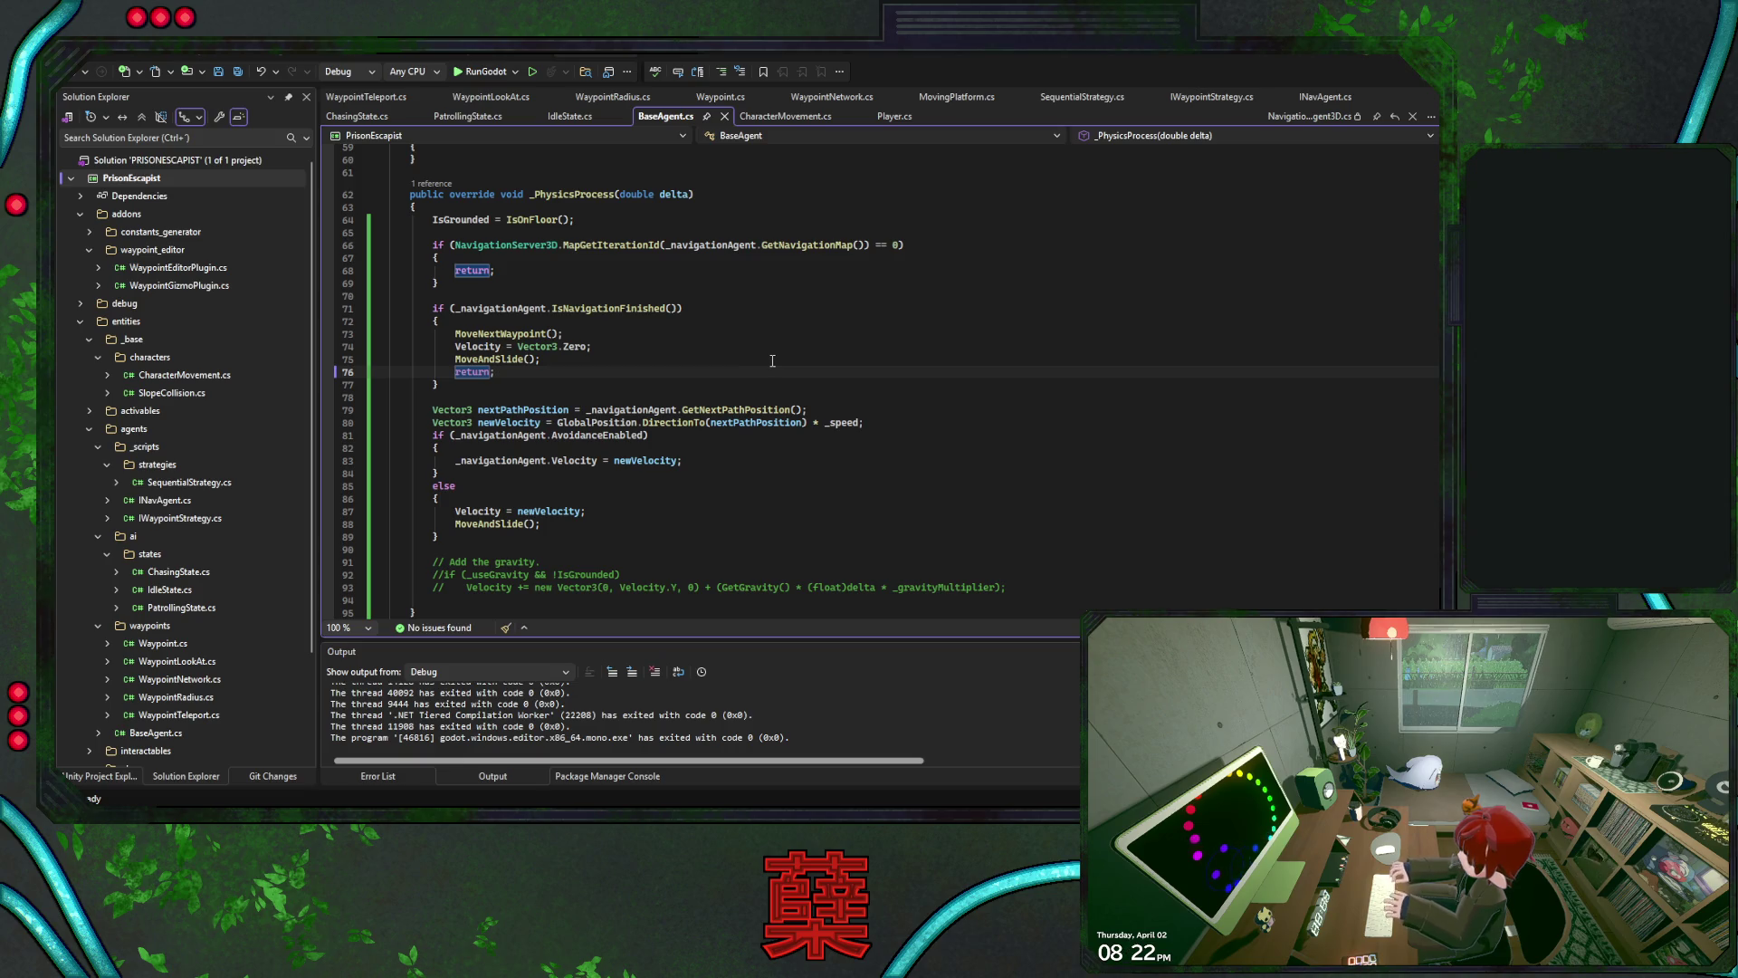
scroll(774, 359, "up", 5)
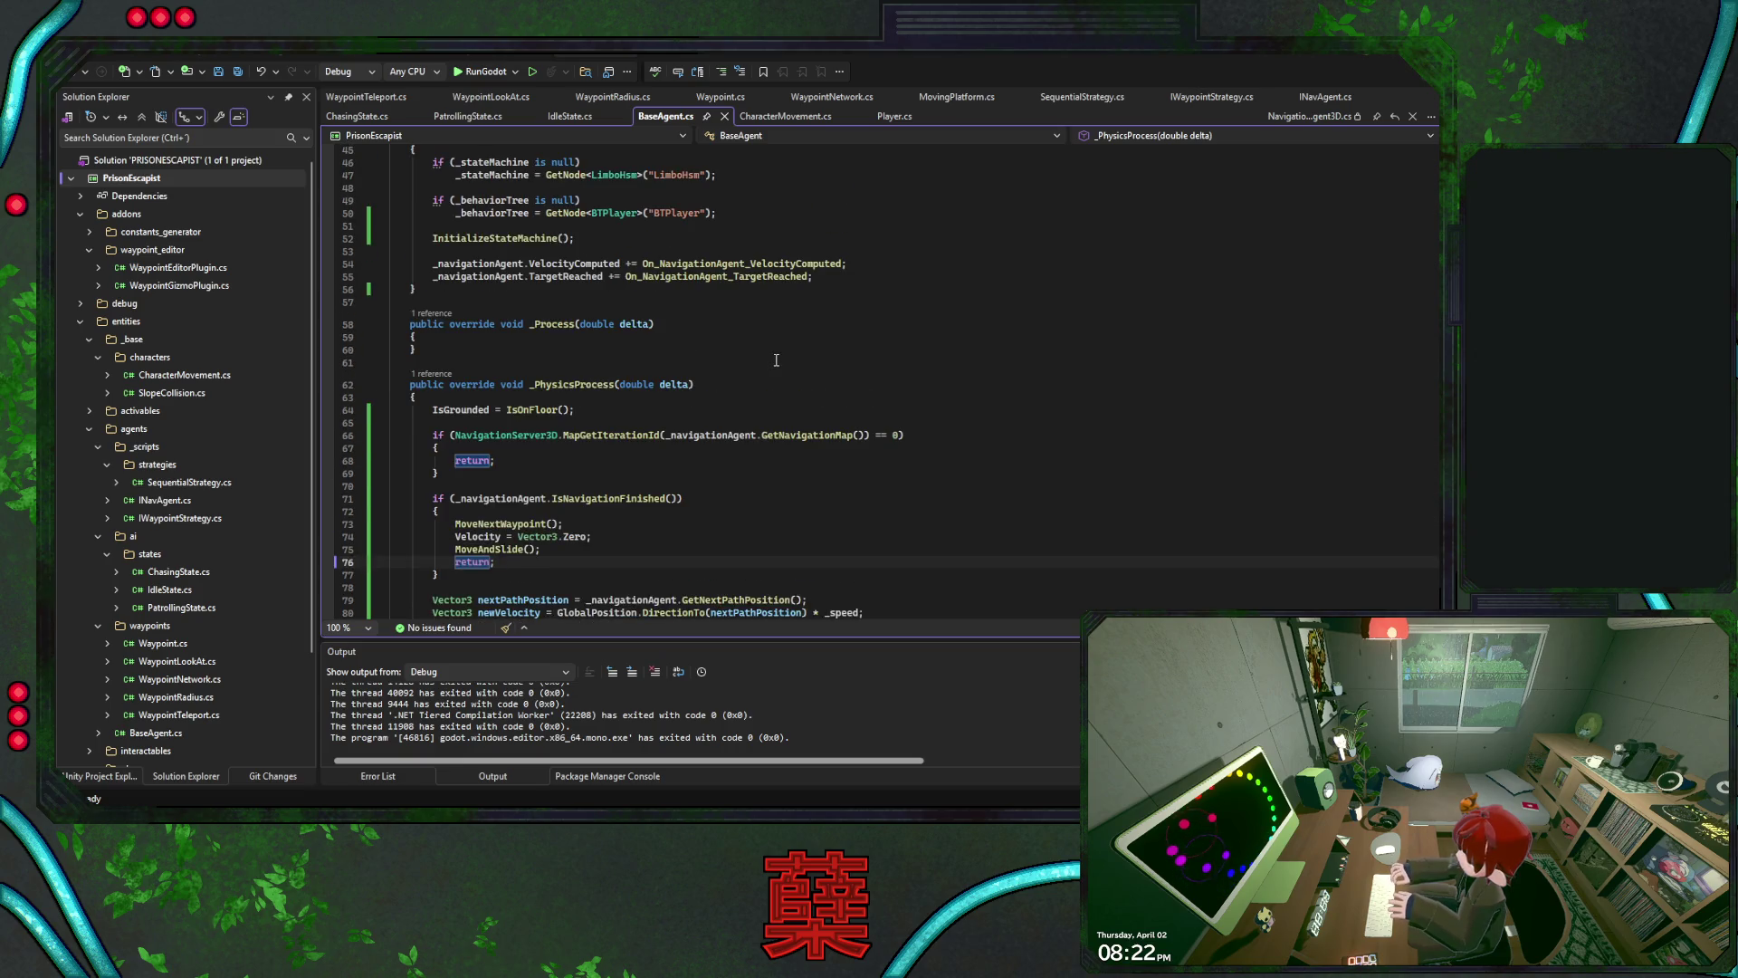
Duplicate the TargetReached subscription as NavigationFinished += On_NavigationAgent_NavigationFinished
left_click(580, 282)
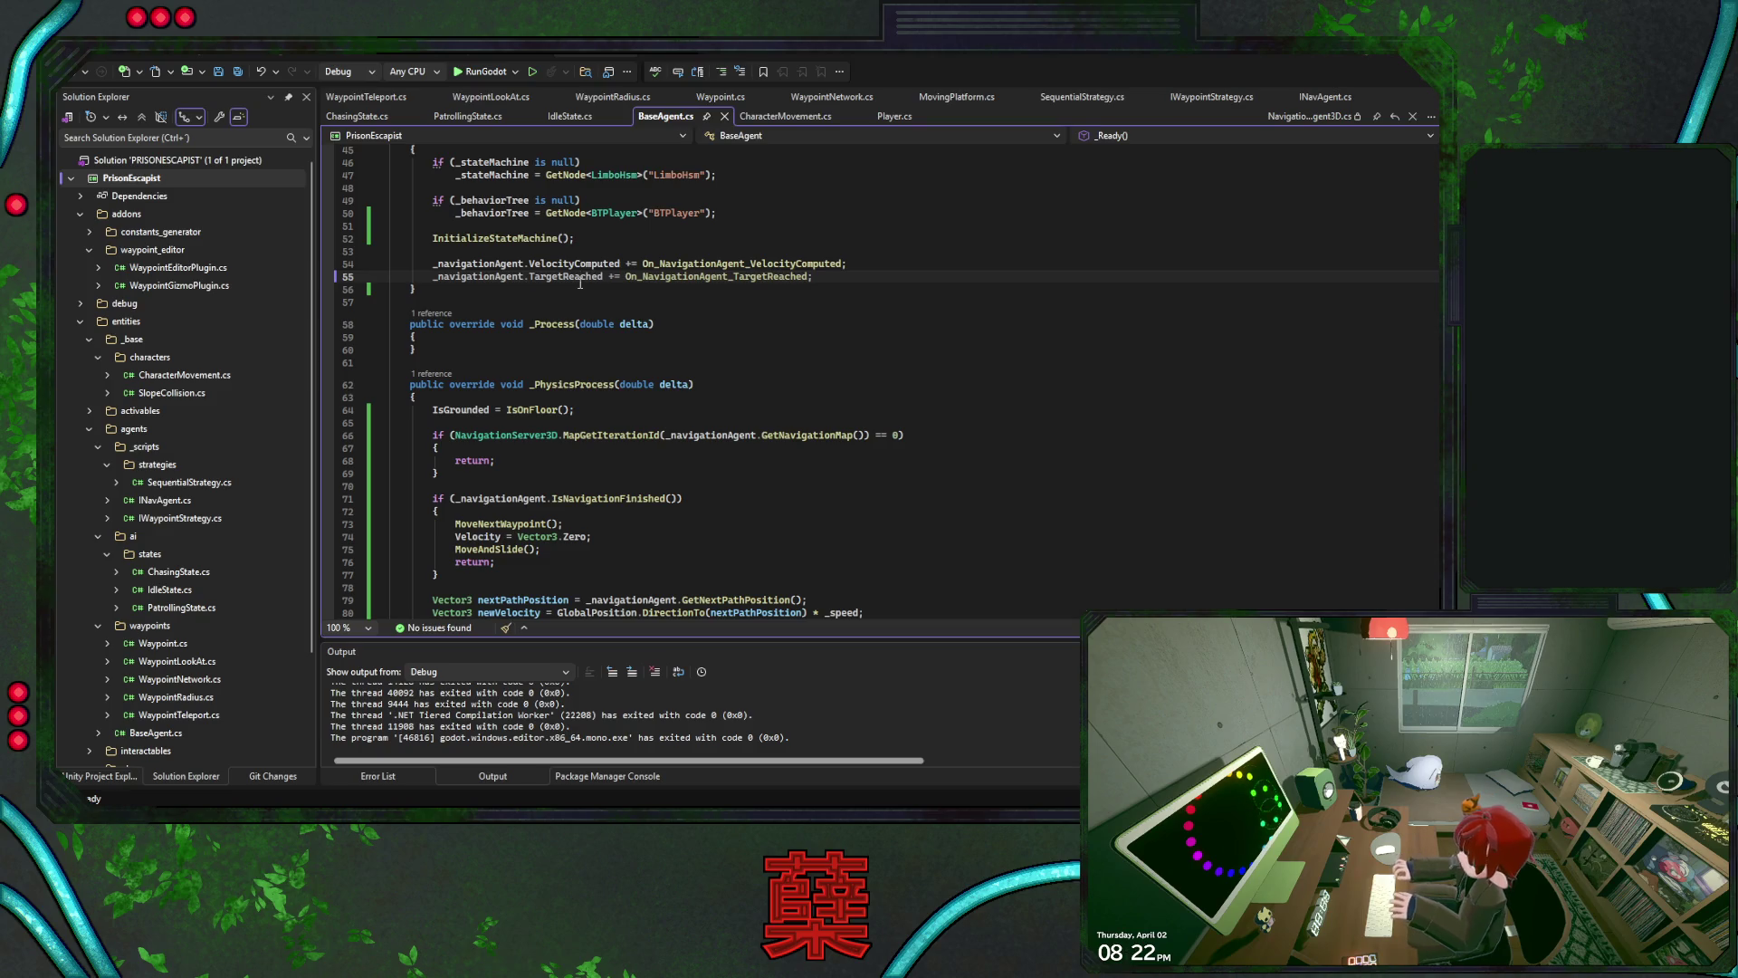
key("ctrl+d")
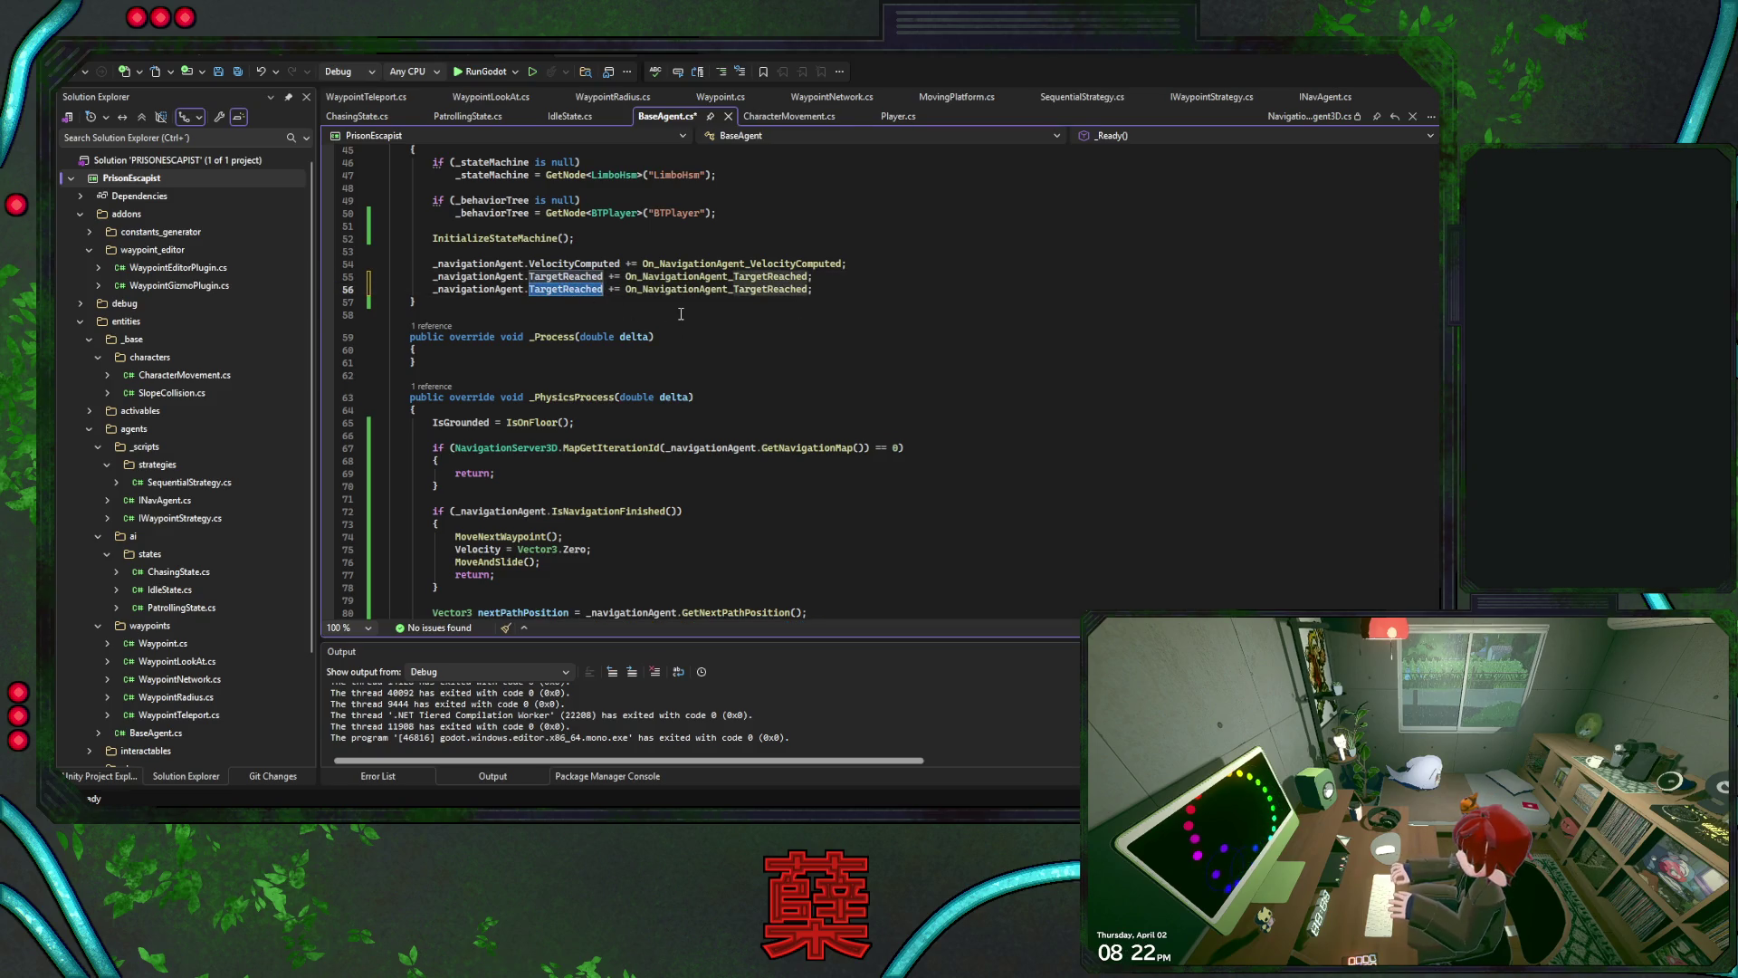
type("Nab")
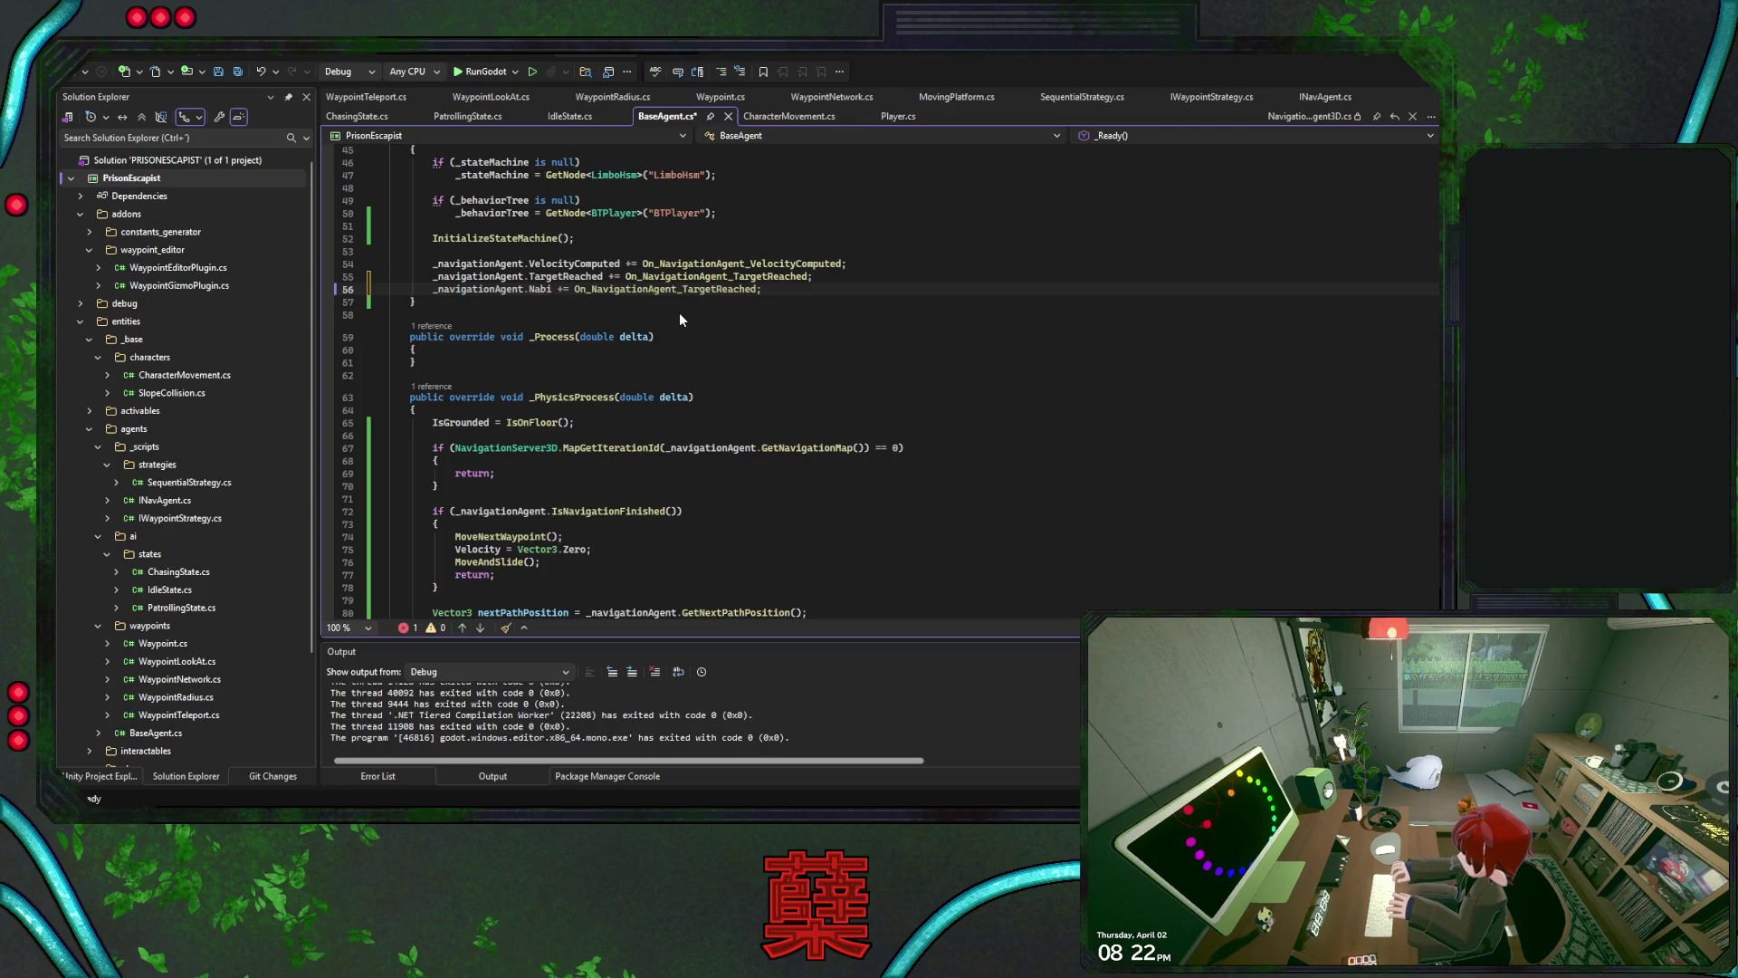
key("BackSpace")
type("vigat")
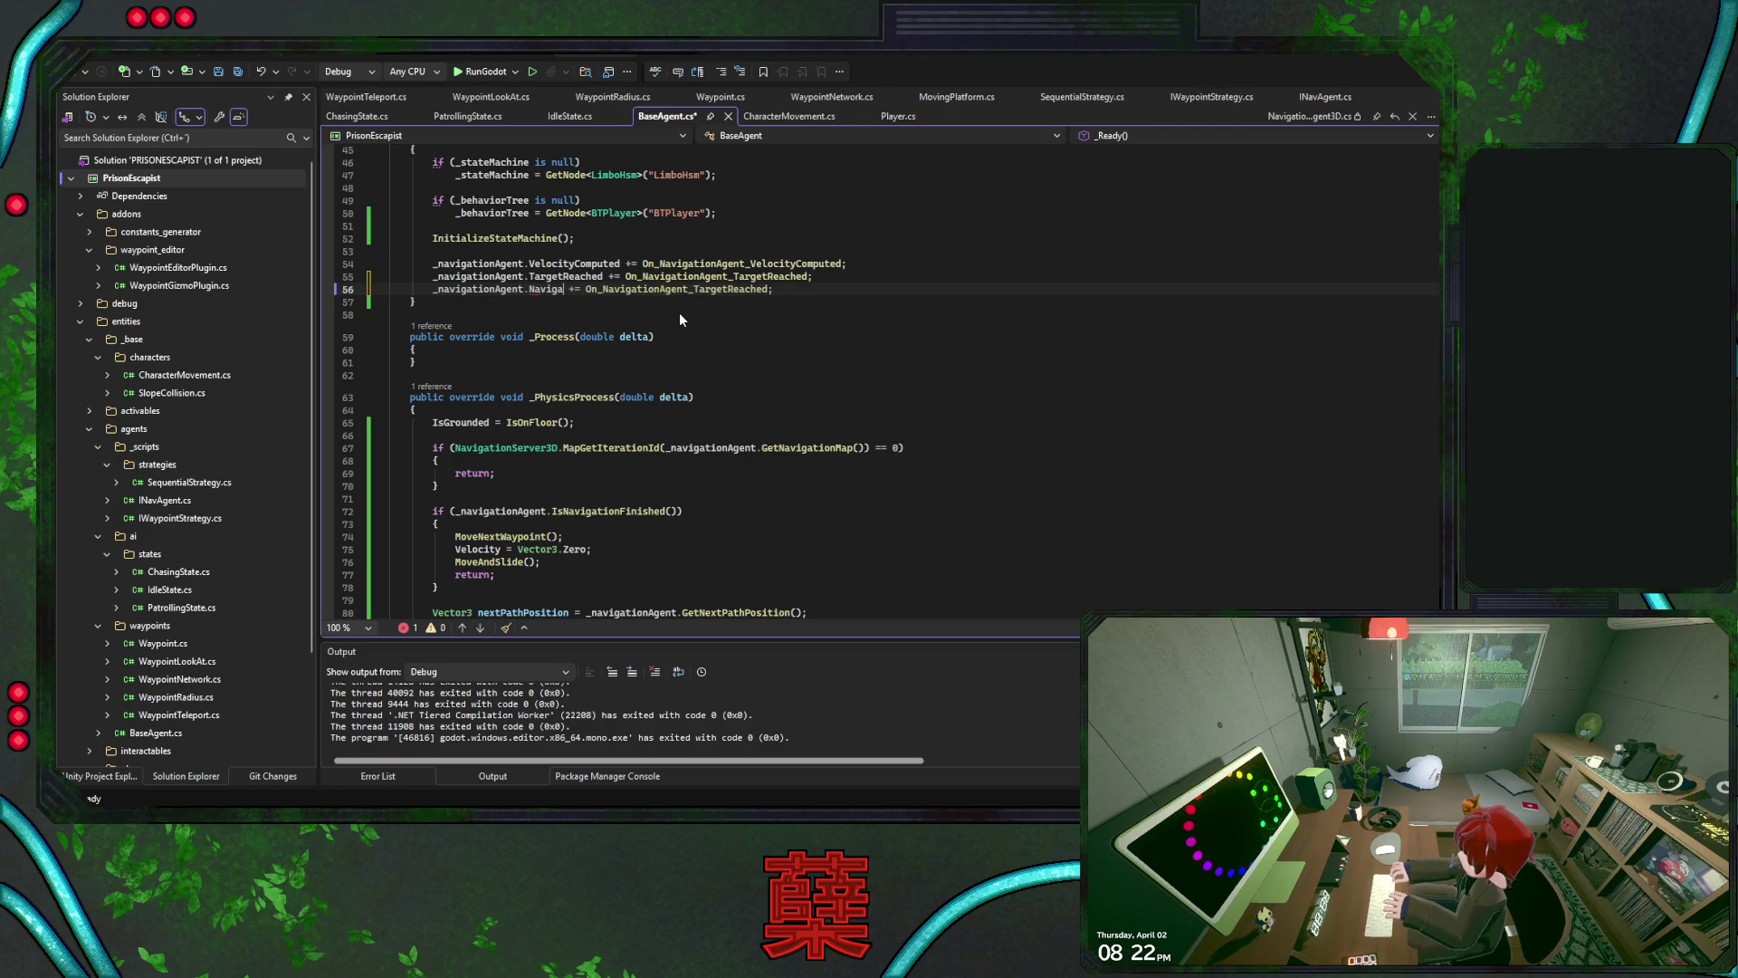
key("Tab")
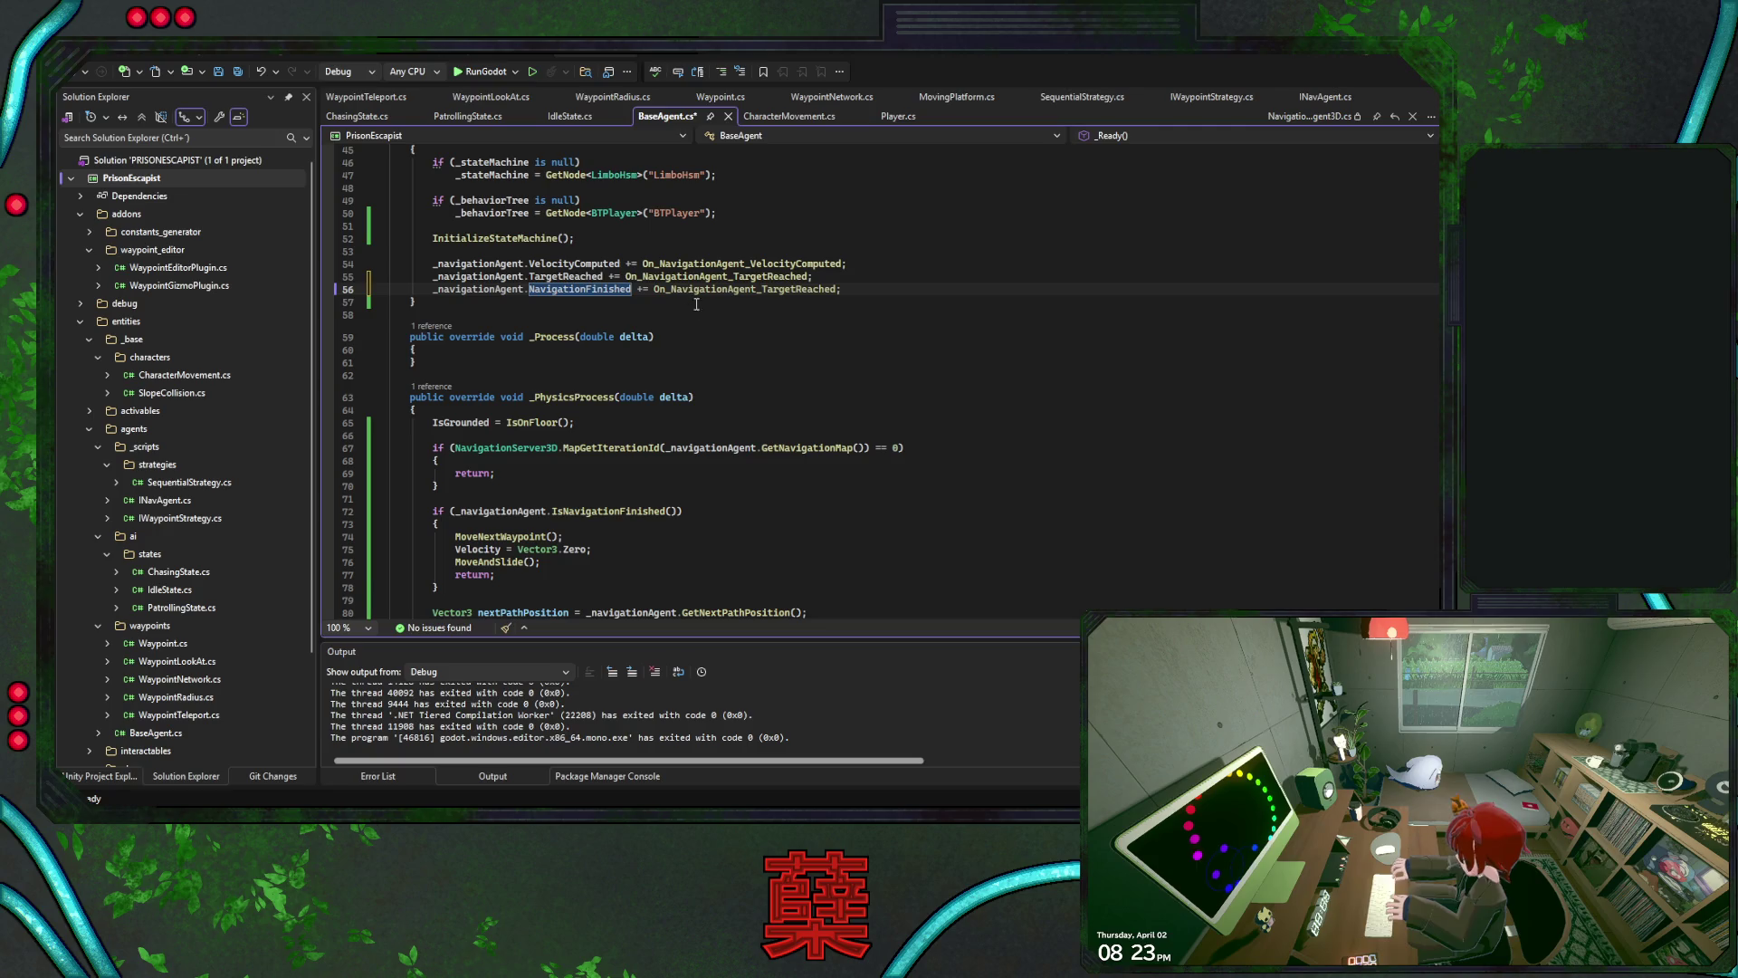
left_click(765, 289)
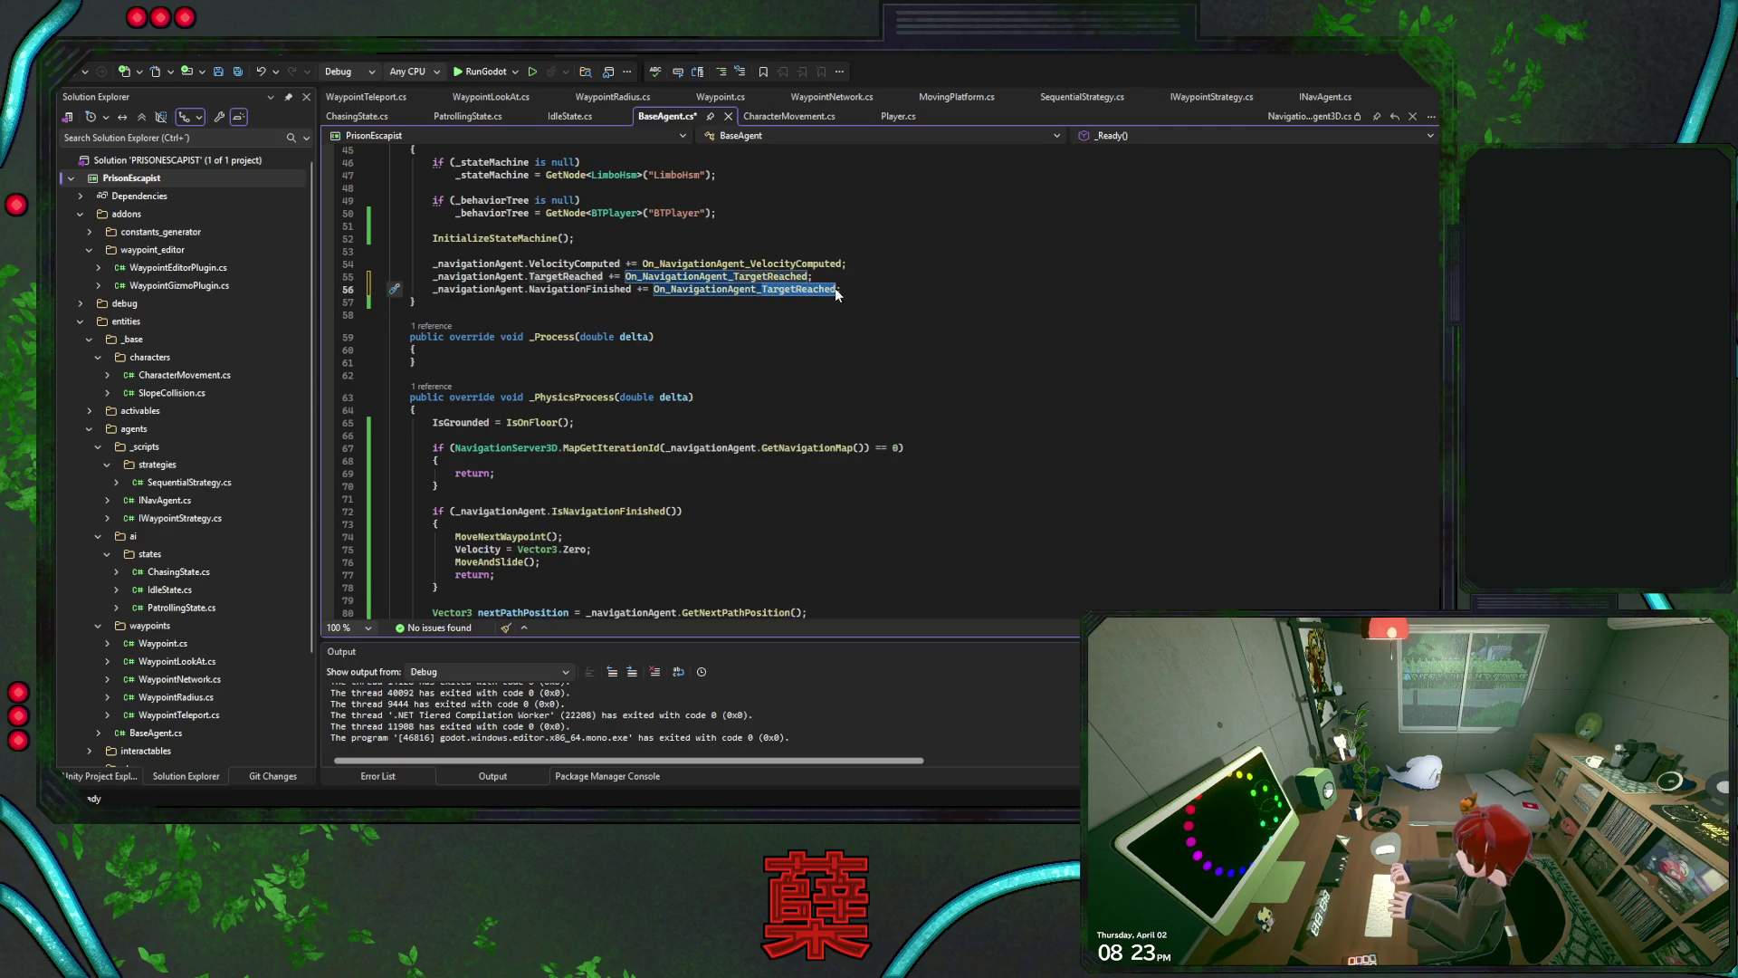
key("BackSpace")
key("BackSpace")
key("BackSpace")
type("ationFinishe")
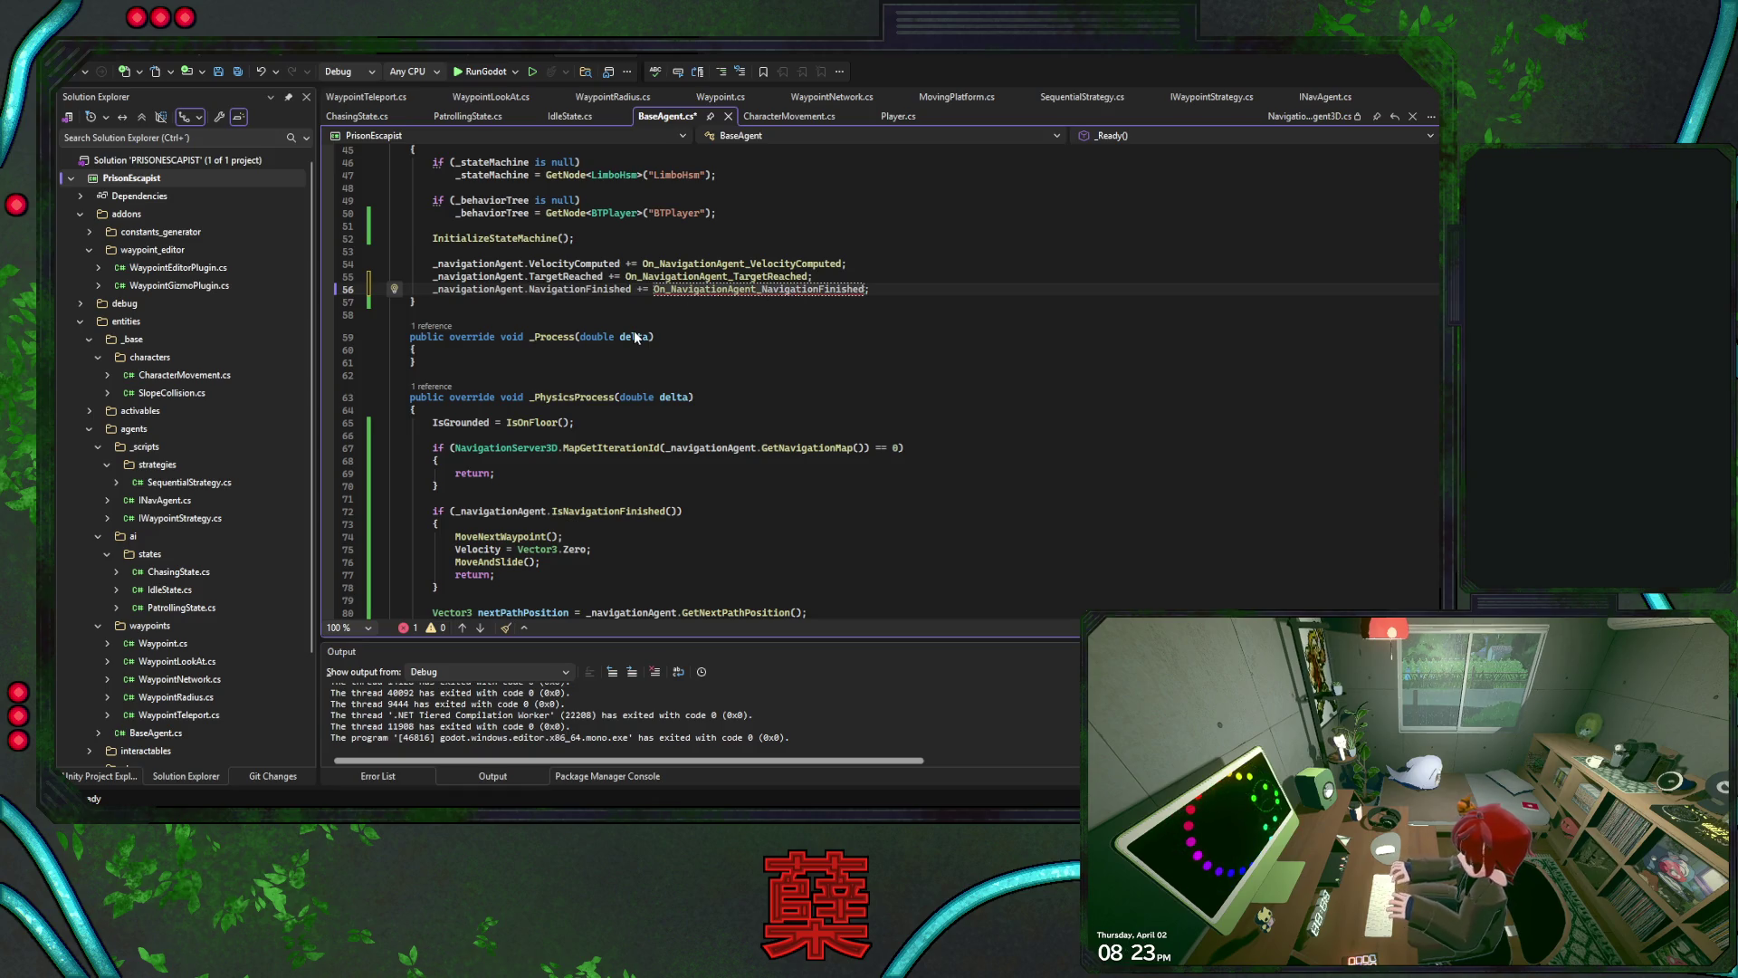
Generate the On_NavigationAgent_NavigationFinished handler stub with Quick Actions and select it
key("ctrl+period")
key("Return")
left_click_drag(425, 374, 440, 308)
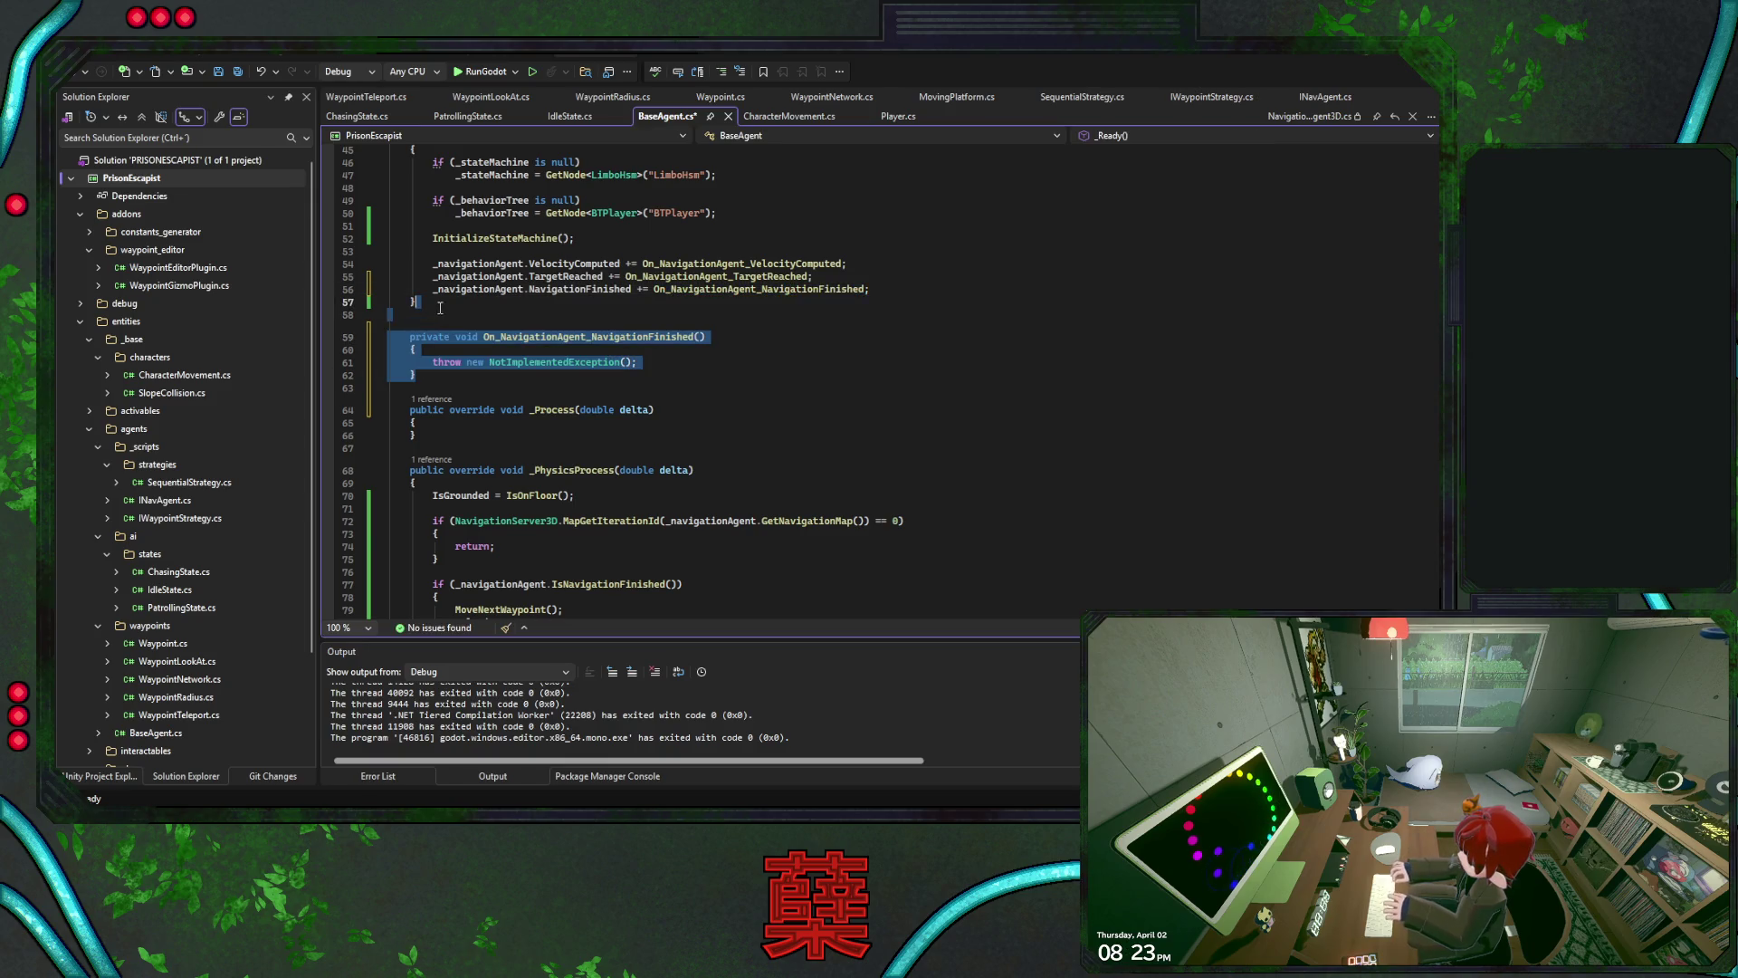
Move the generated NavigationFinished handler to sit below the TargetReached handler
key("ctrl+x")
scroll(440, 308, "down", 20)
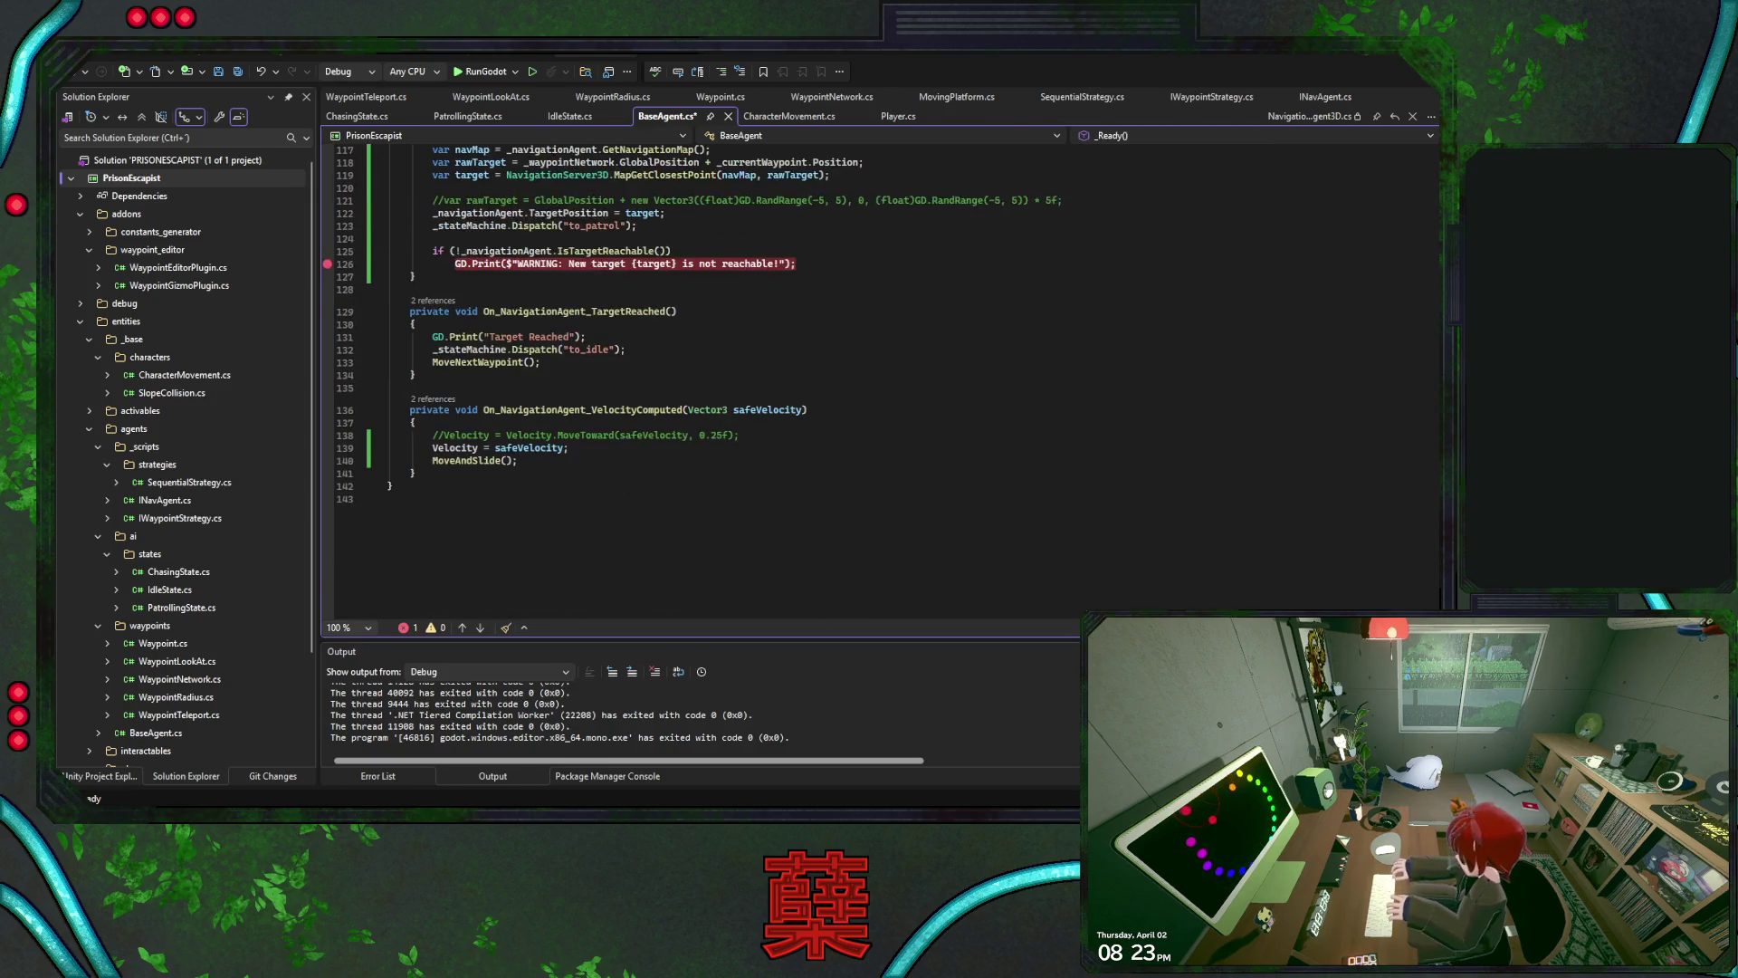
left_click(462, 362)
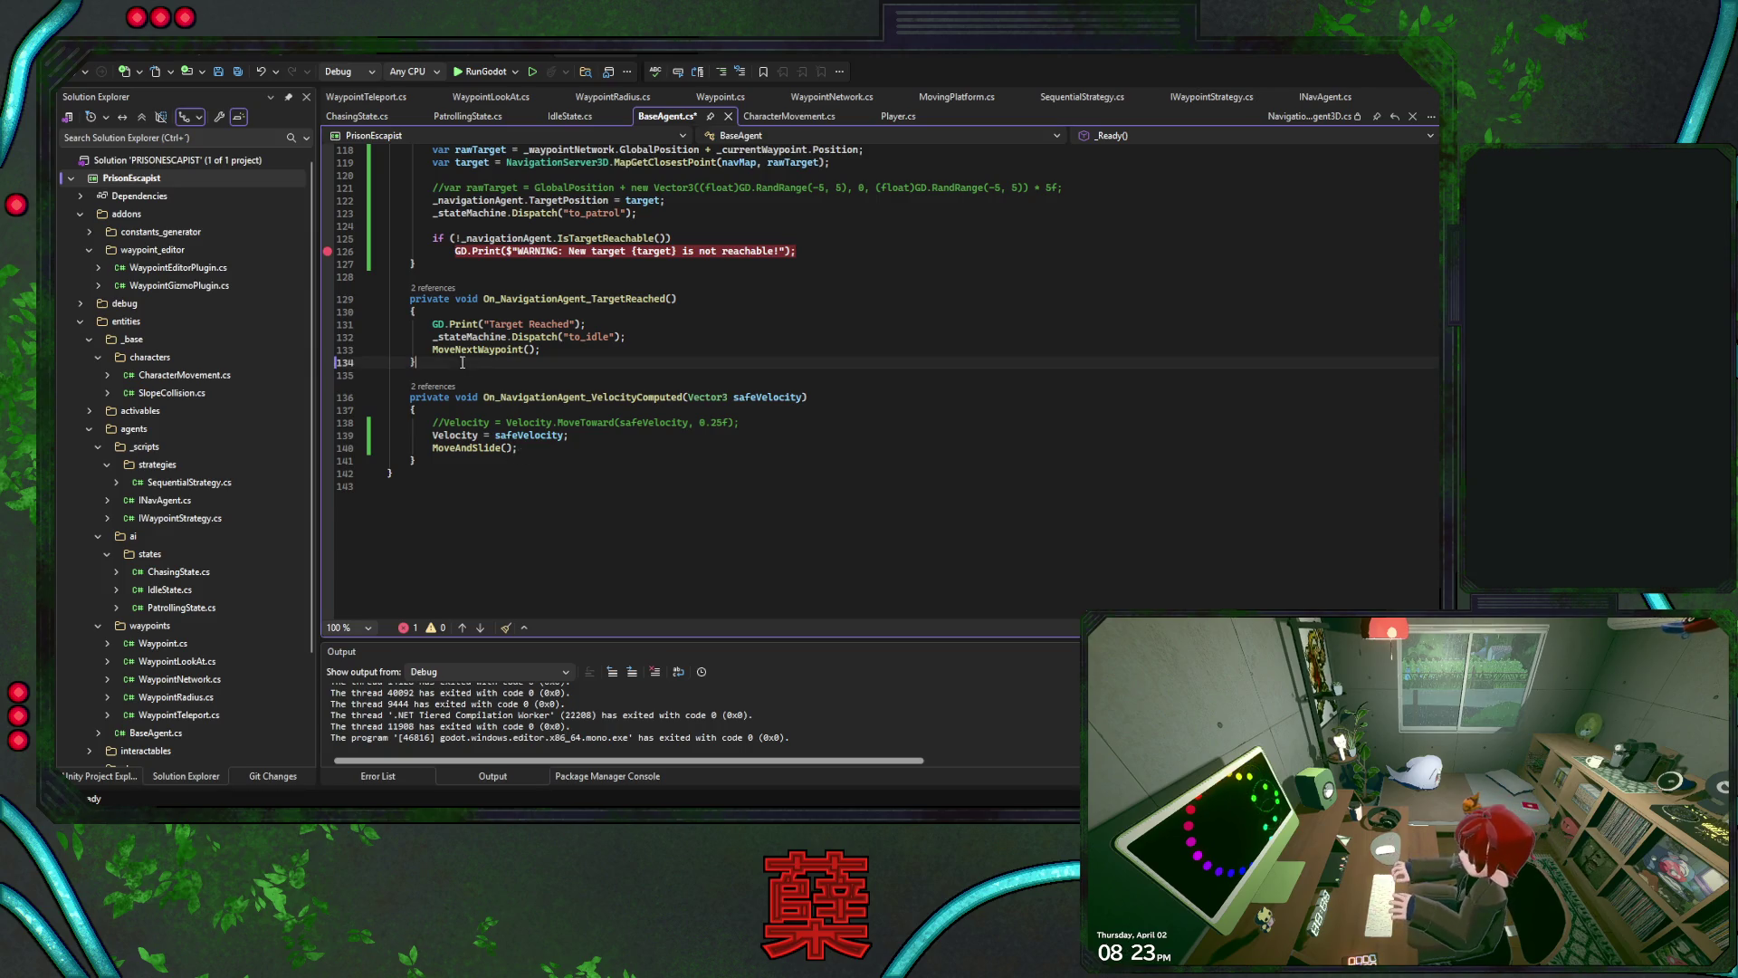
key("ctrl+v")
Move MoveNextWaypoint() from TargetReached into the NavigationFinished handler, replacing its throw line
left_click_drag(665, 351, 666, 341)
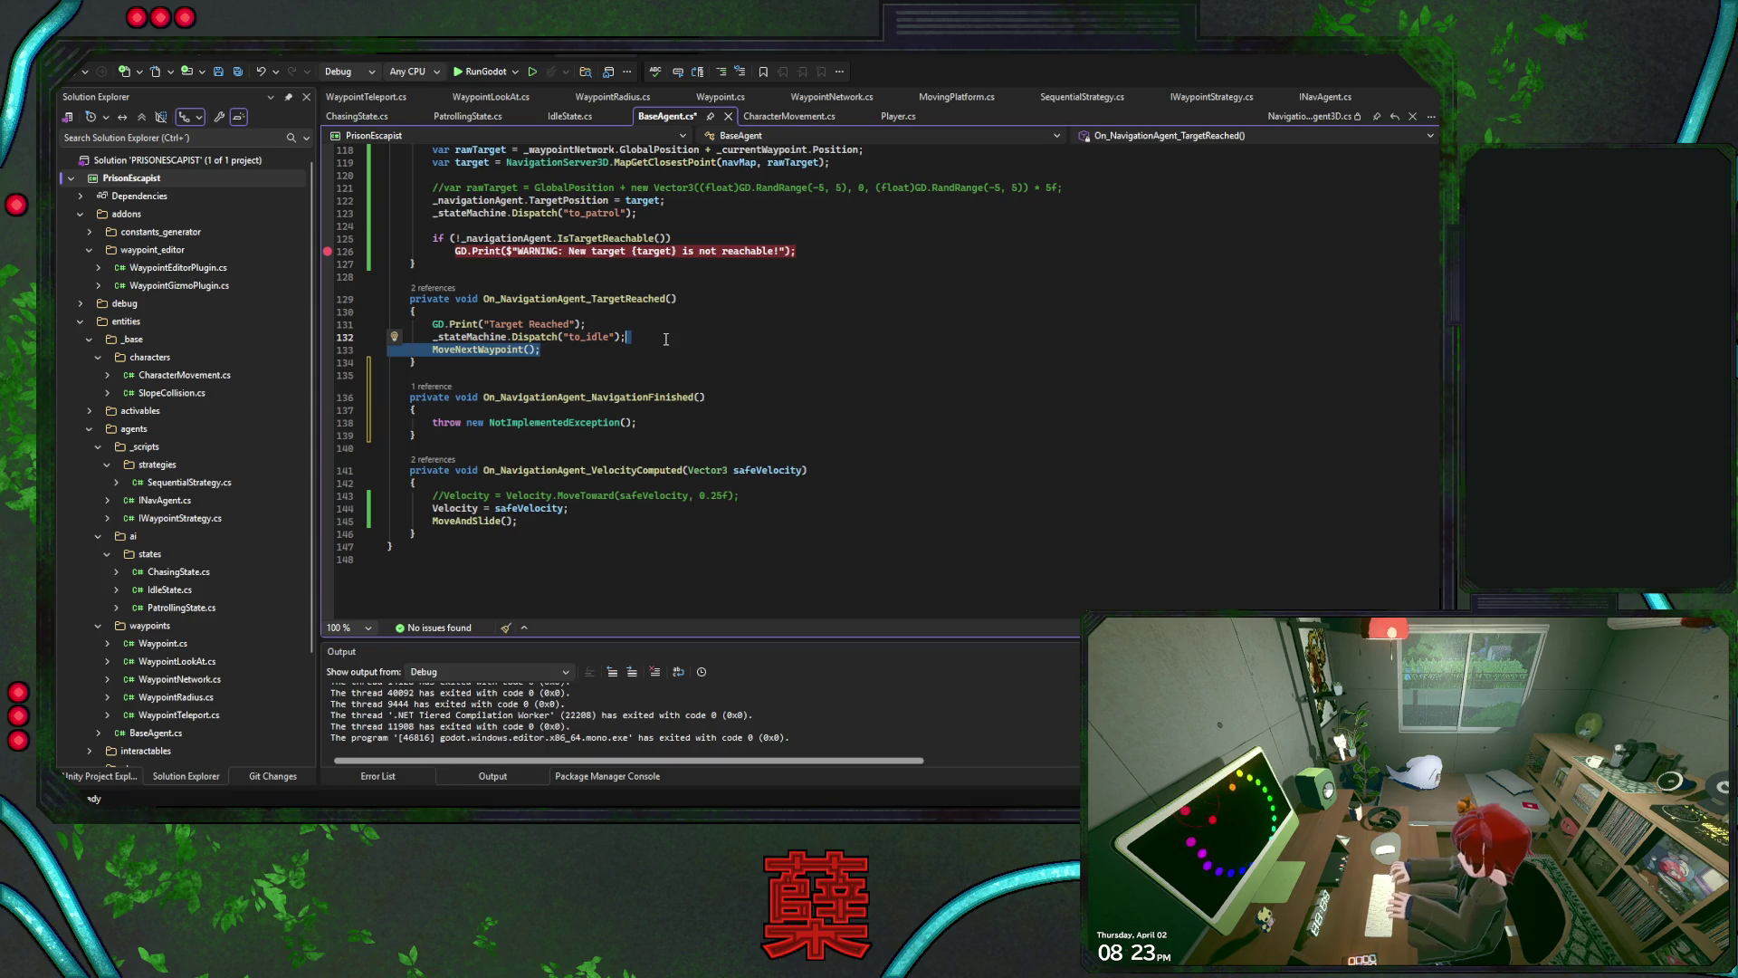
key("ctrl+x")
left_click_drag(650, 412, 704, 398)
key("ctrl+v")
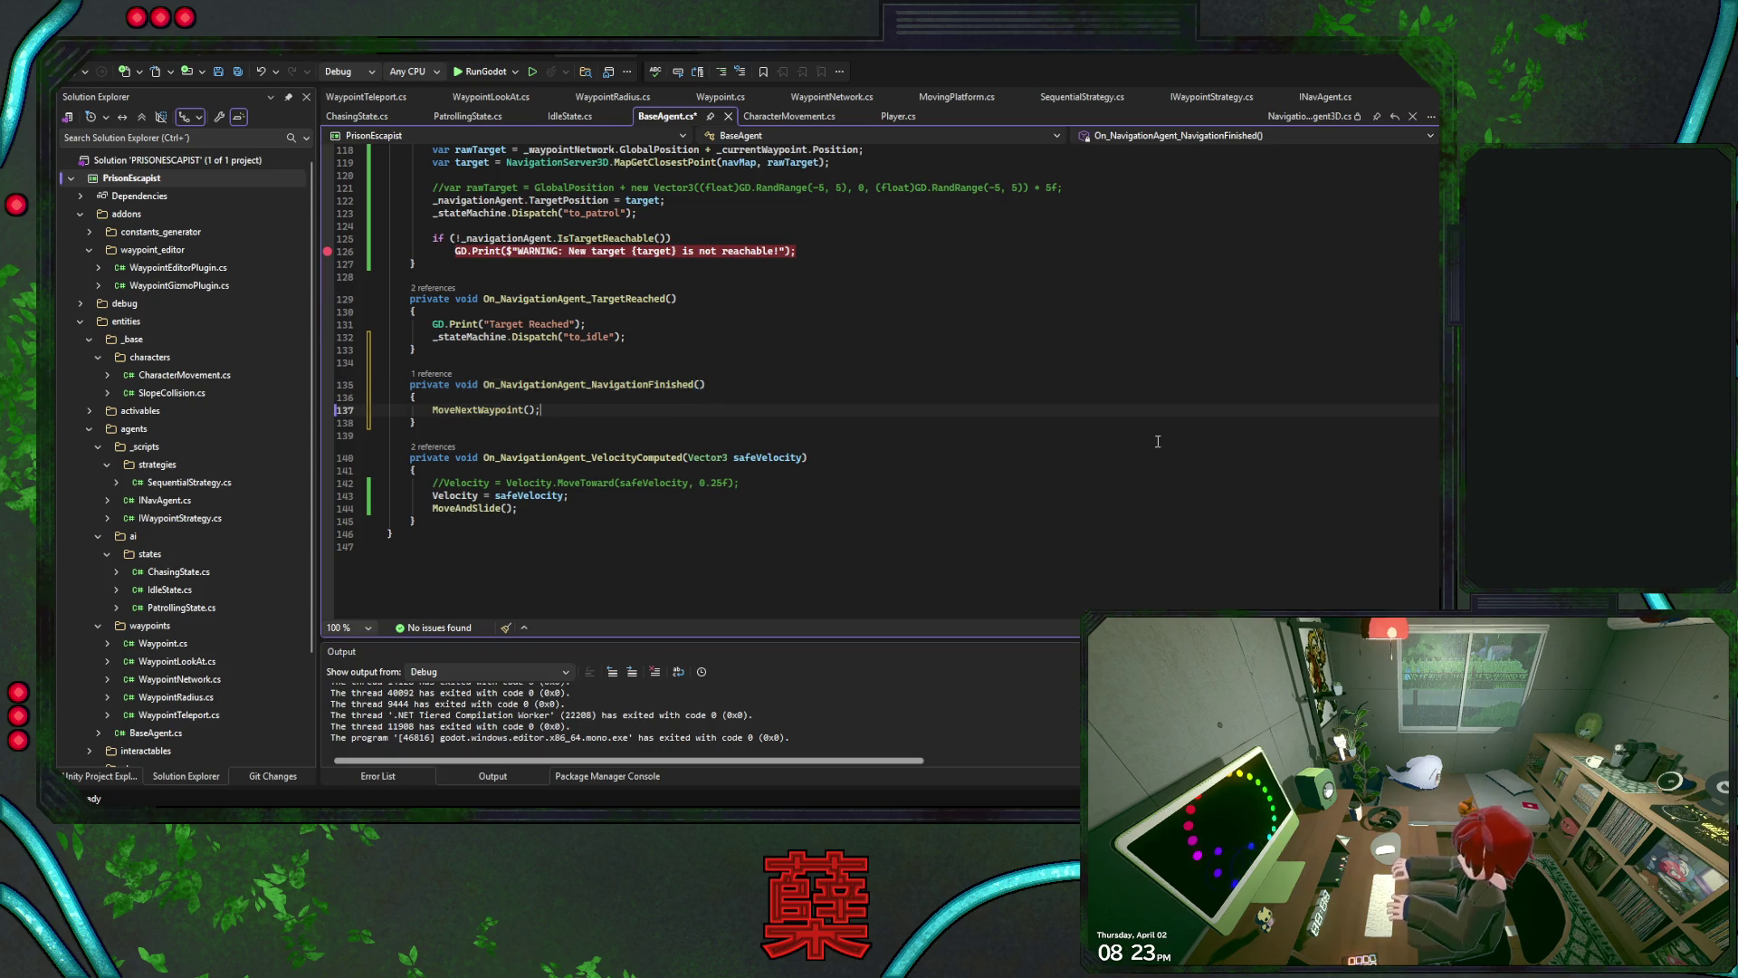
Comment out the MoveNextWaypoint() call in _PhysicsProcess's navigation-finished branch
scroll(626, 423, "up", 20)
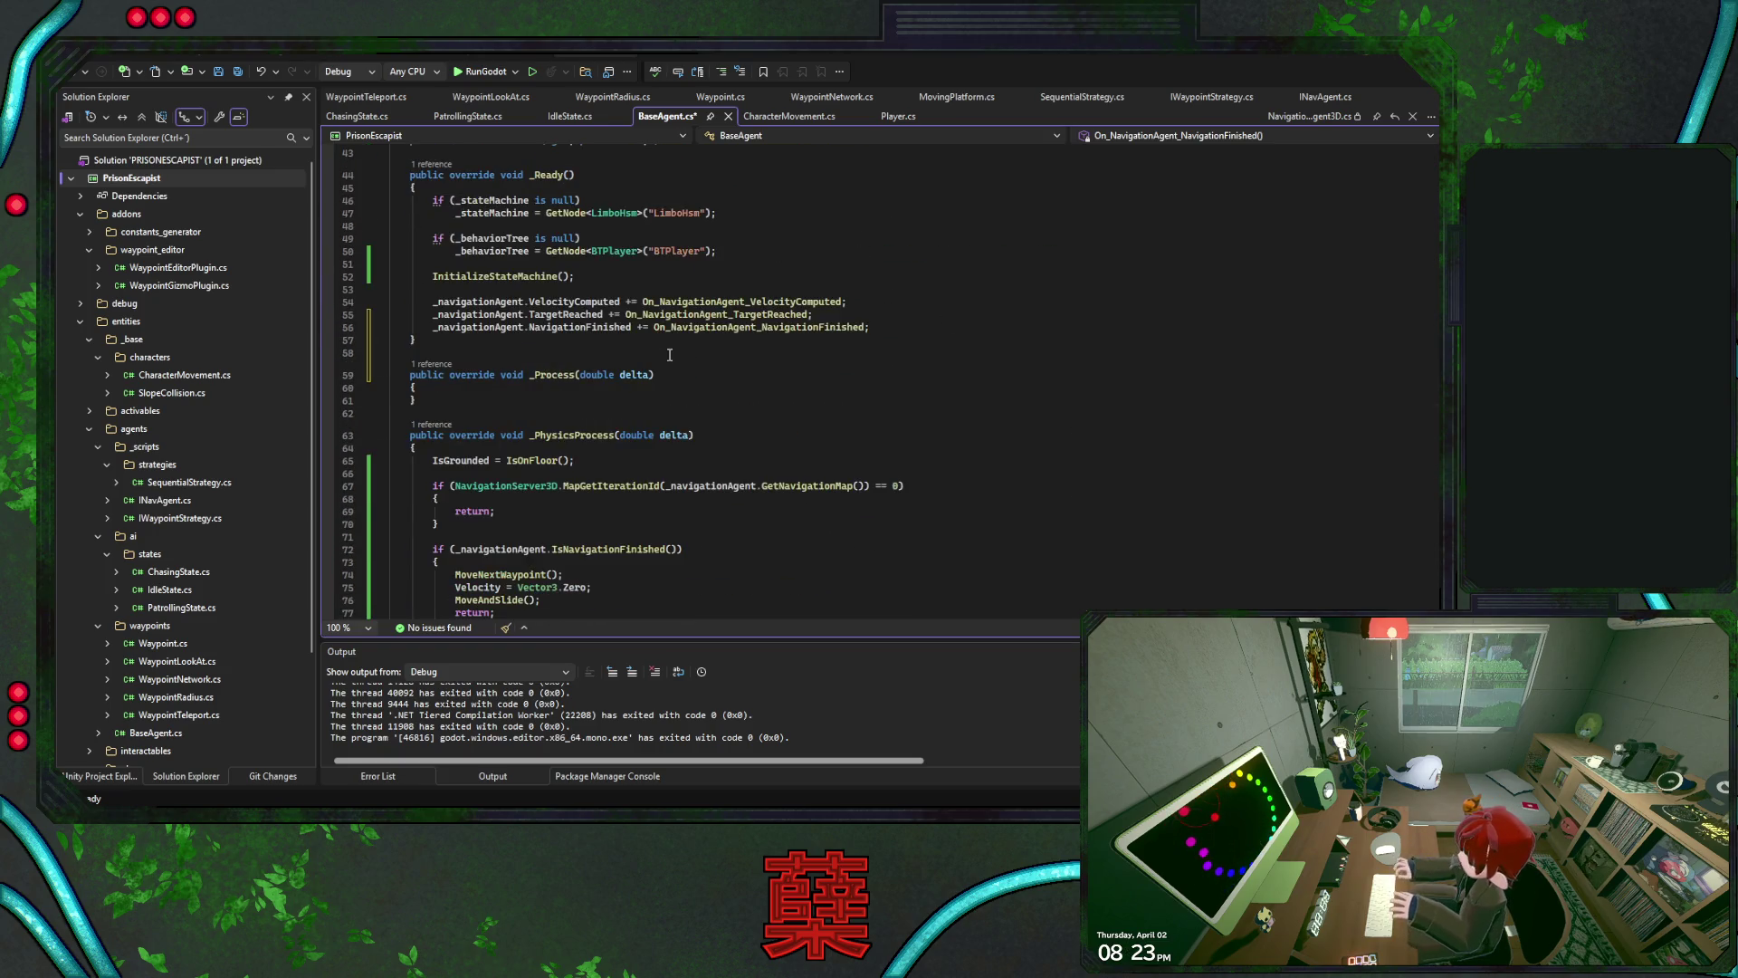
scroll(627, 423, "down", 1)
left_click(613, 462)
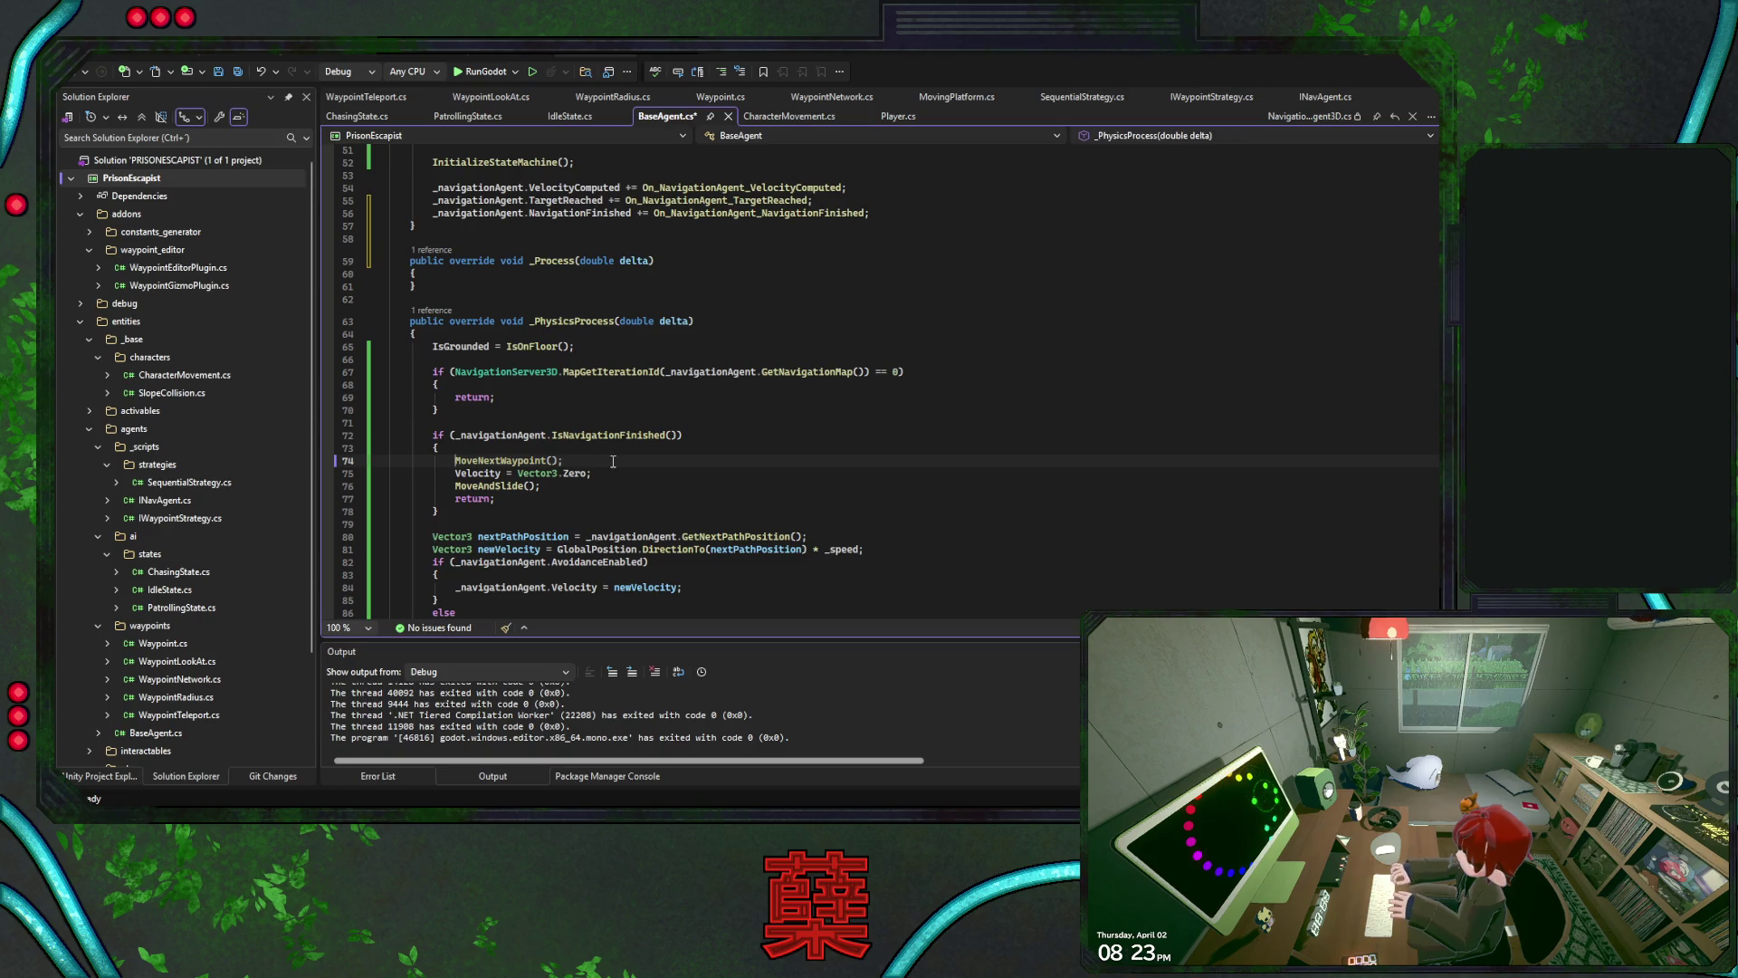
key("F12")
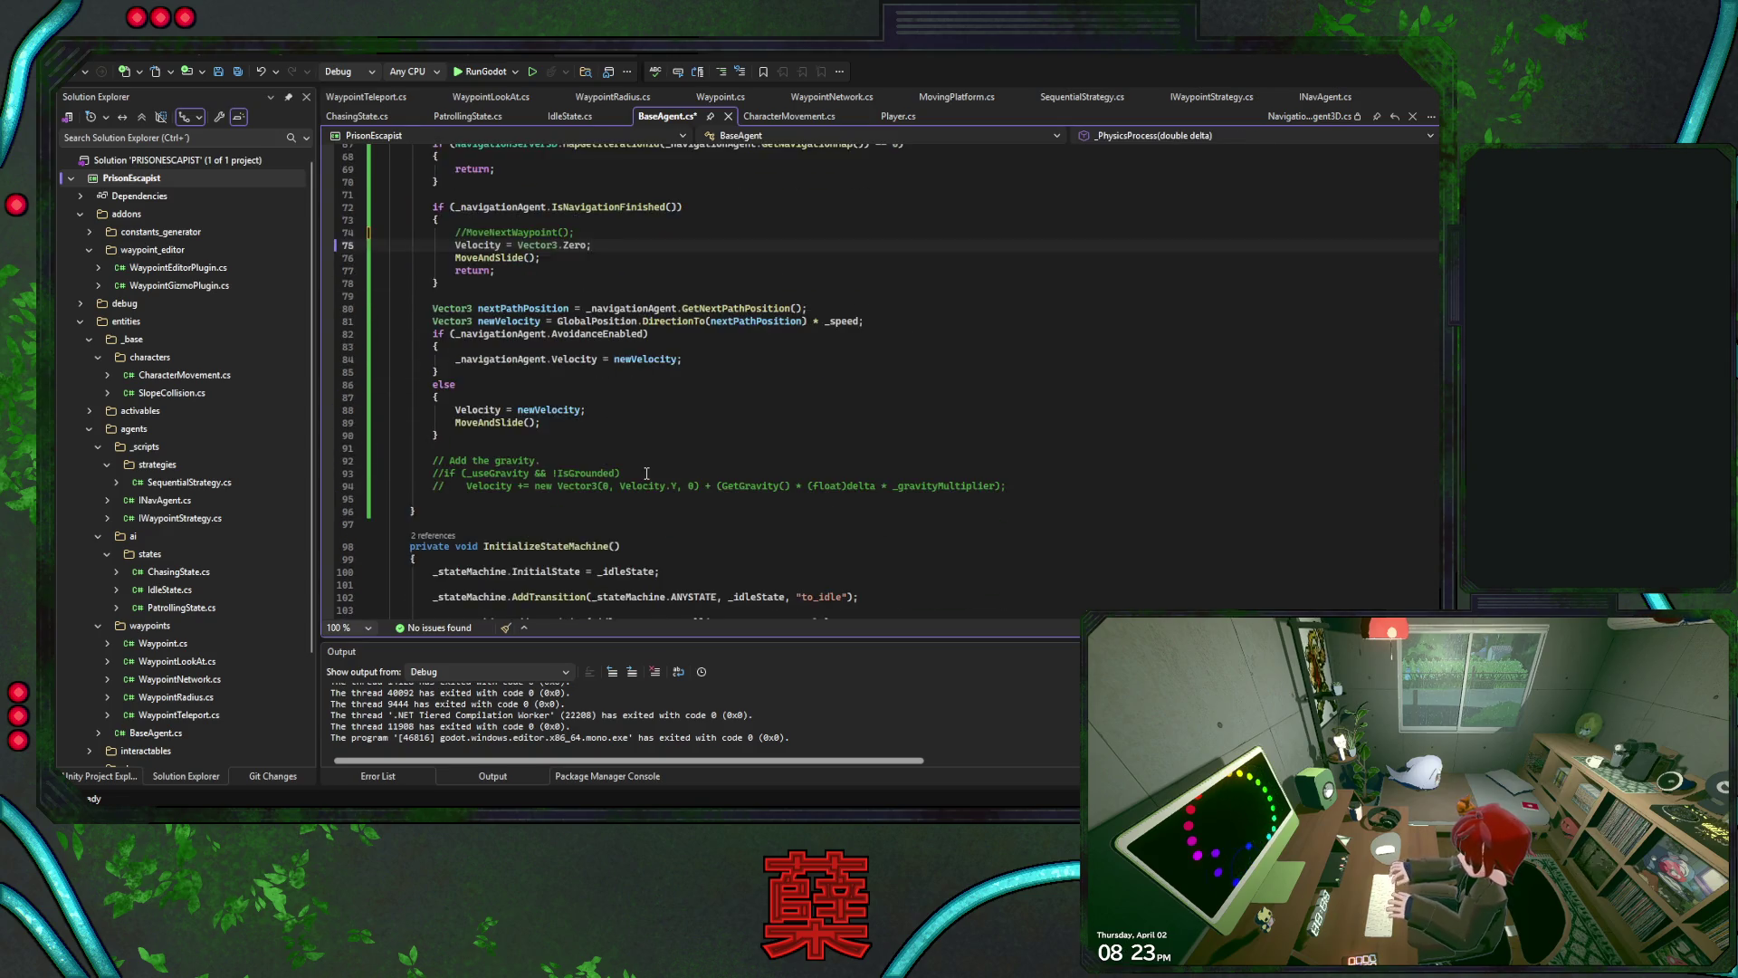
Review the VelocityComputed, NavigationFinished and TargetReached handlers, save BaseAgent.cs, and launch the game
scroll(650, 461, "down", 10)
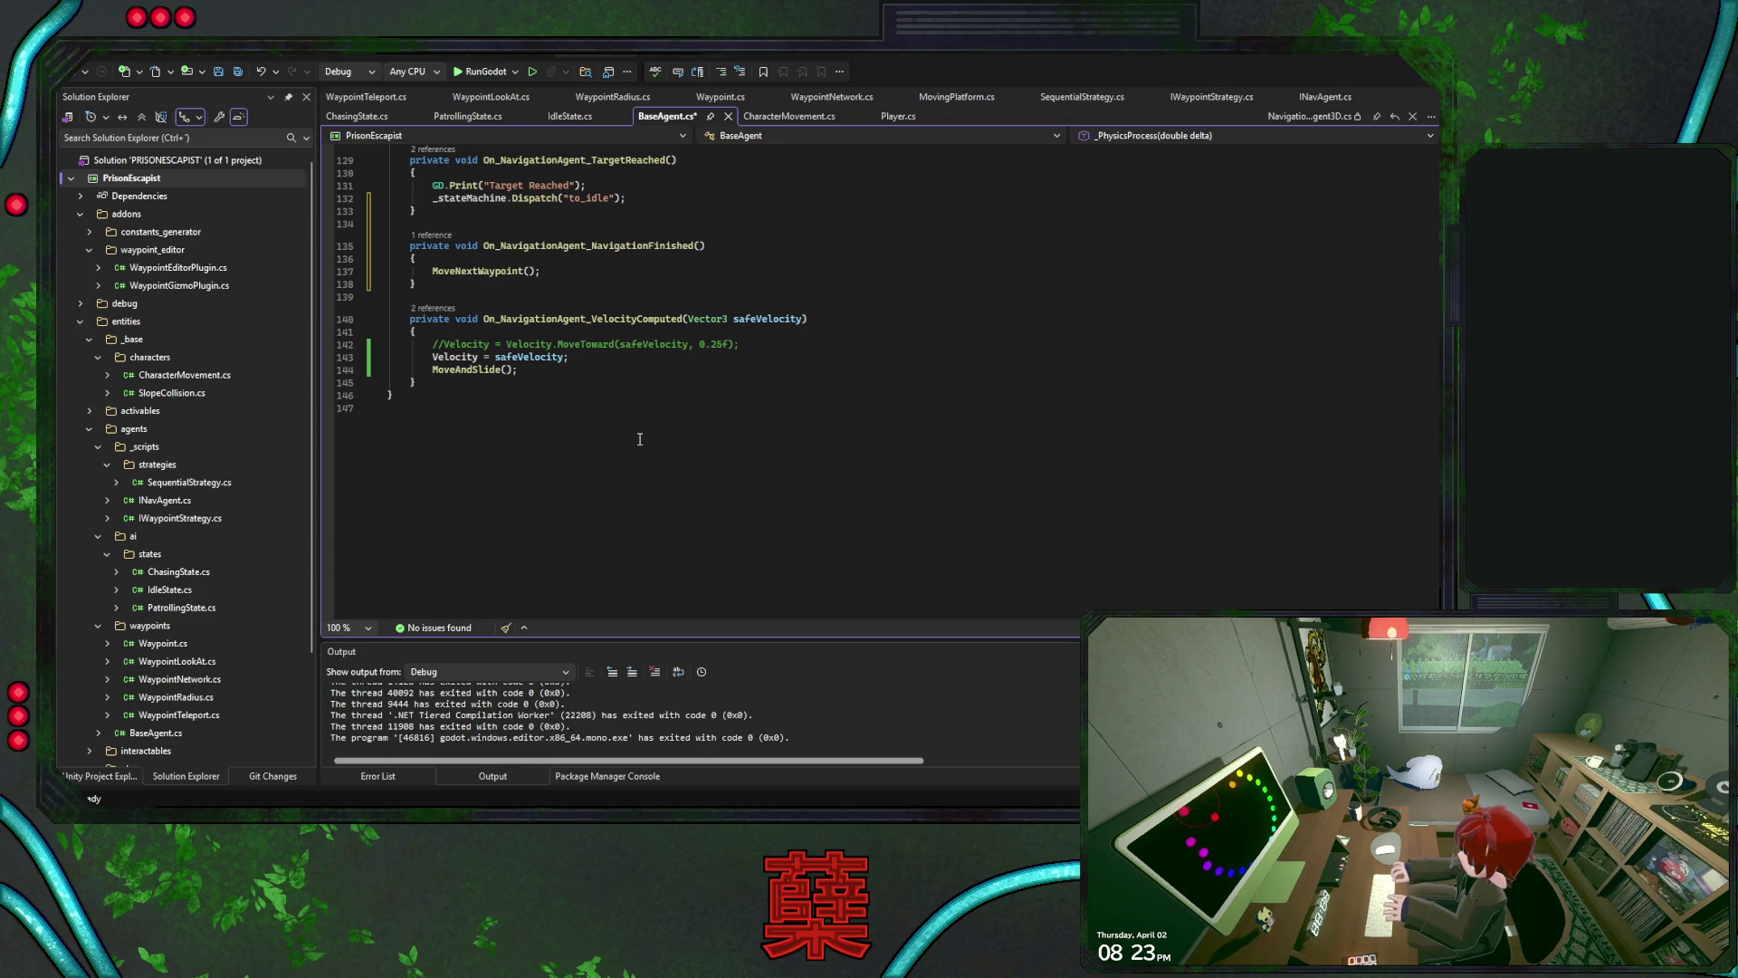
left_click(620, 367)
scroll(686, 387, "up", 3)
left_click(639, 387)
scroll(707, 409, "up", 3)
left_click(711, 388)
key("ctrl+s")
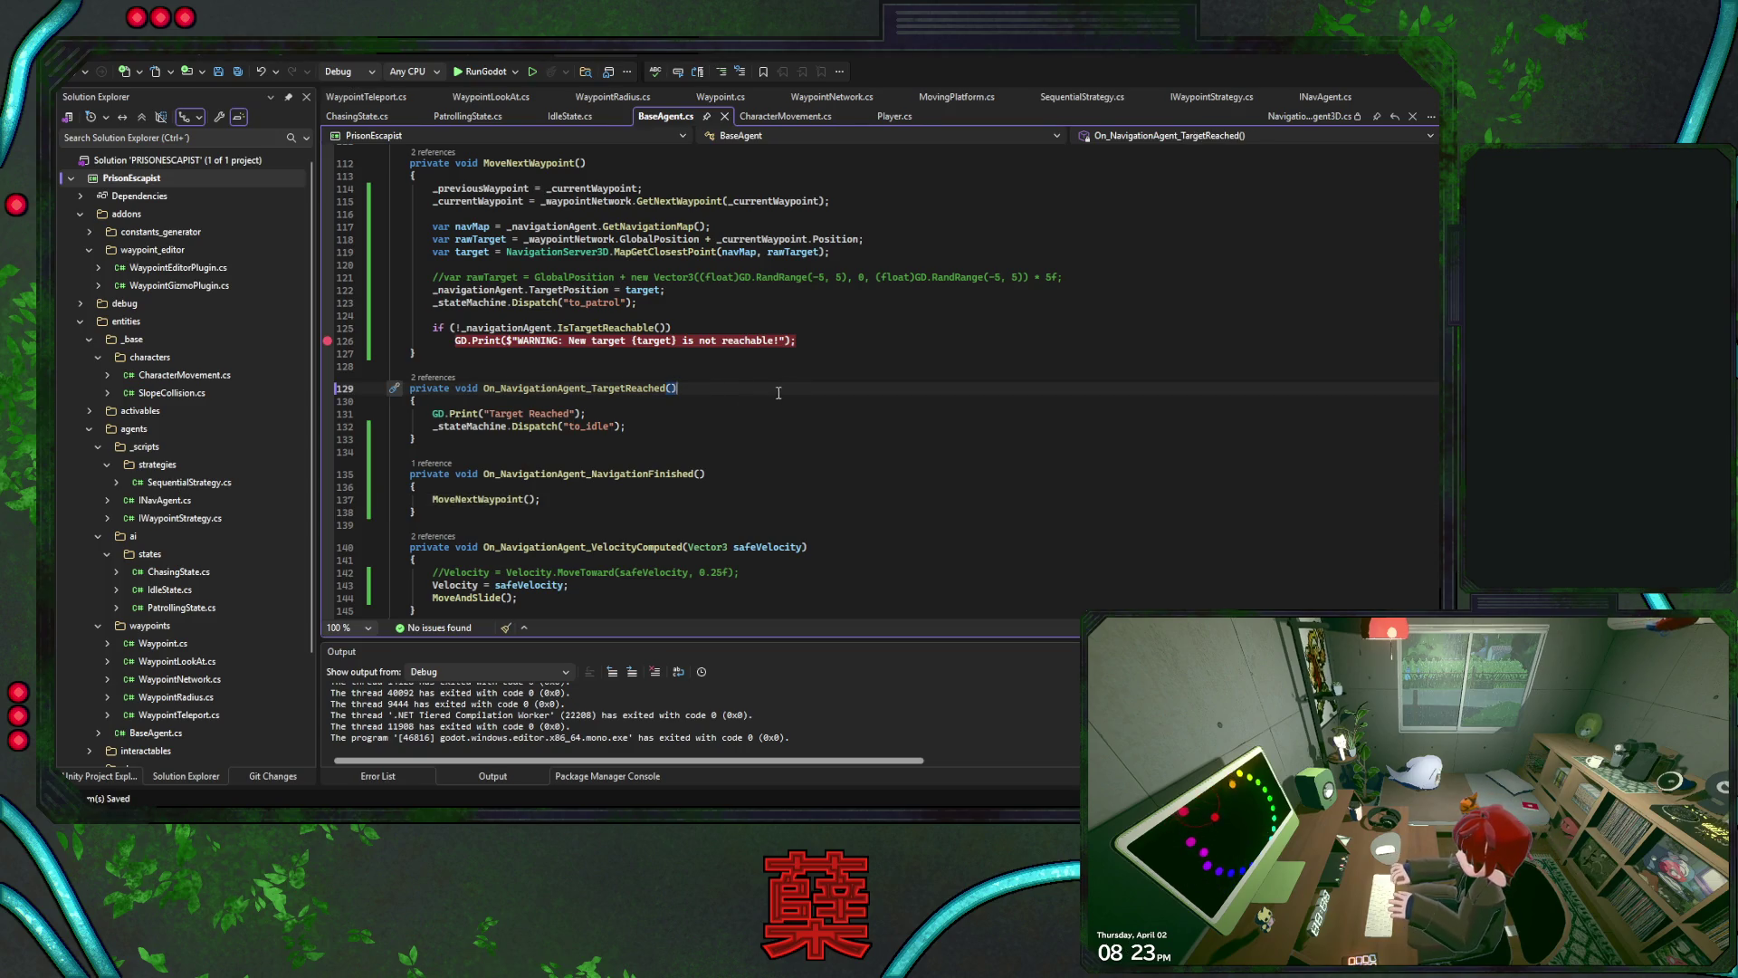
left_click(485, 72)
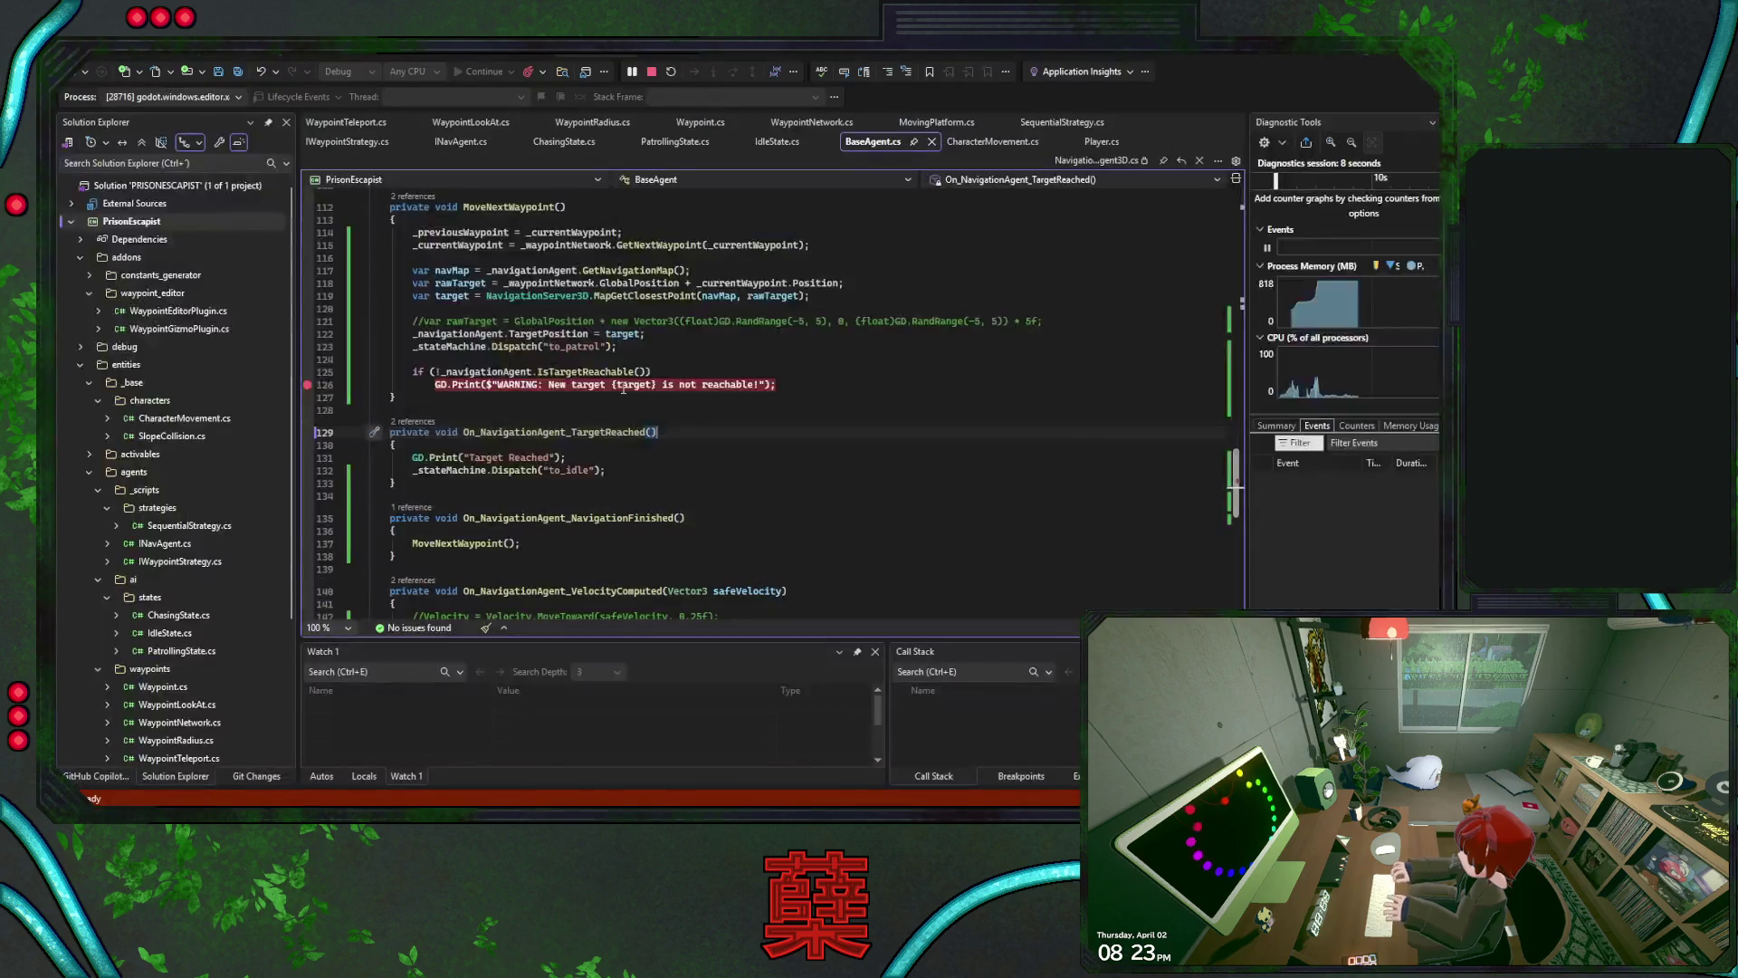
Set a breakpoint on the line 73 navigation-finished check
scroll(380, 378, "up", 15)
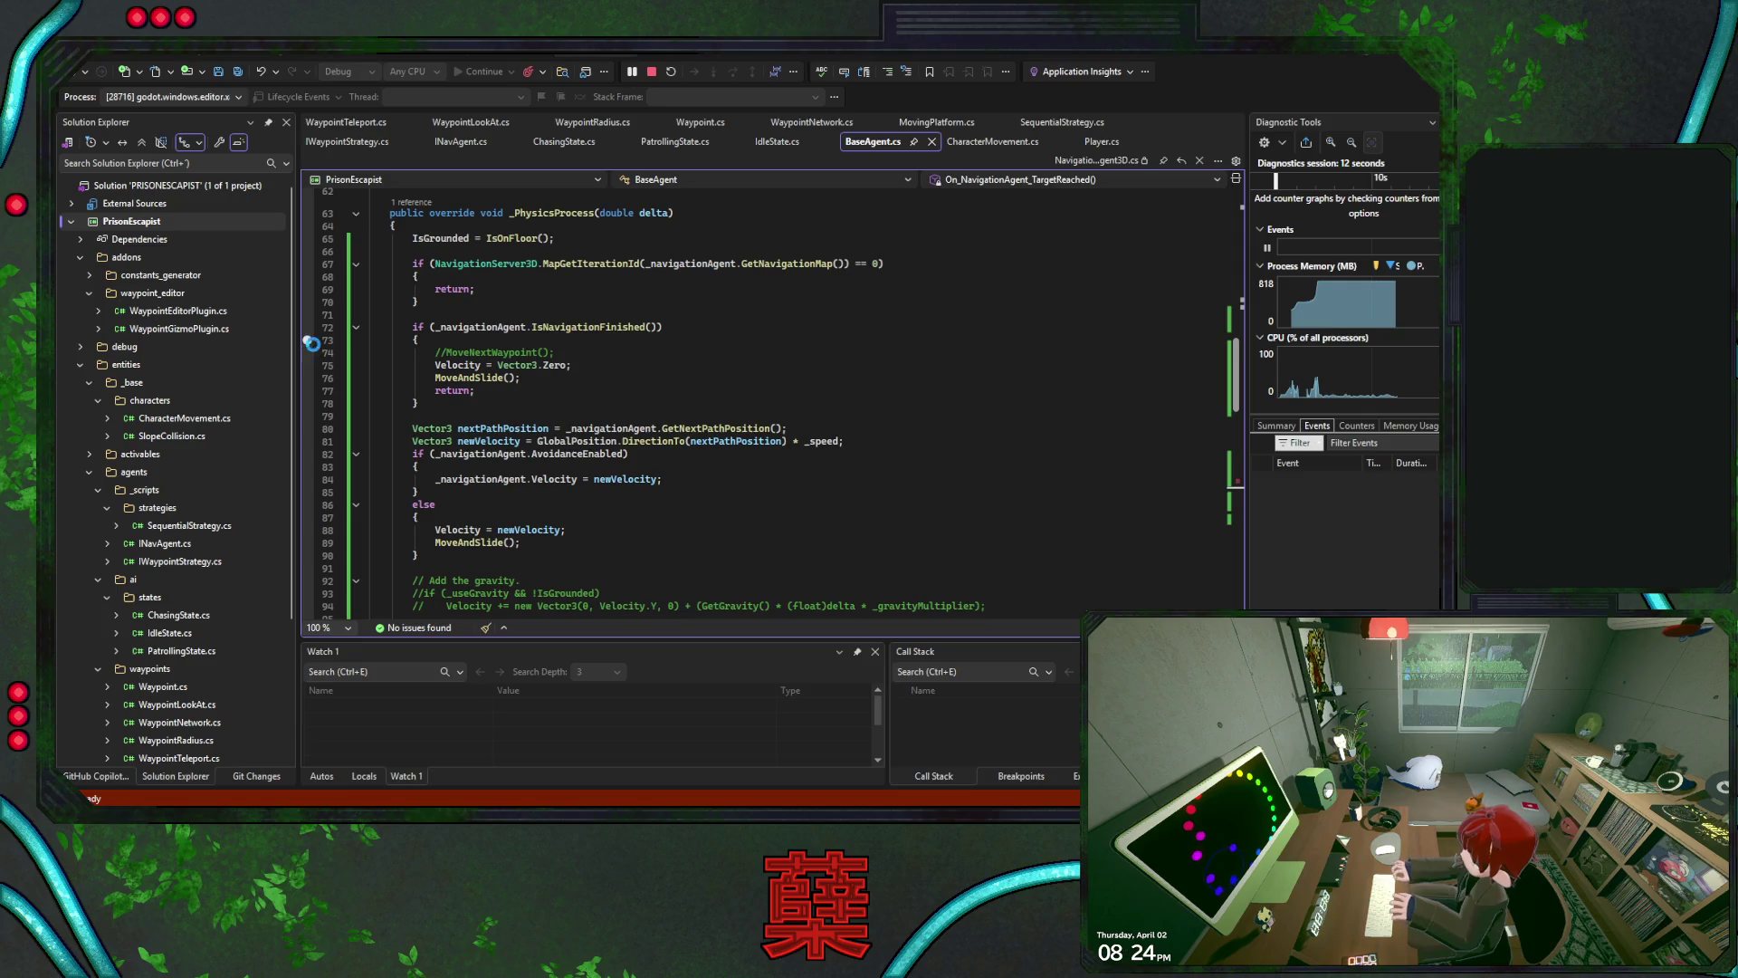
left_click(308, 340)
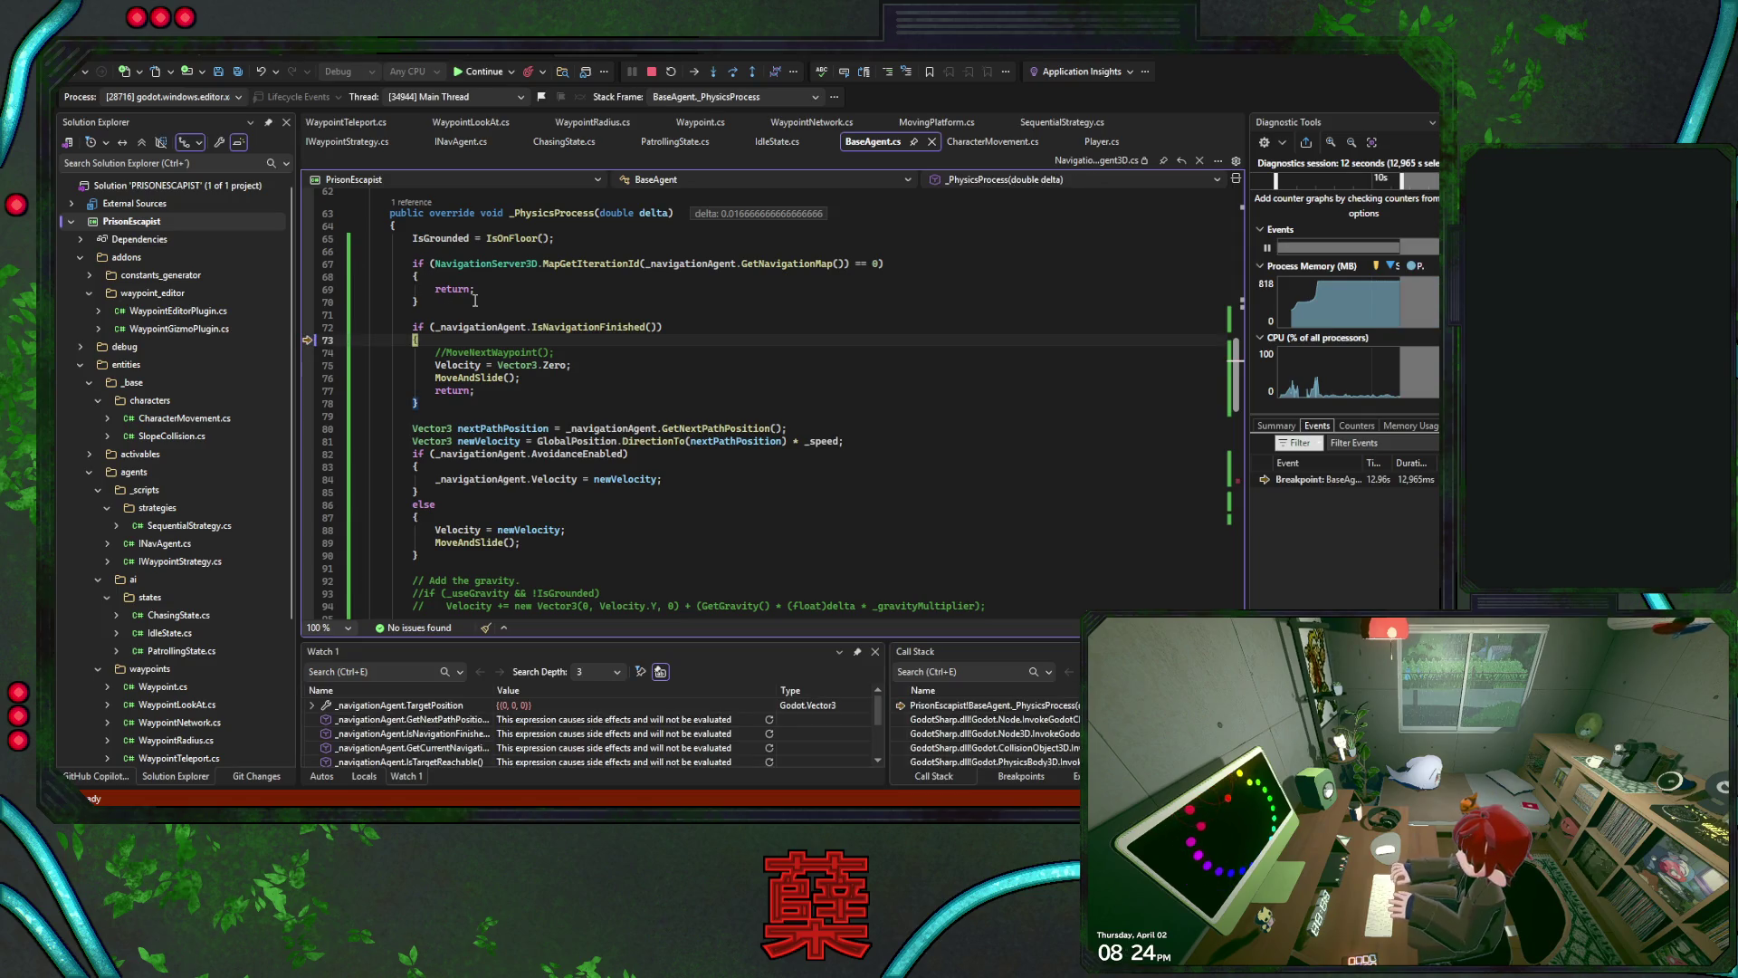
scroll(670, 369, "down", 18)
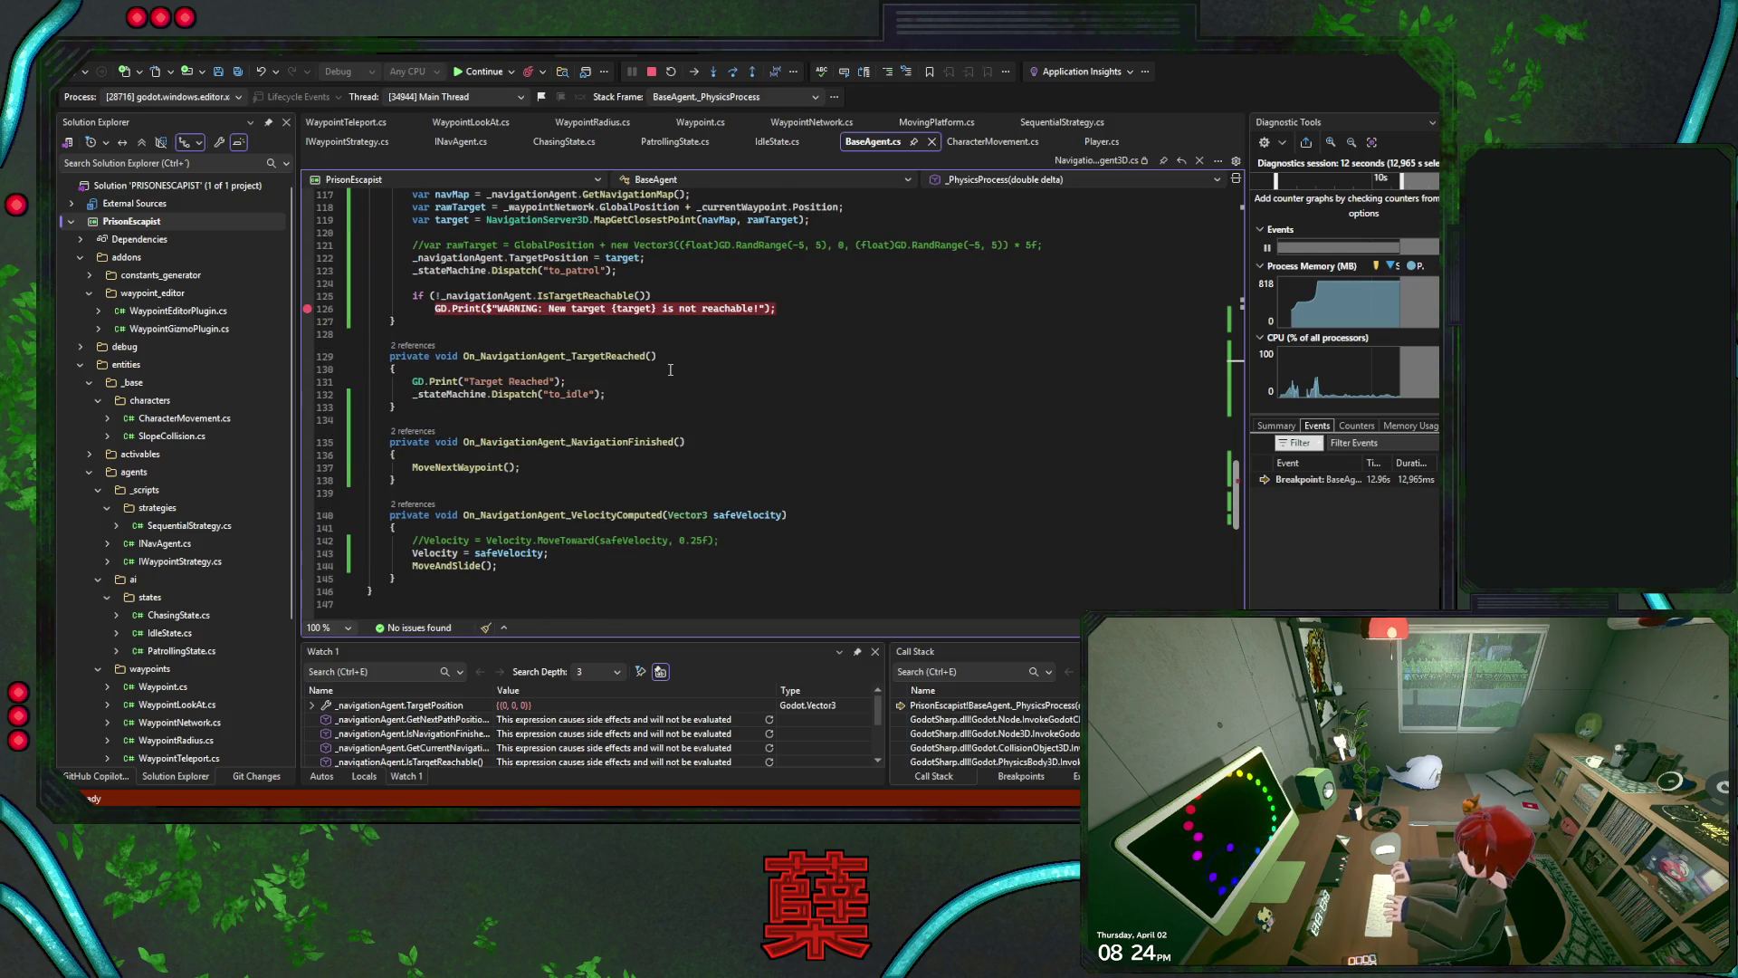
scroll(564, 376, "up", 3)
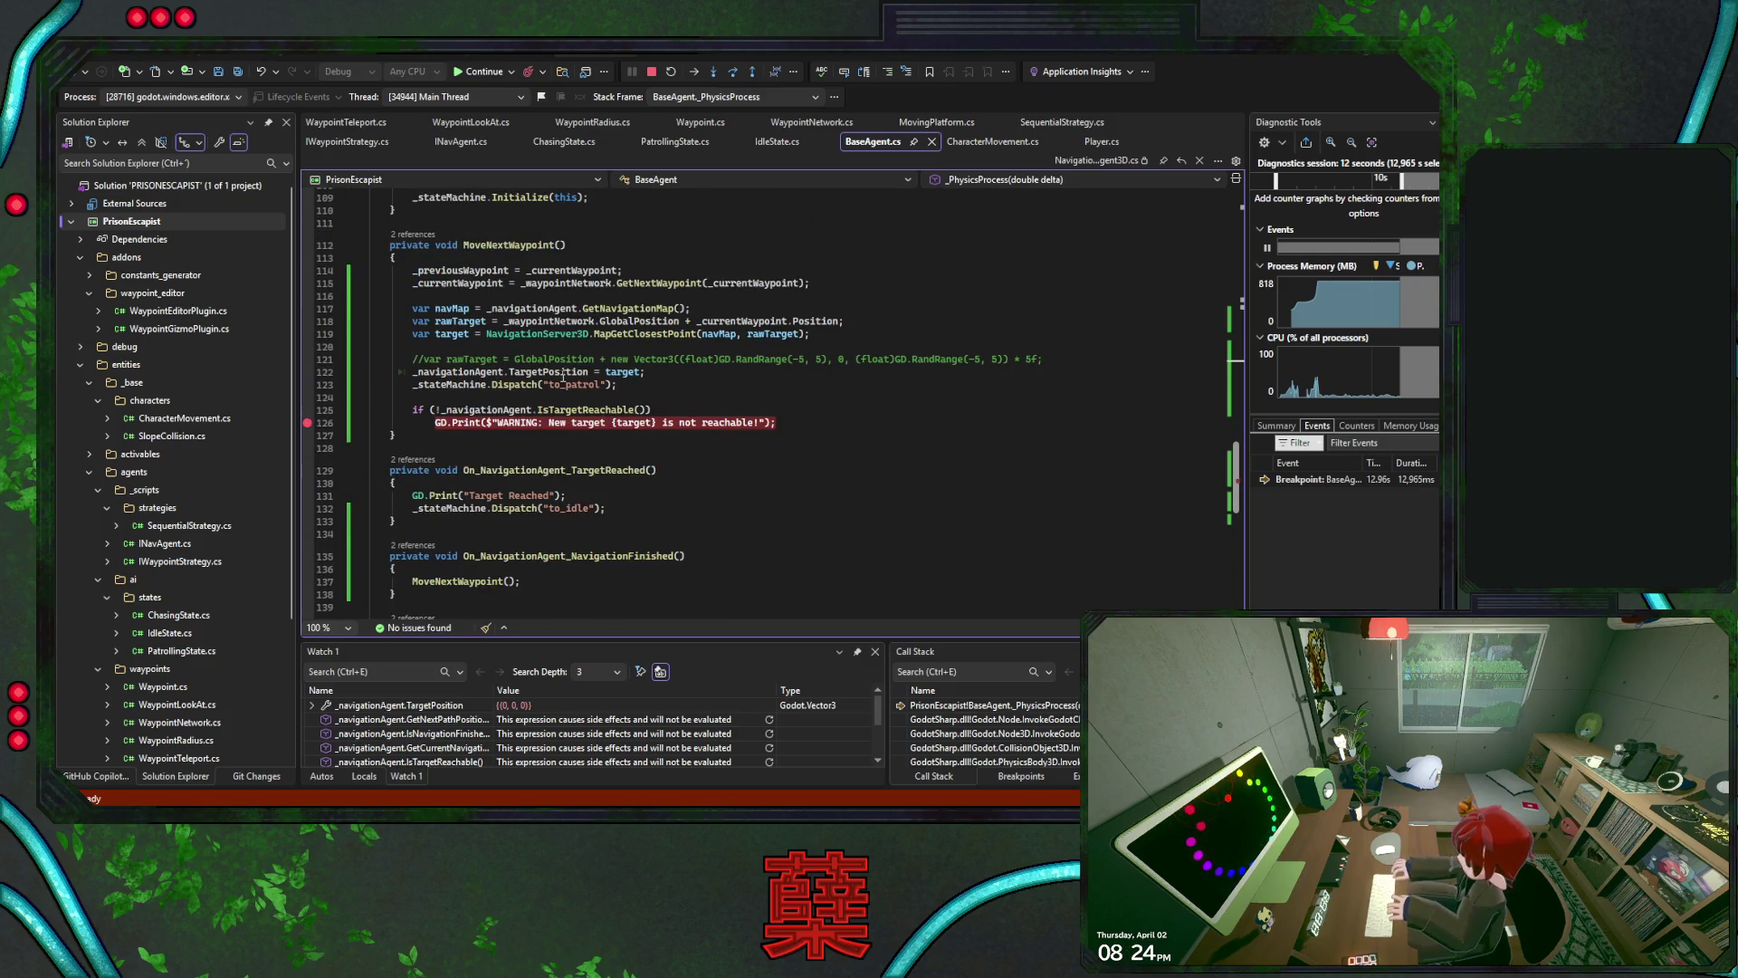
scroll(708, 360, "up", 1)
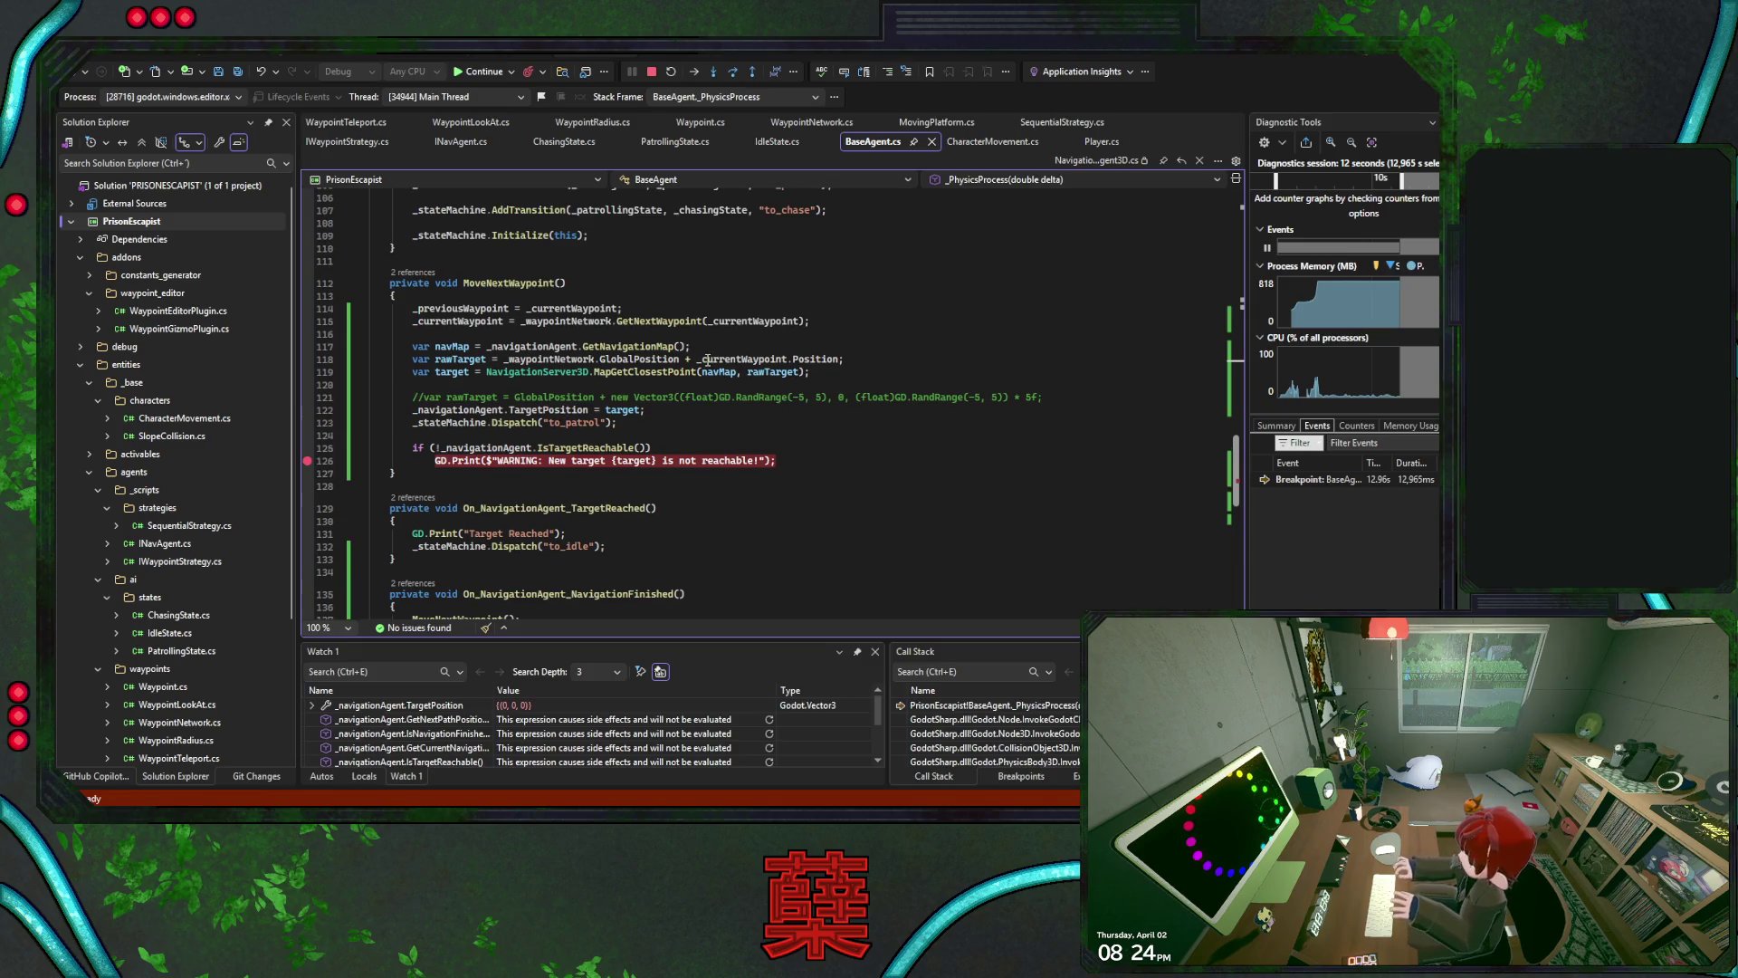
Re-evaluate the navigation agent watches, confirming the target is reachable, then stop debugging
left_click(770, 720)
left_click(769, 733)
left_click(770, 748)
left_click(768, 763)
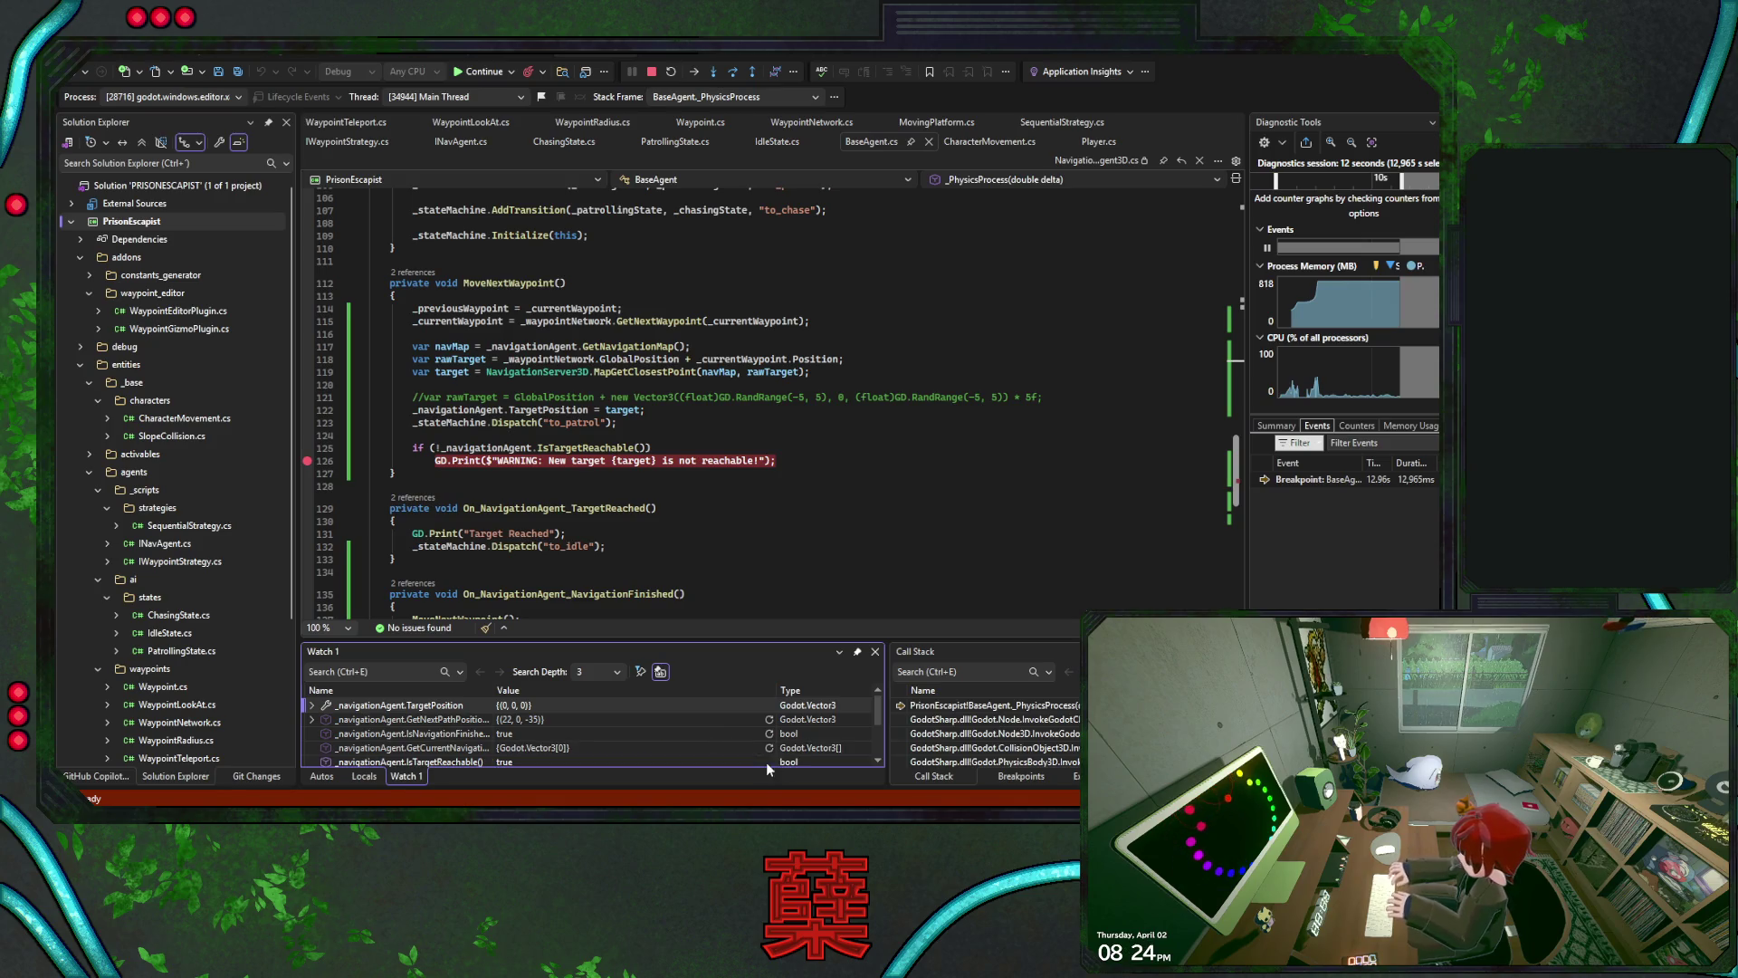
key("shift+F5")
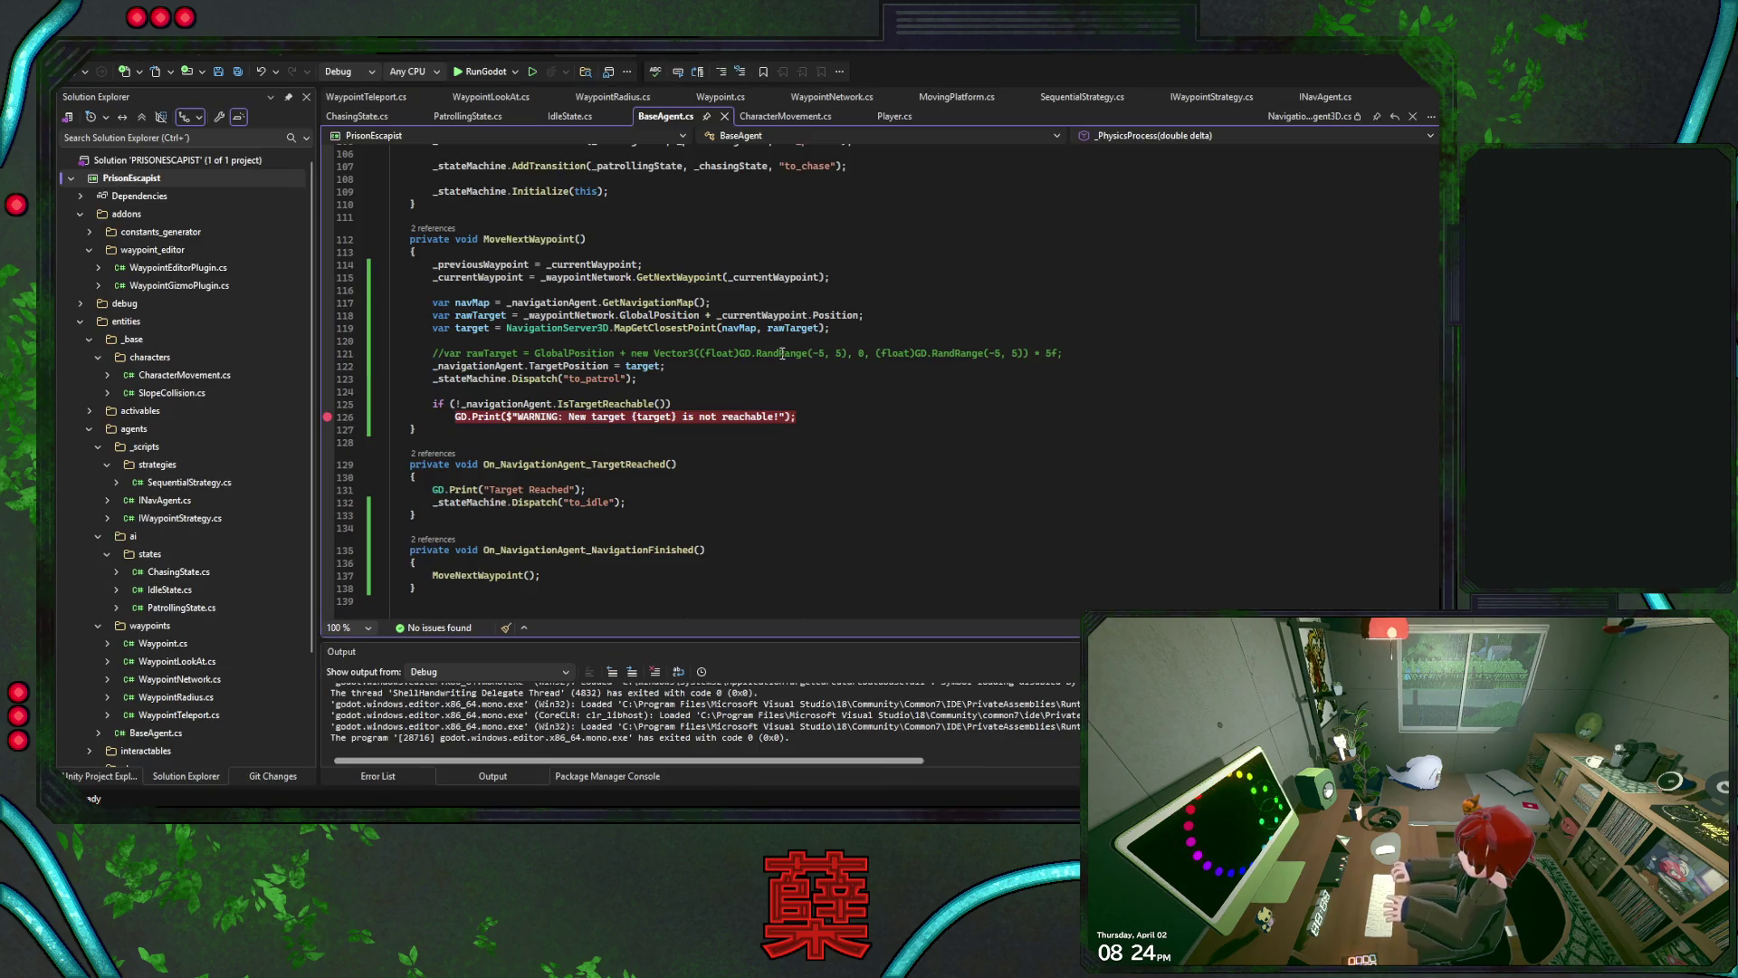
Save BaseAgent.cs
key("ctrl+s")
scroll(729, 442, "down", 1)
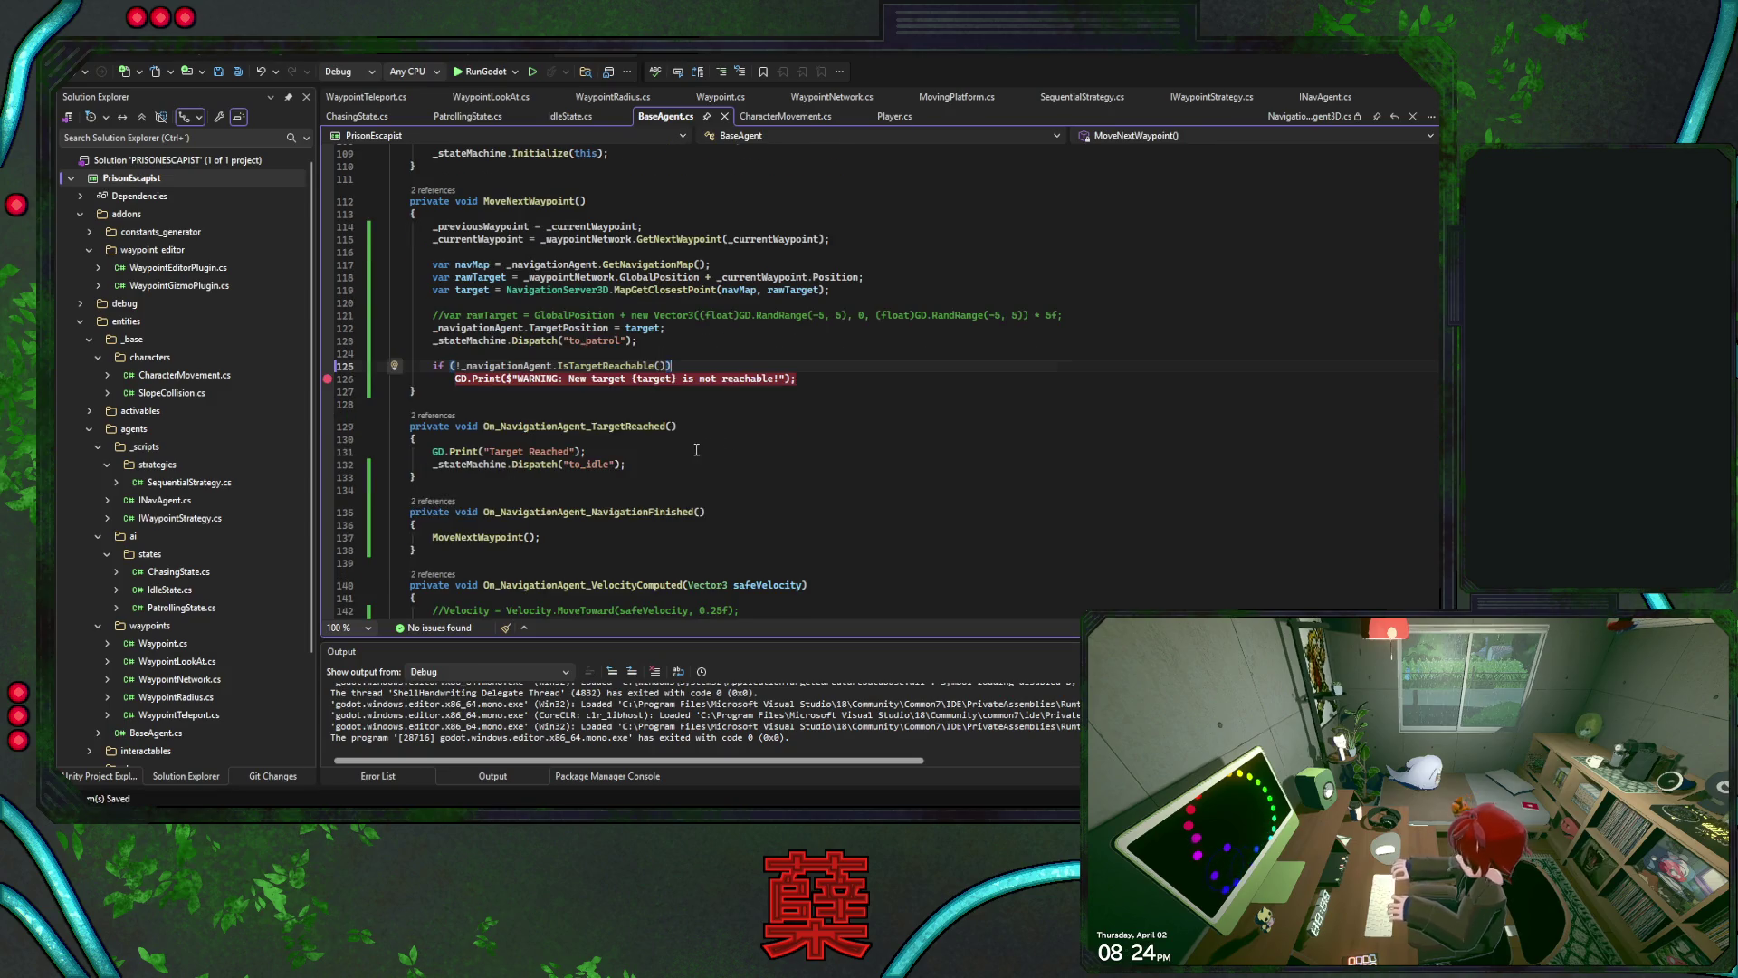
left_click(748, 465)
Set a breakpoint at line 123's to_patrol dispatch in MoveNextWaypoint and relaunch the game under the debugger
scroll(748, 463, "up", 5)
scroll(748, 465, "up", 4)
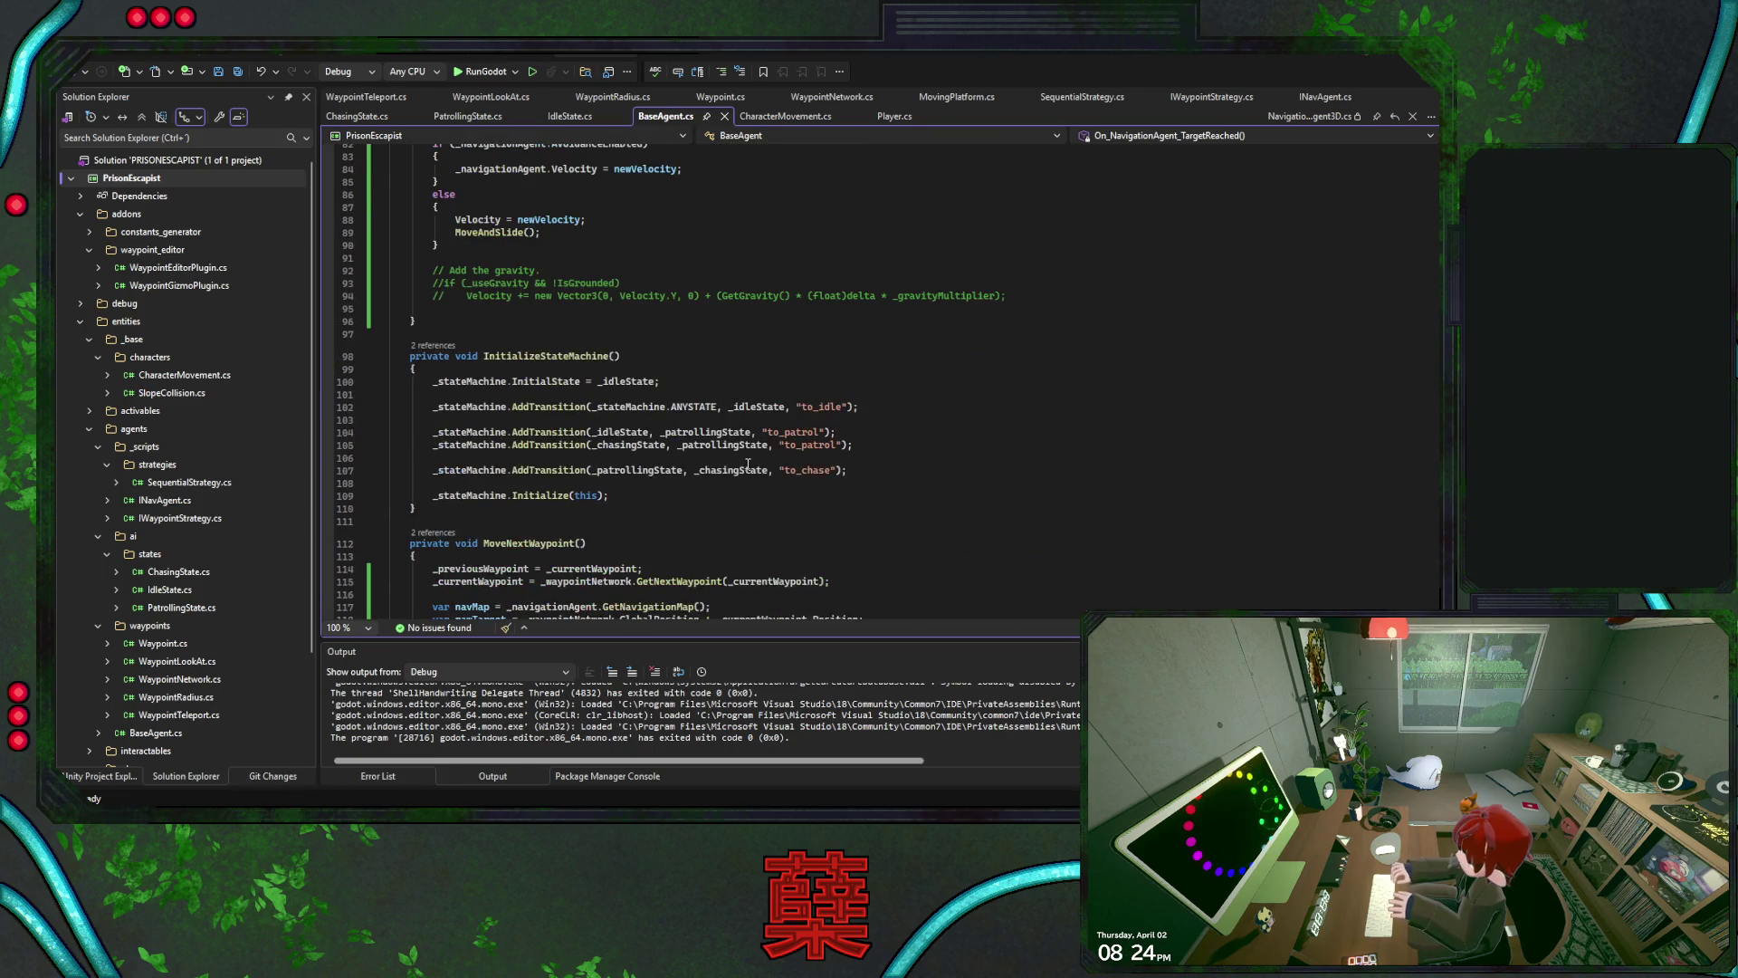
scroll(748, 464, "up", 5)
scroll(756, 464, "up", 5)
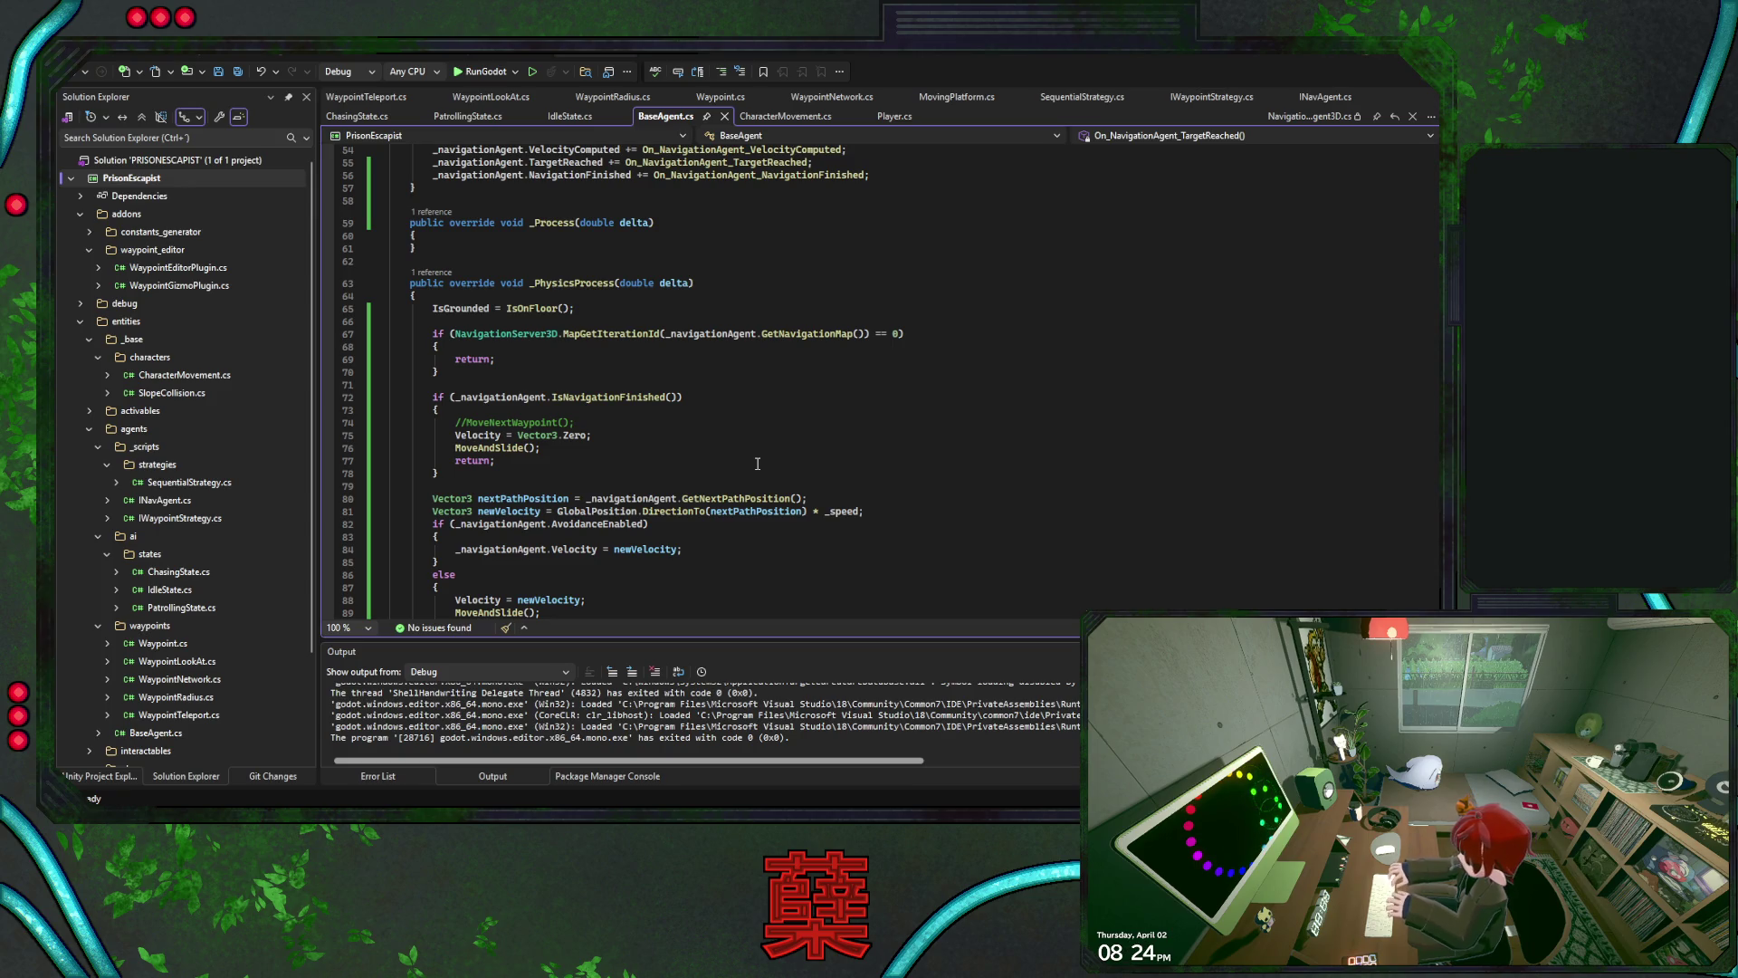
scroll(757, 463, "down", 20)
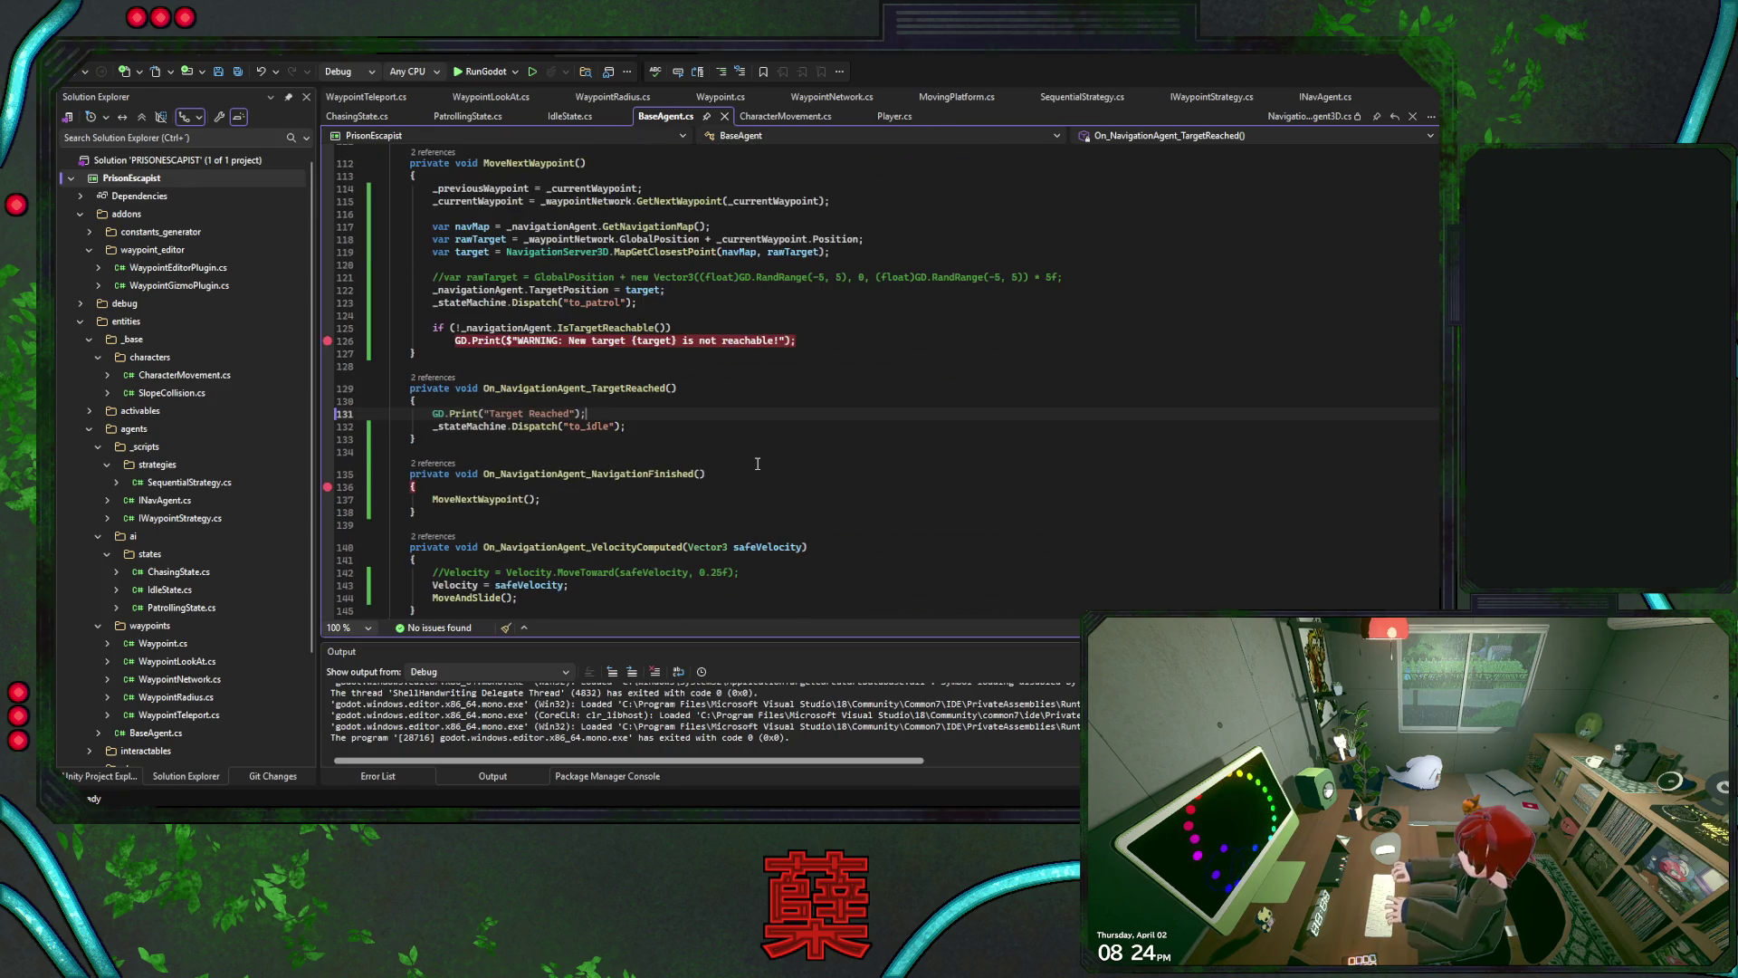
scroll(758, 464, "up", 4)
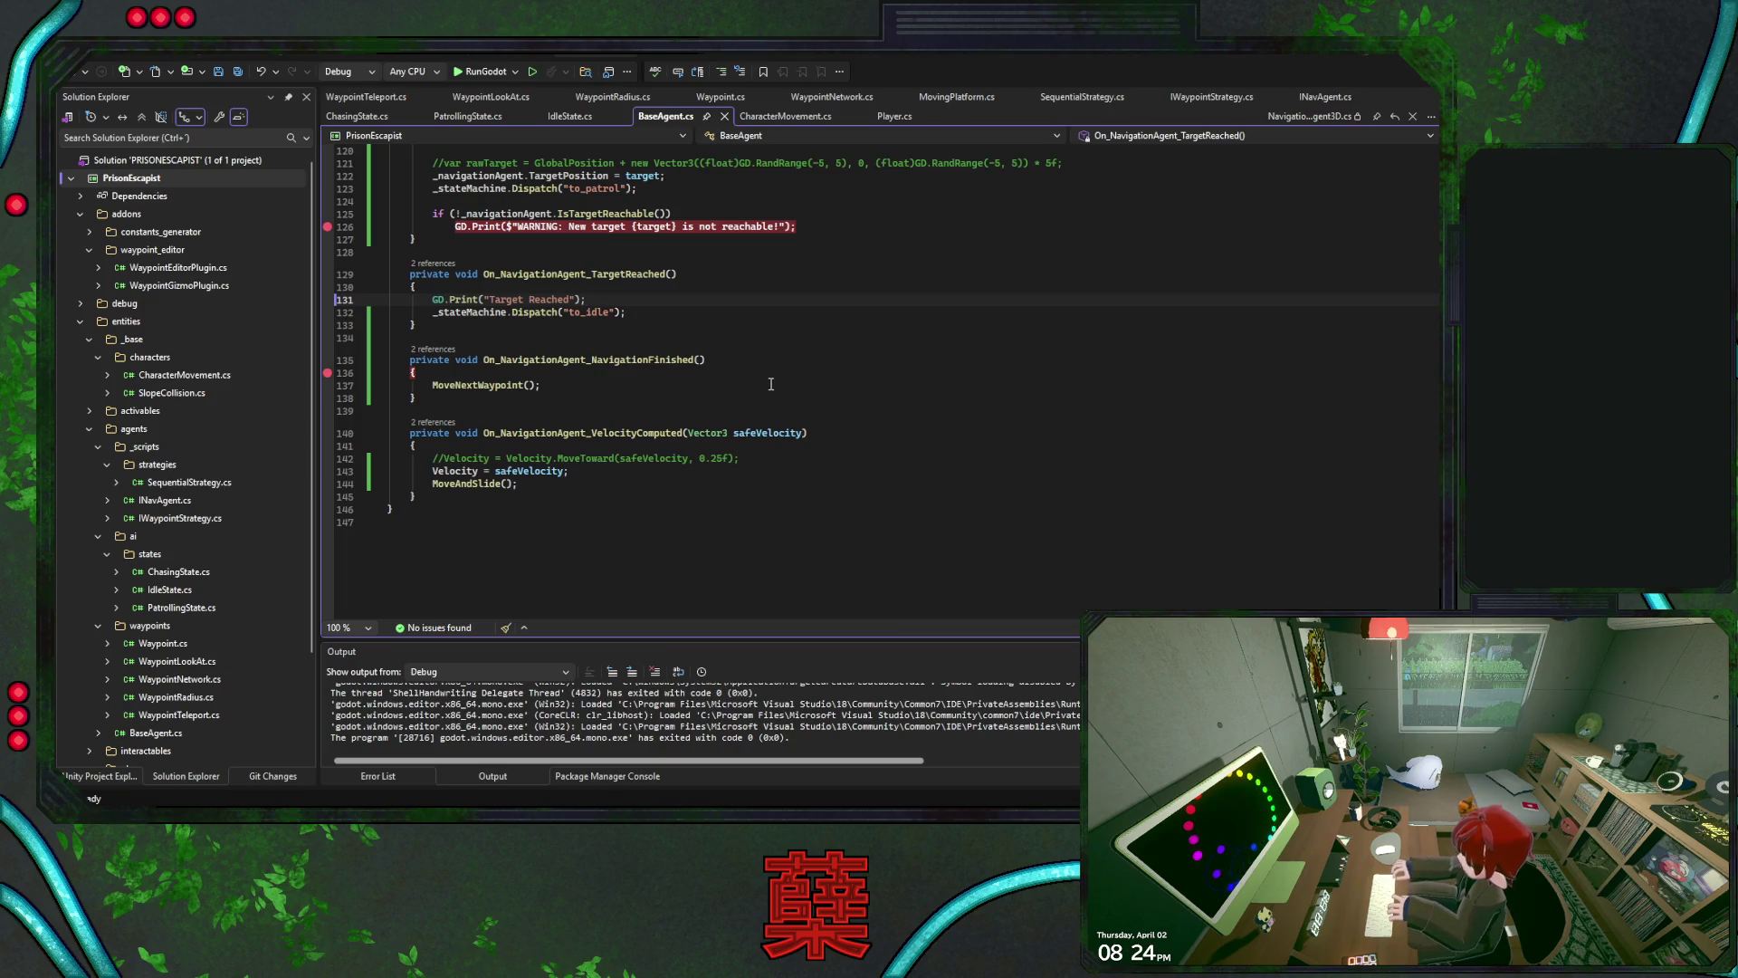
scroll(749, 387, "up", 4)
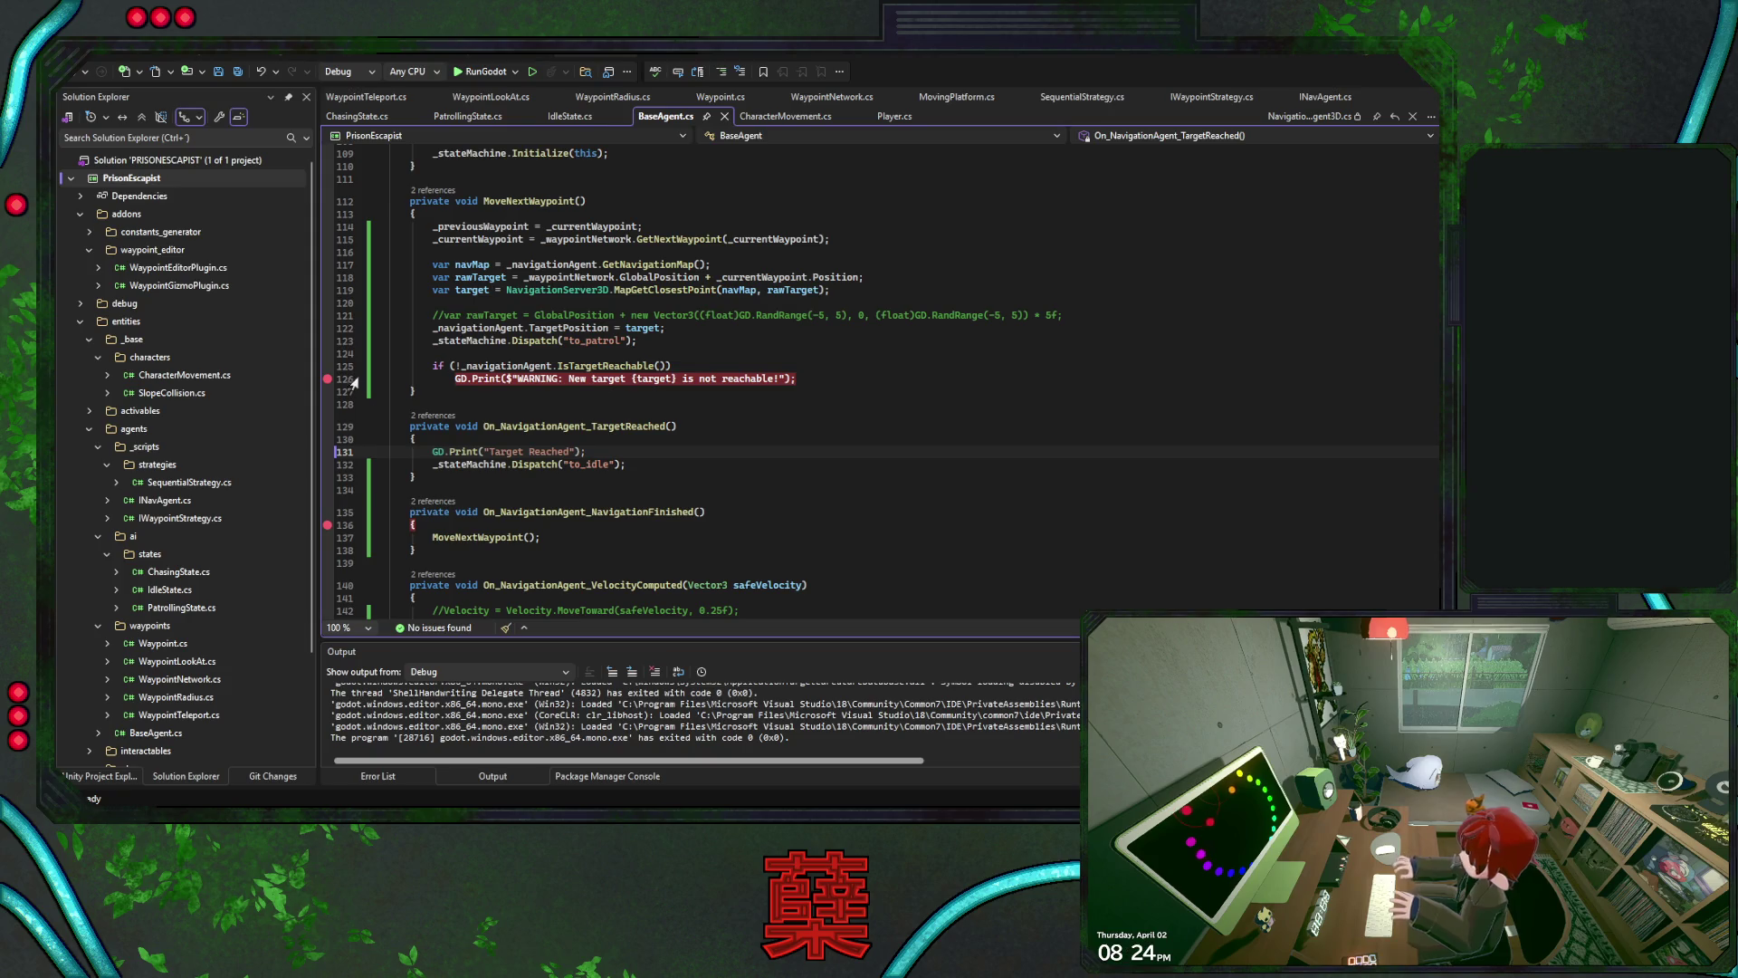
left_click(328, 342)
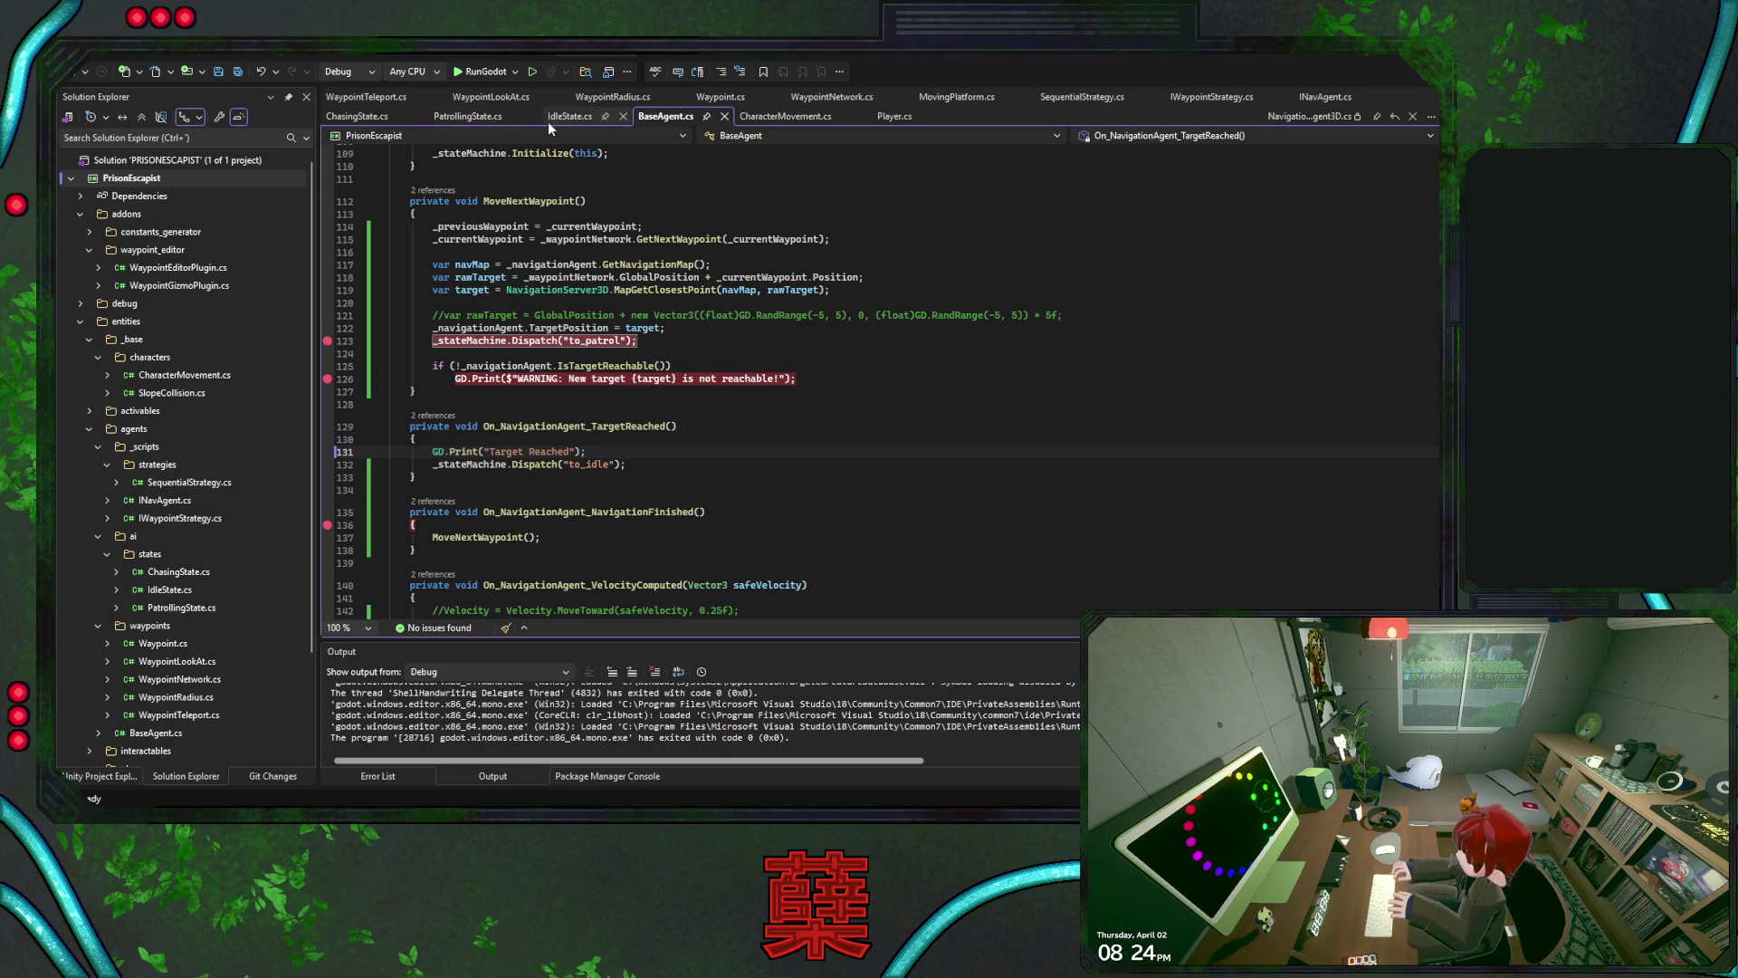
left_click(481, 73)
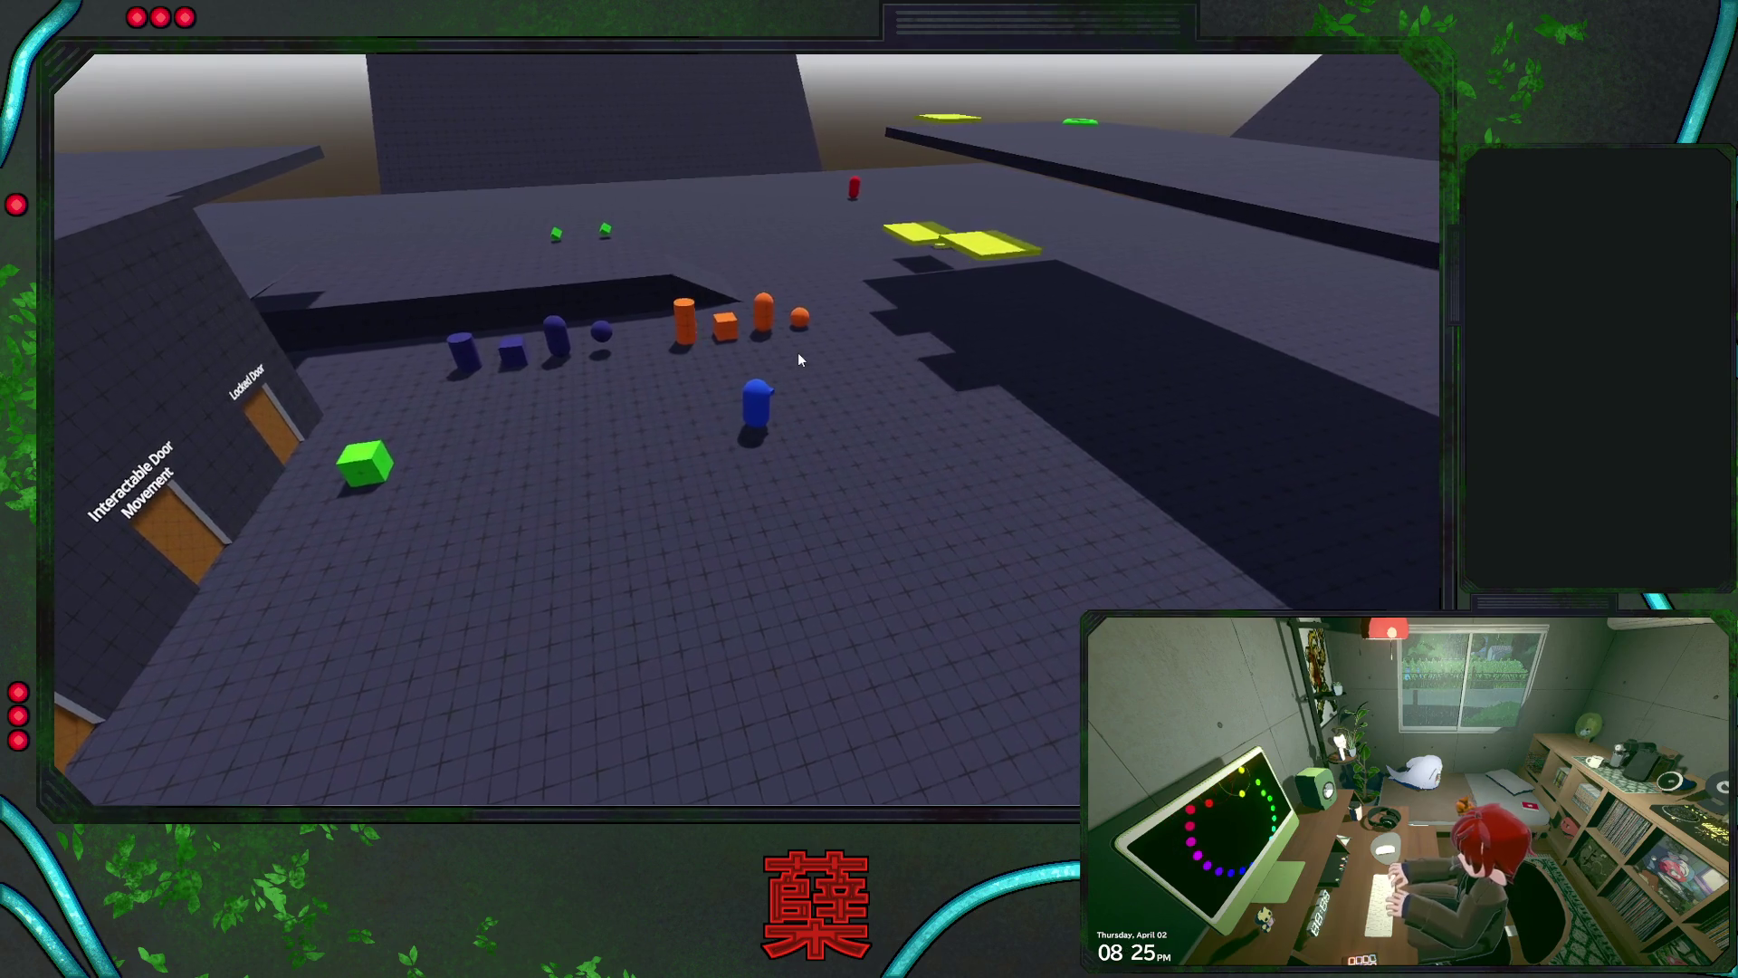
Stop the game's debug session, save BaseAgent.cs, and switch to the Godot editor
key("alt+Tab")
left_click(561, 247)
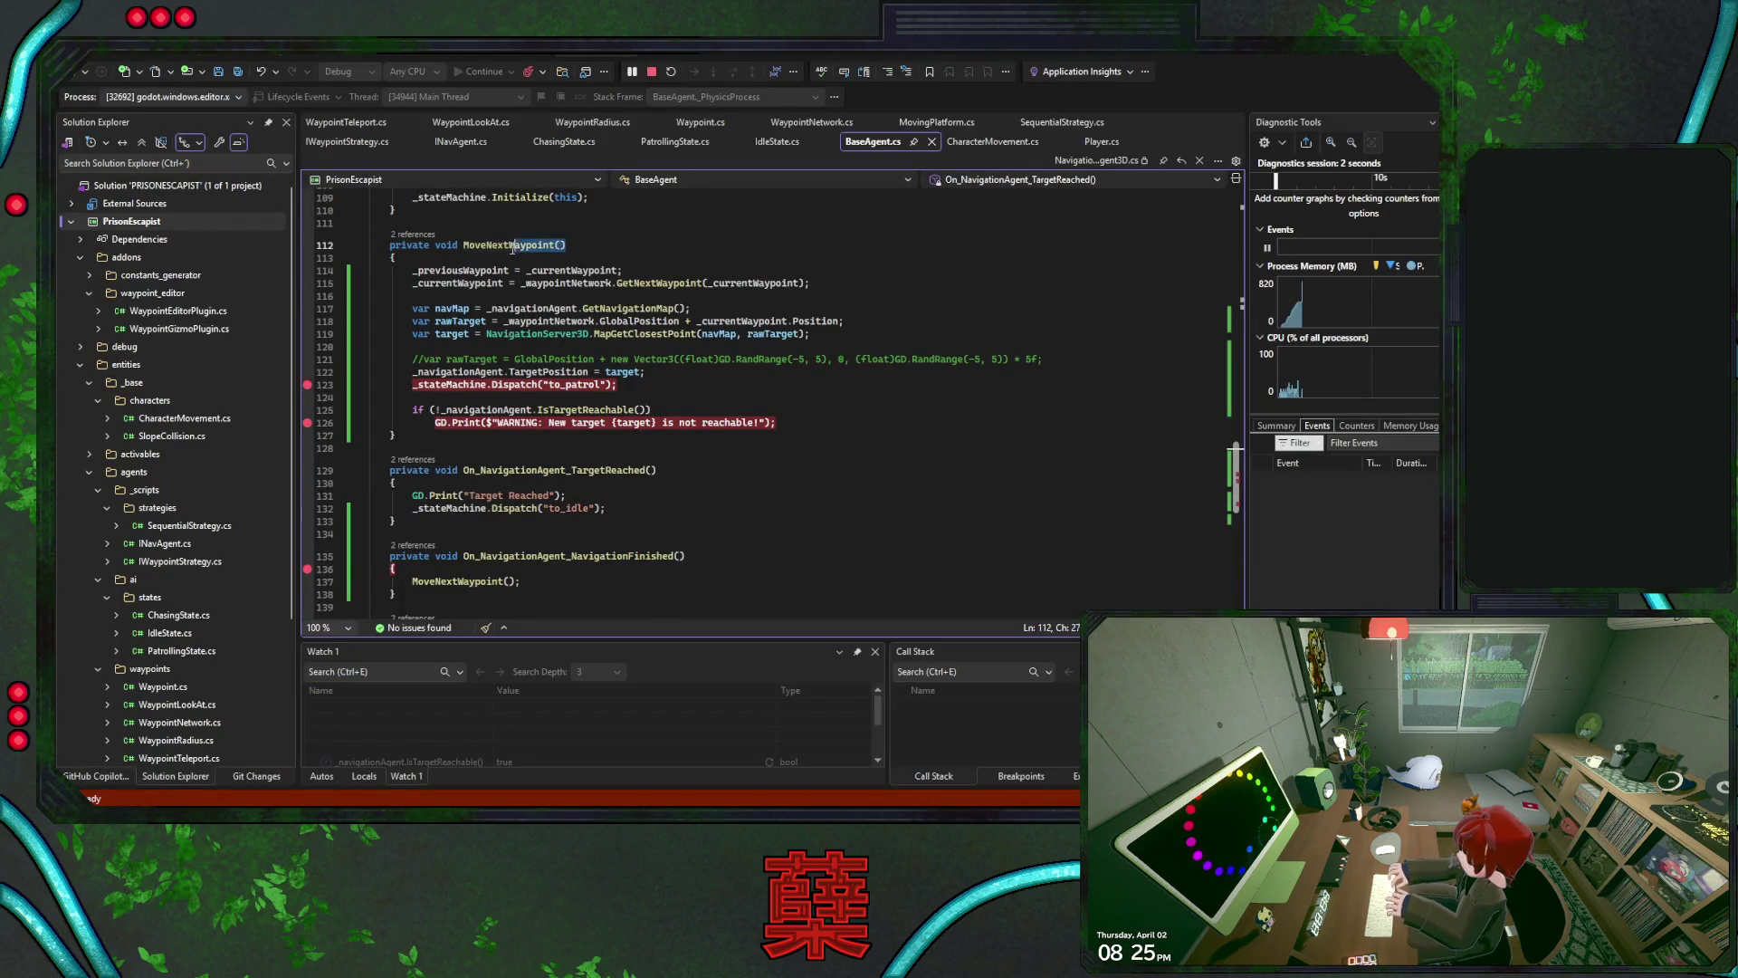
left_click(651, 74)
scroll(697, 418, "up", 8)
left_click(701, 324)
key("ctrl+s")
scroll(695, 353, "up", 4)
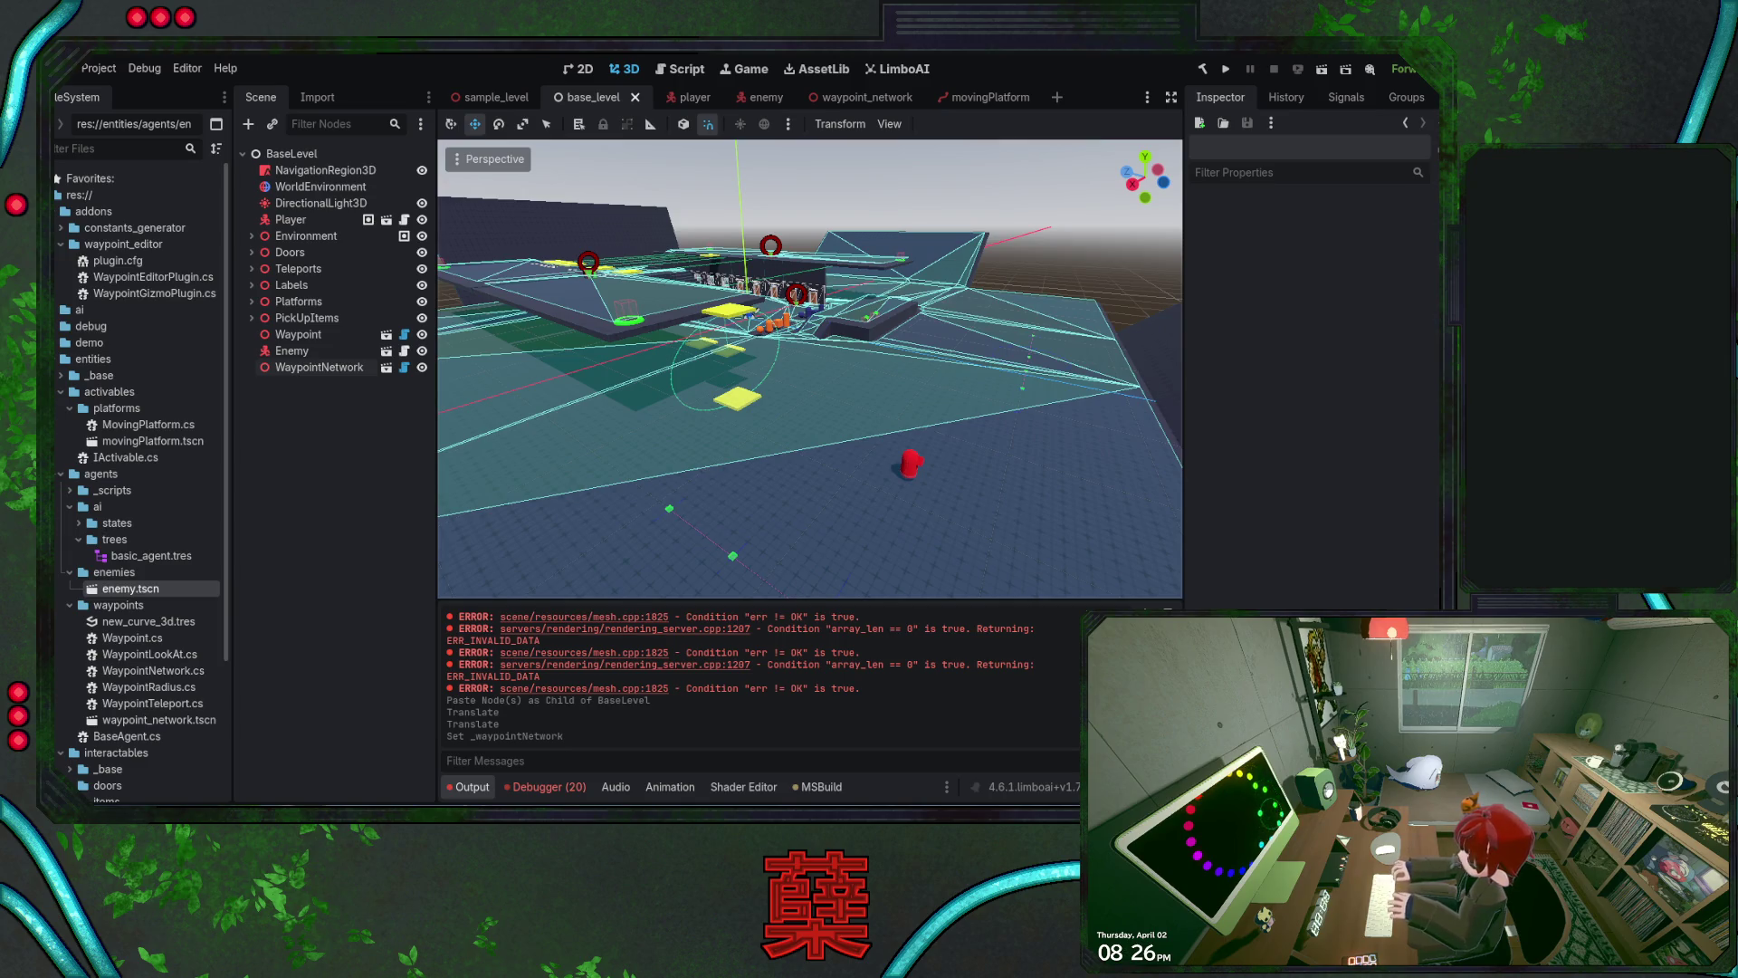
key("alt+Tab")
Uncomment the MoveNextWaypoint() call on line 74, break at line 73, and rerun under the debugger
left_click(556, 347)
key("ctrl+k")
key("ctrl+u")
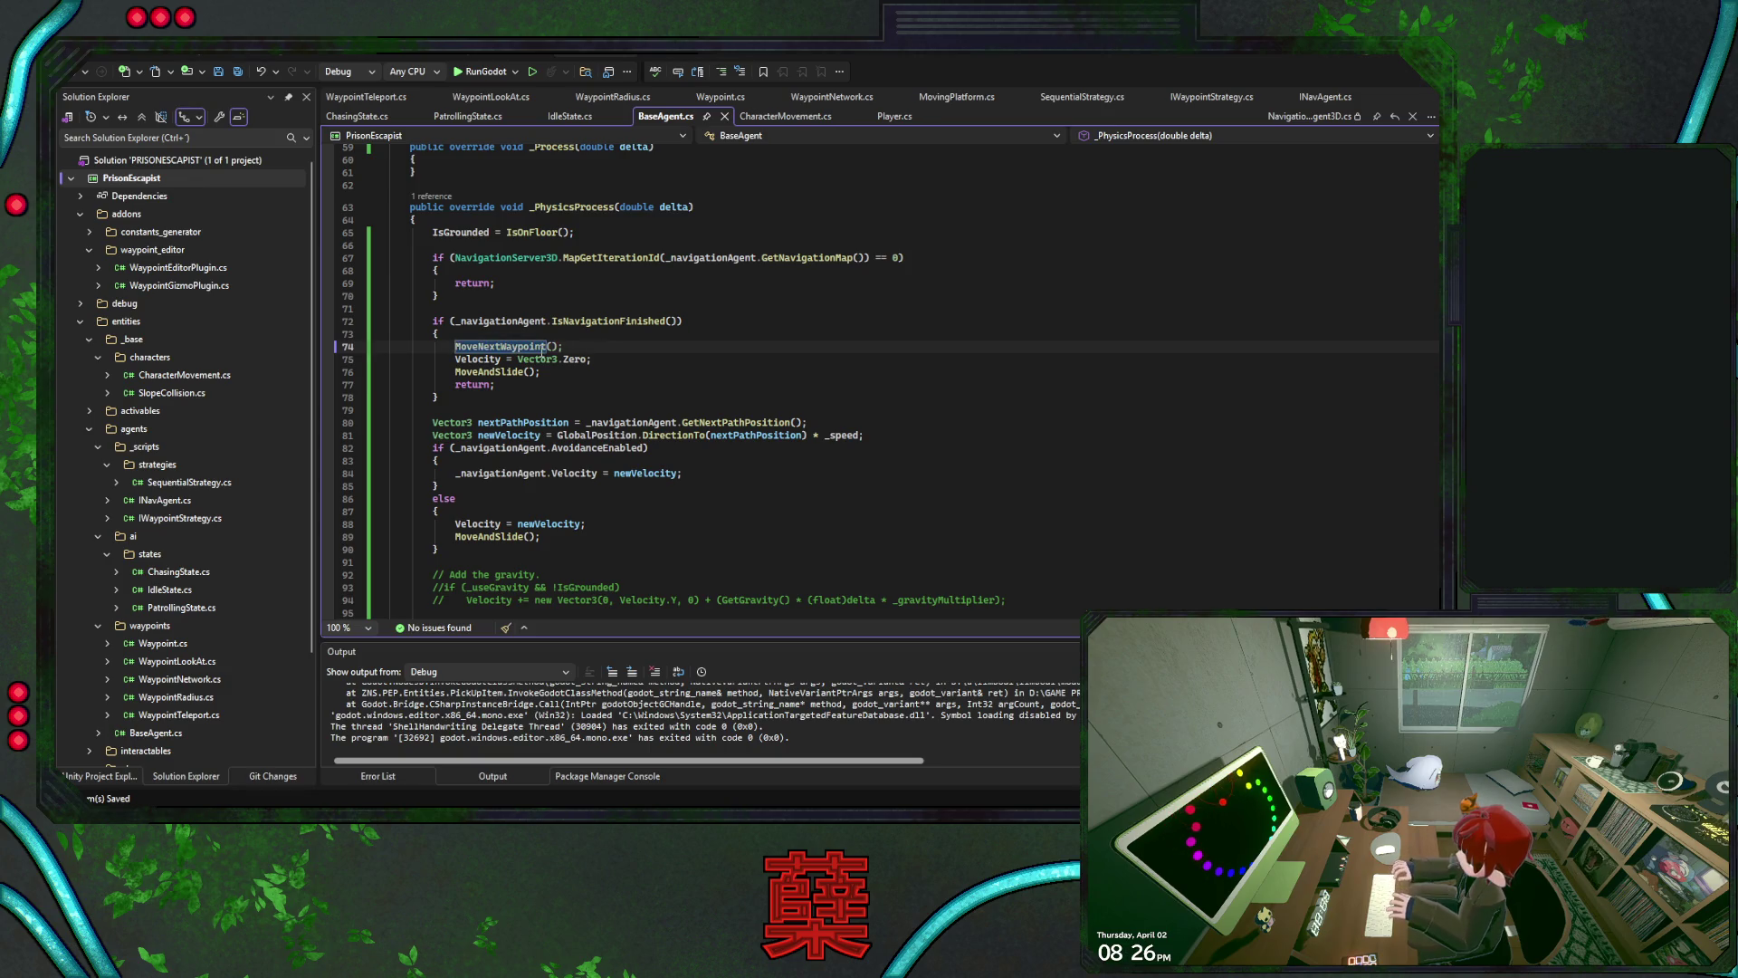
left_click(328, 334)
left_click(486, 72)
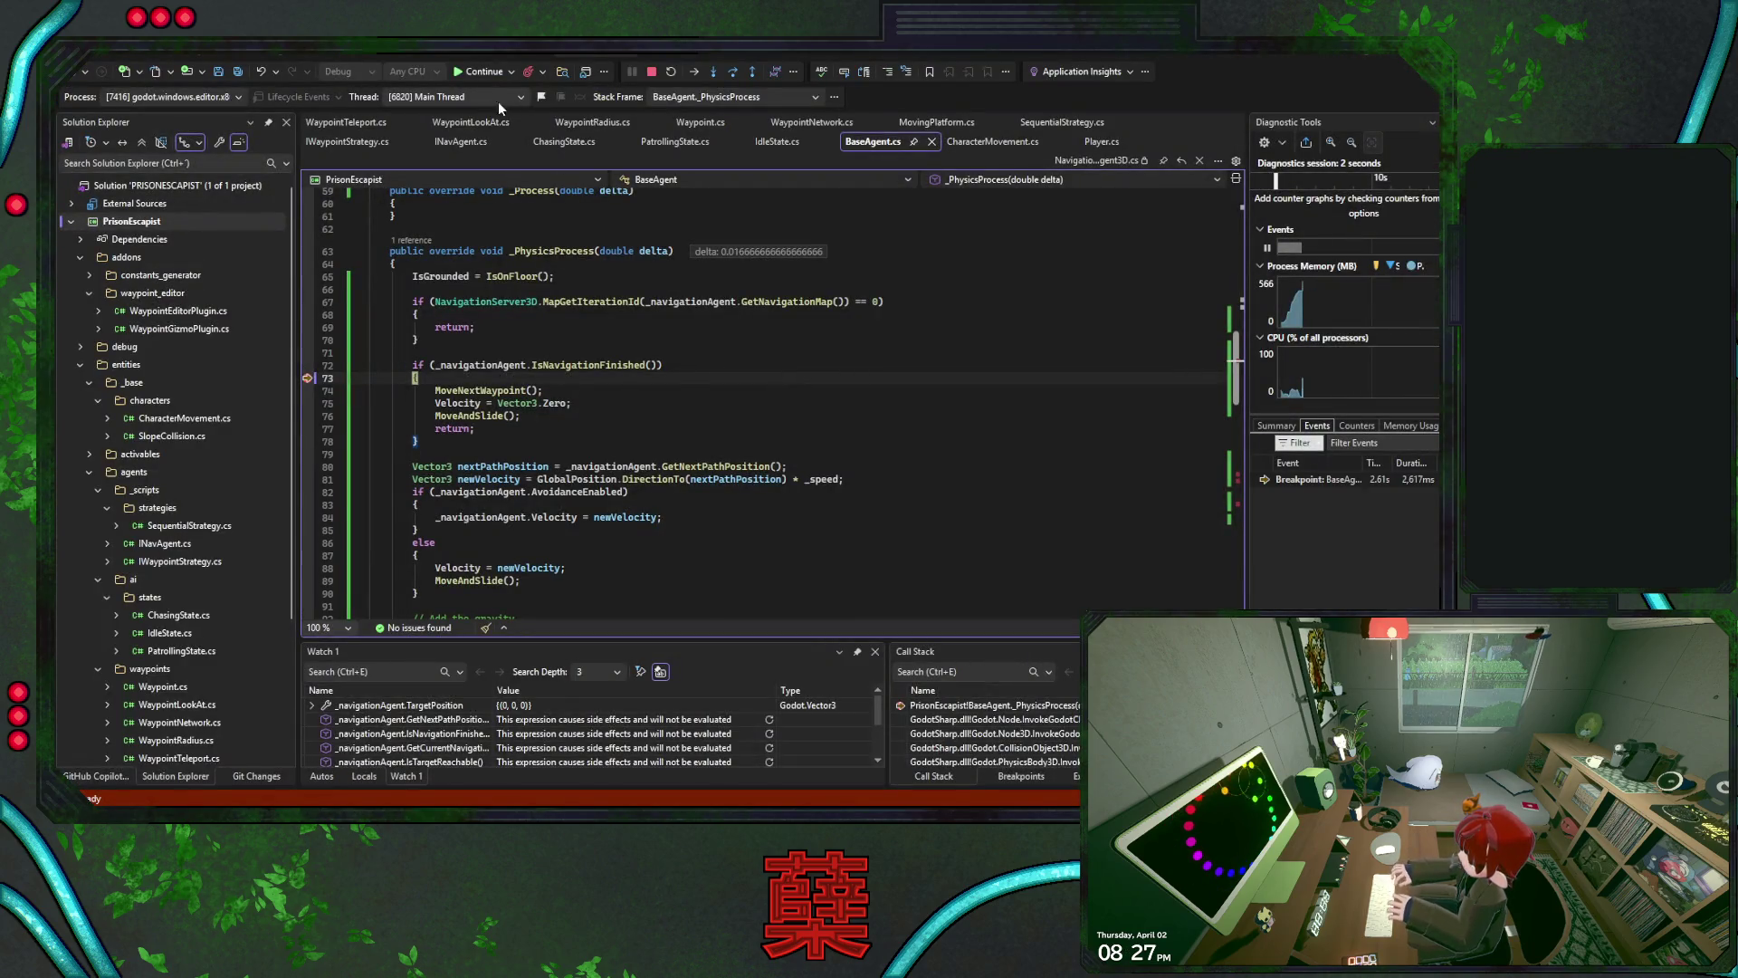
Continue past the line 123 and 136 breakpoints to see target (32, 0.5, -30), then stop debugging
left_click(483, 72)
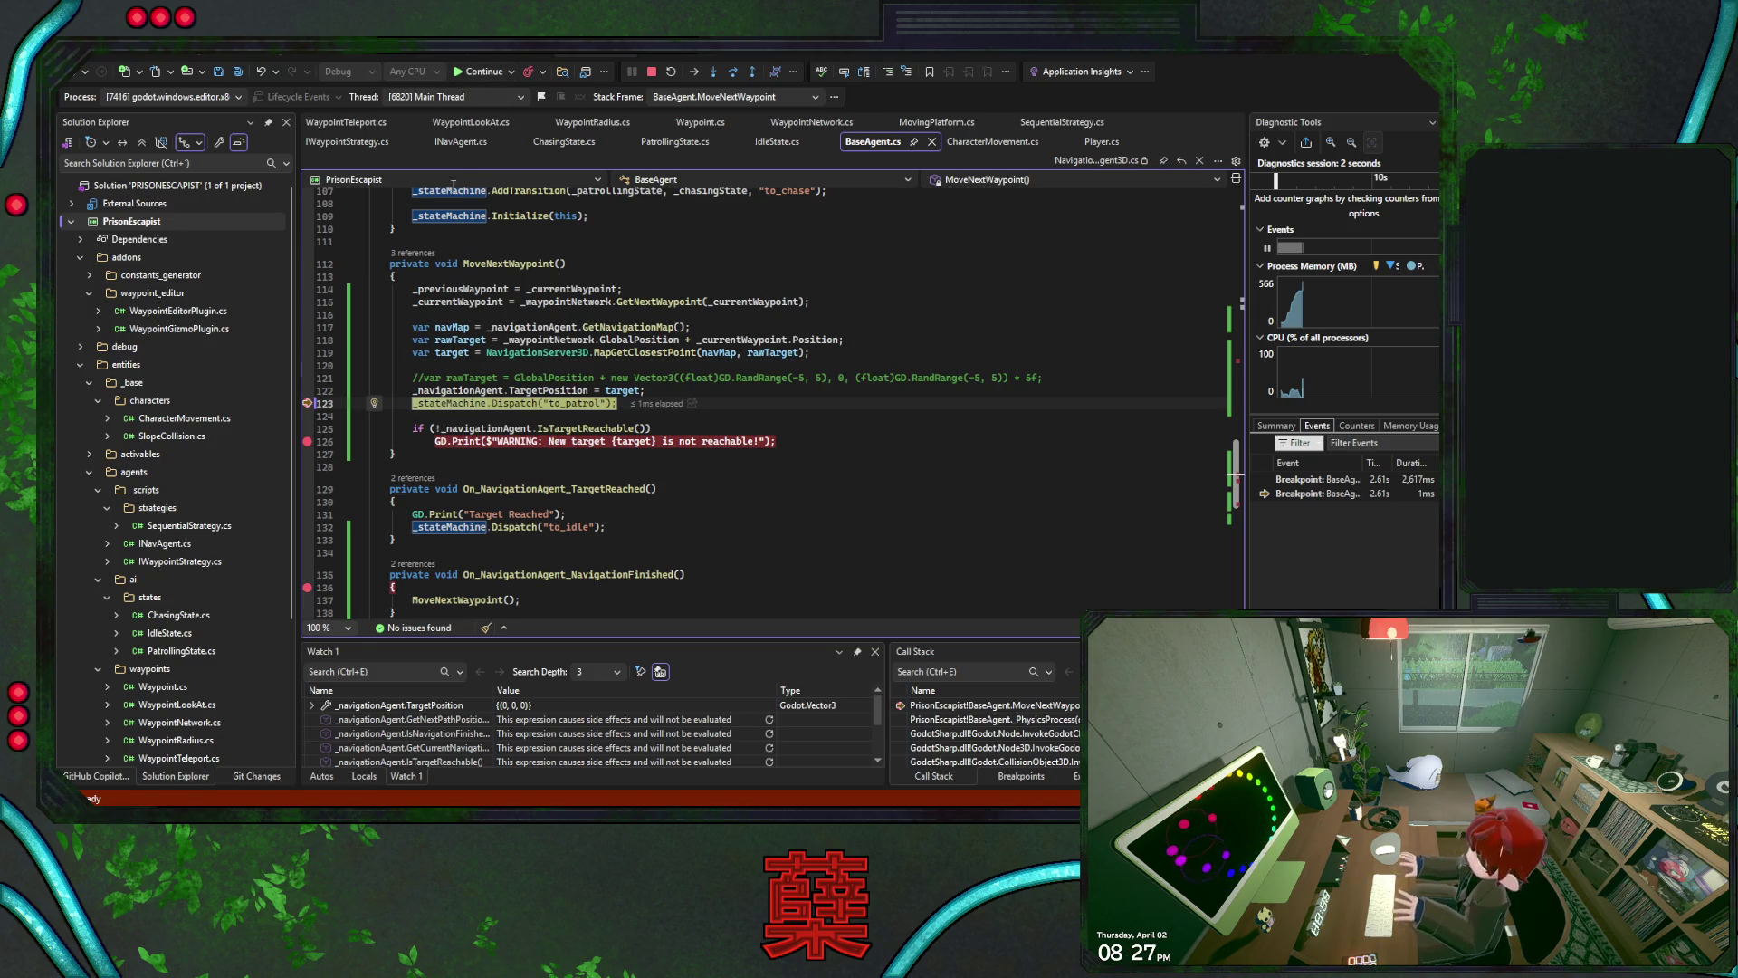
left_click(480, 76)
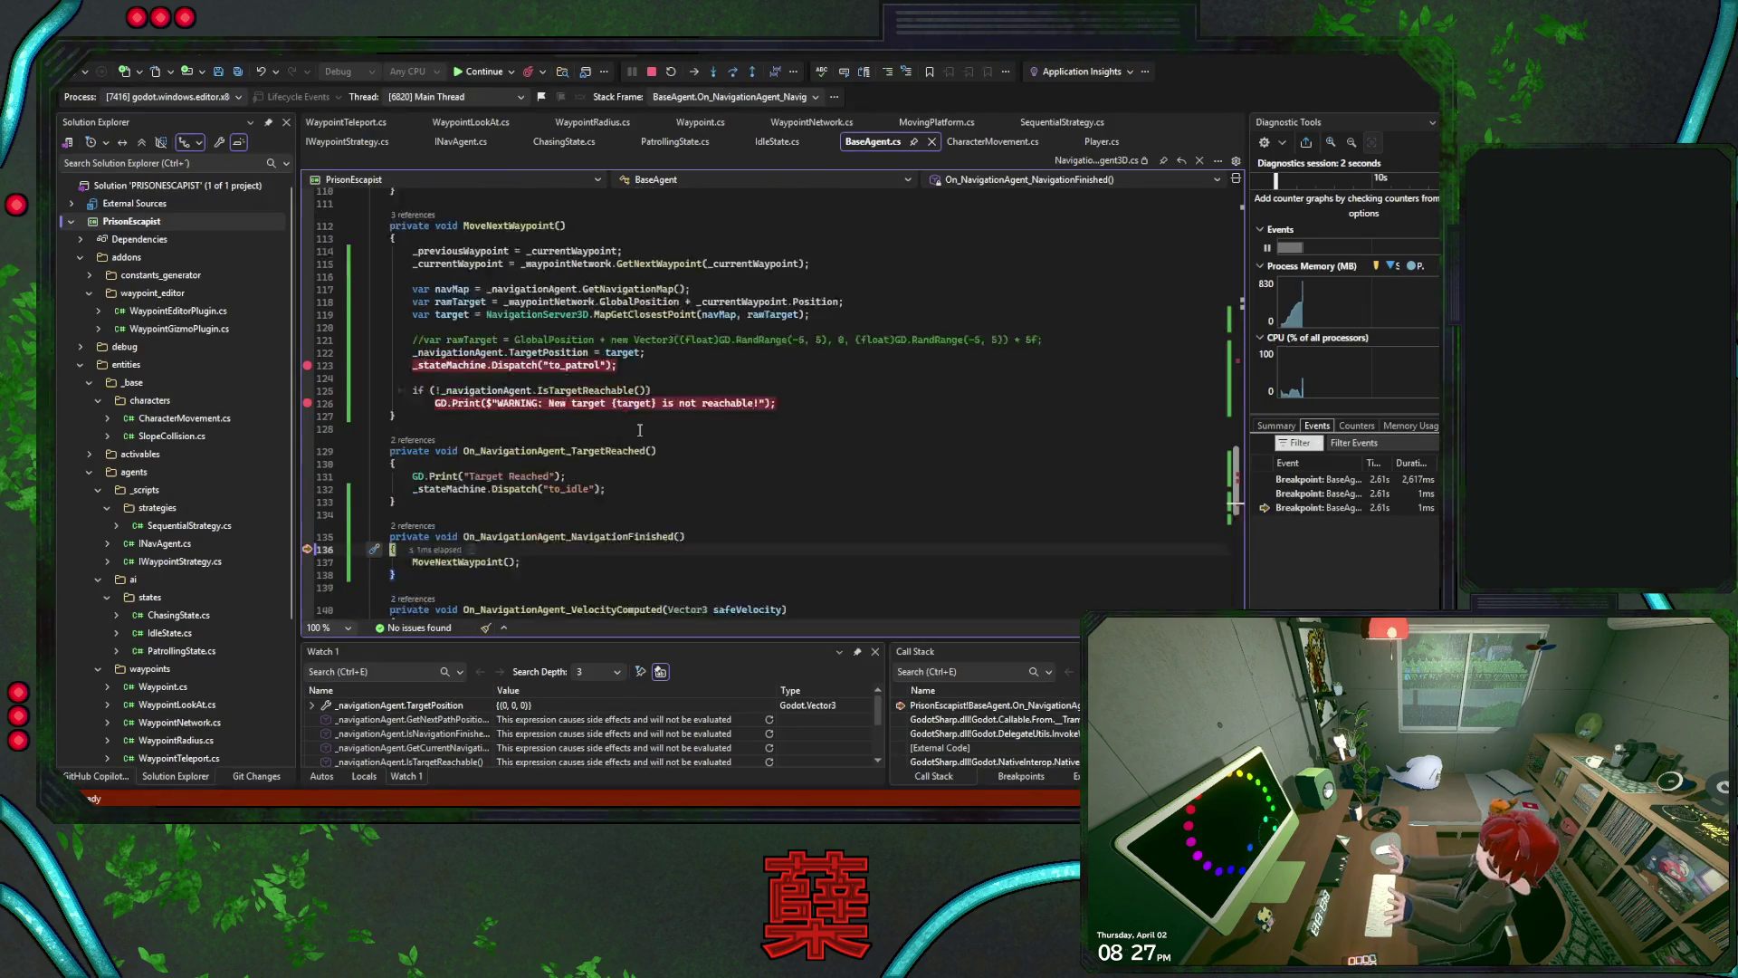
scroll(639, 430, "down", 1)
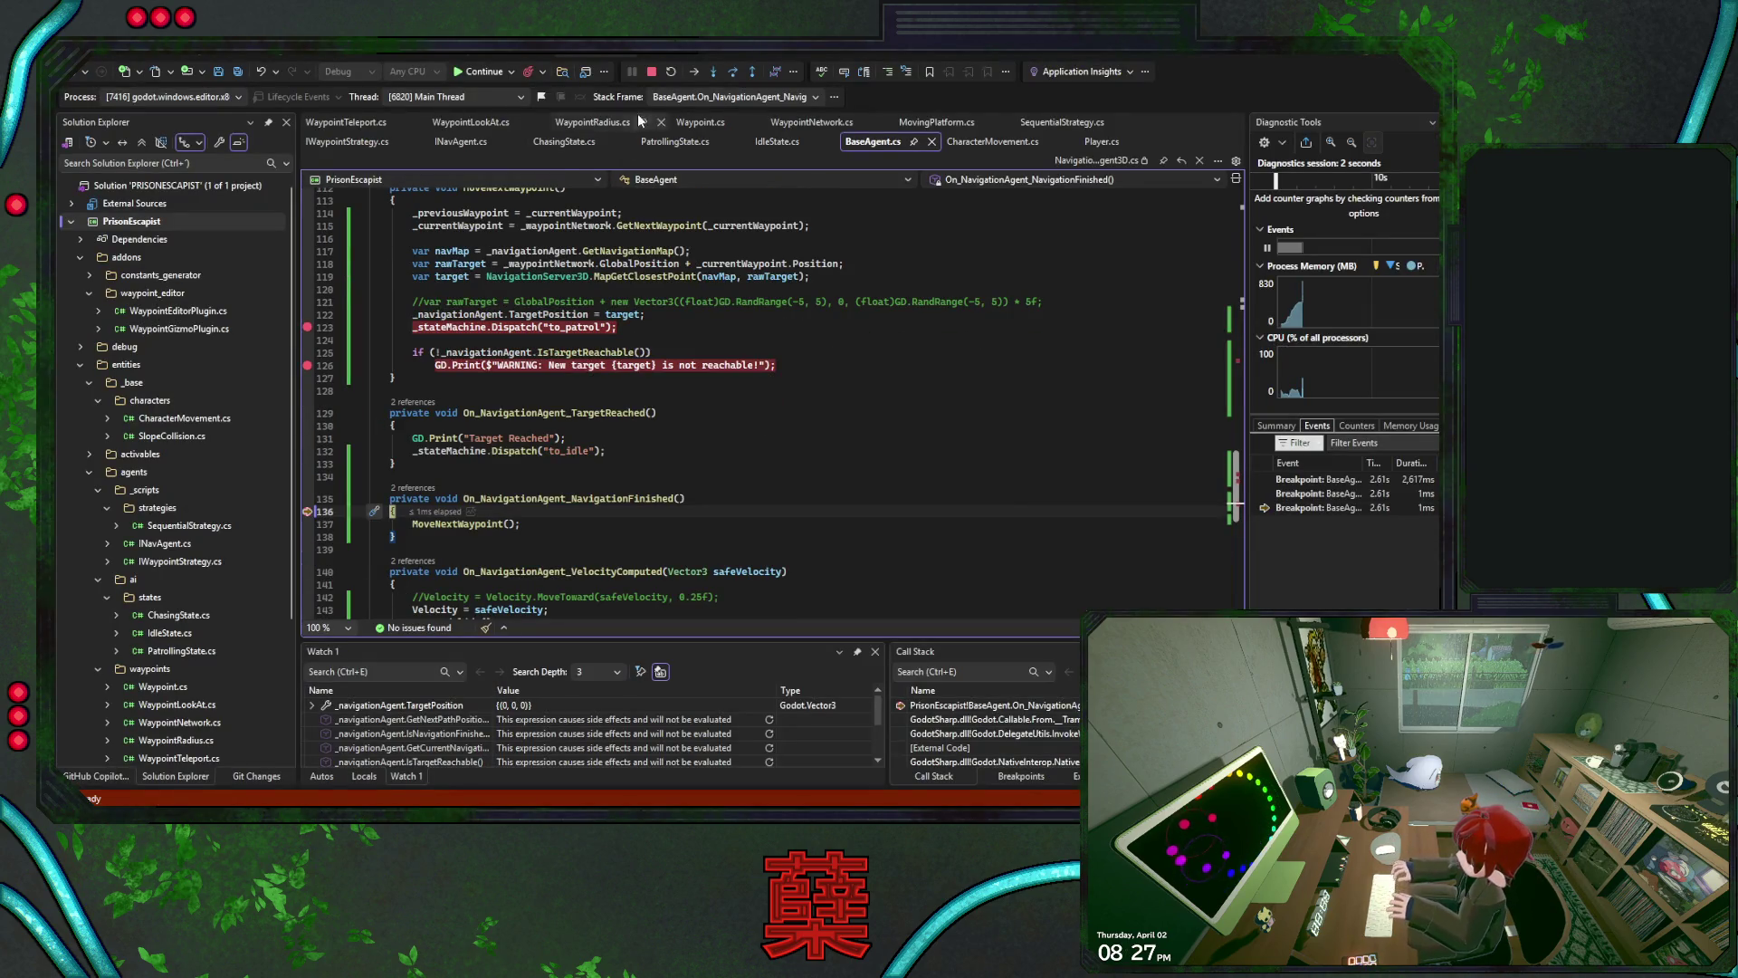
left_click(485, 73)
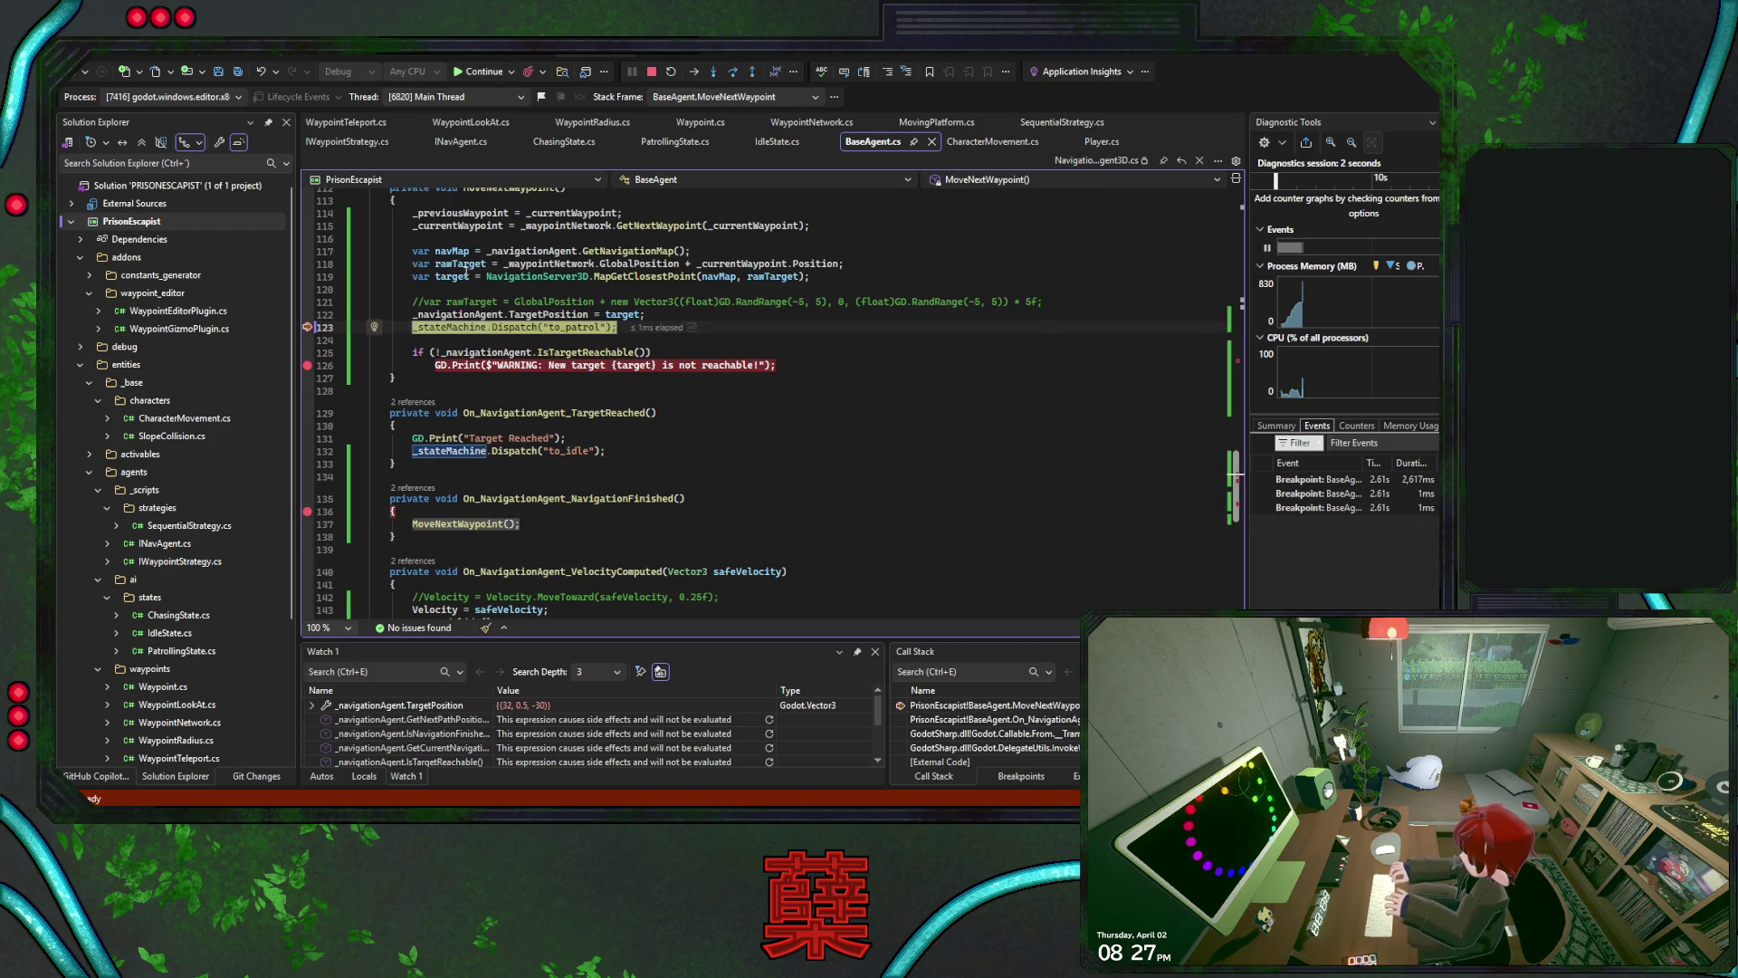
left_click(473, 71)
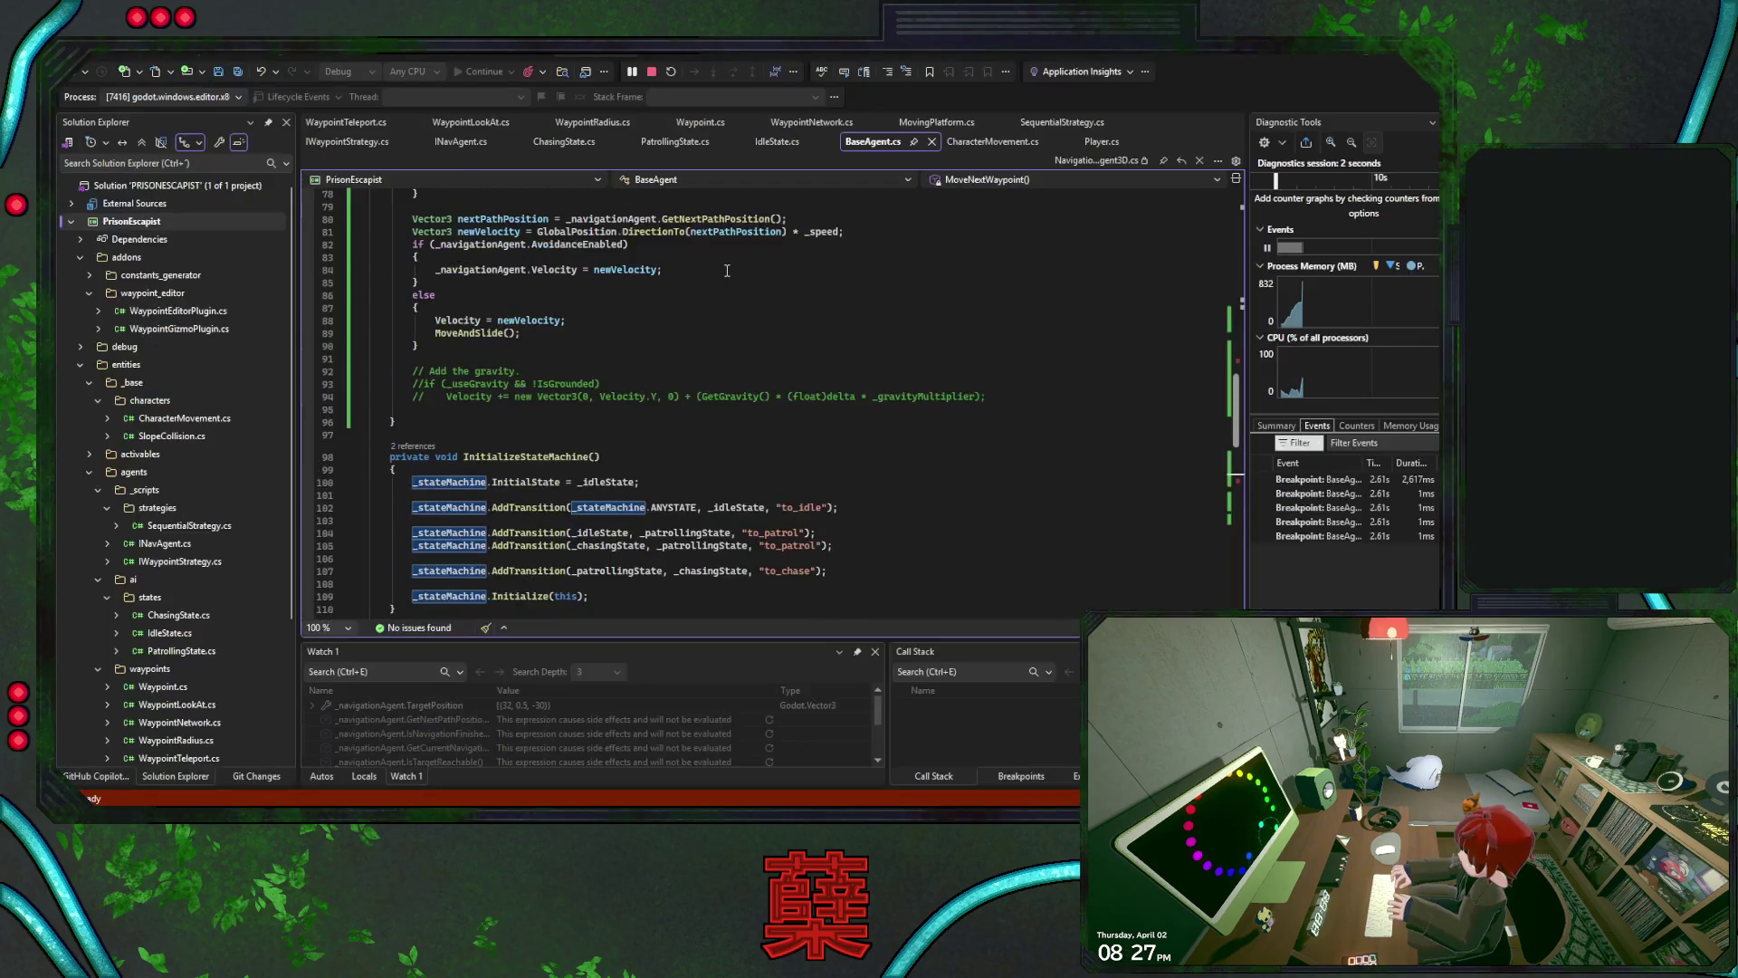
left_click(651, 308)
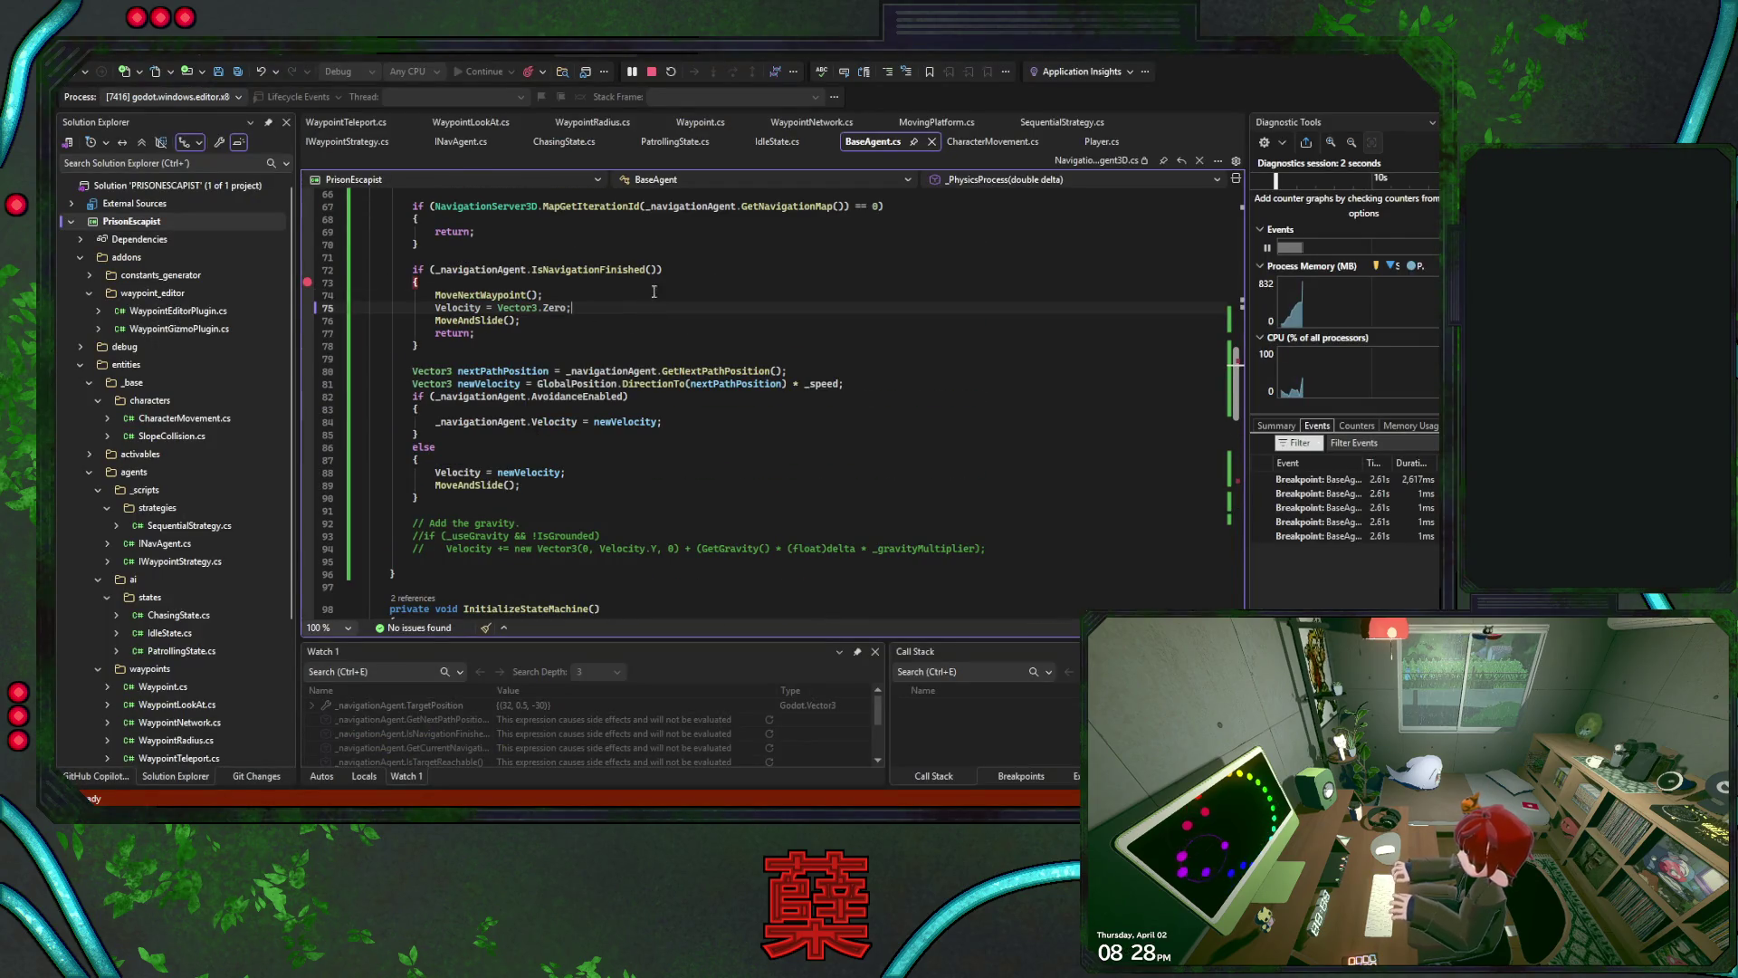
left_click(651, 72)
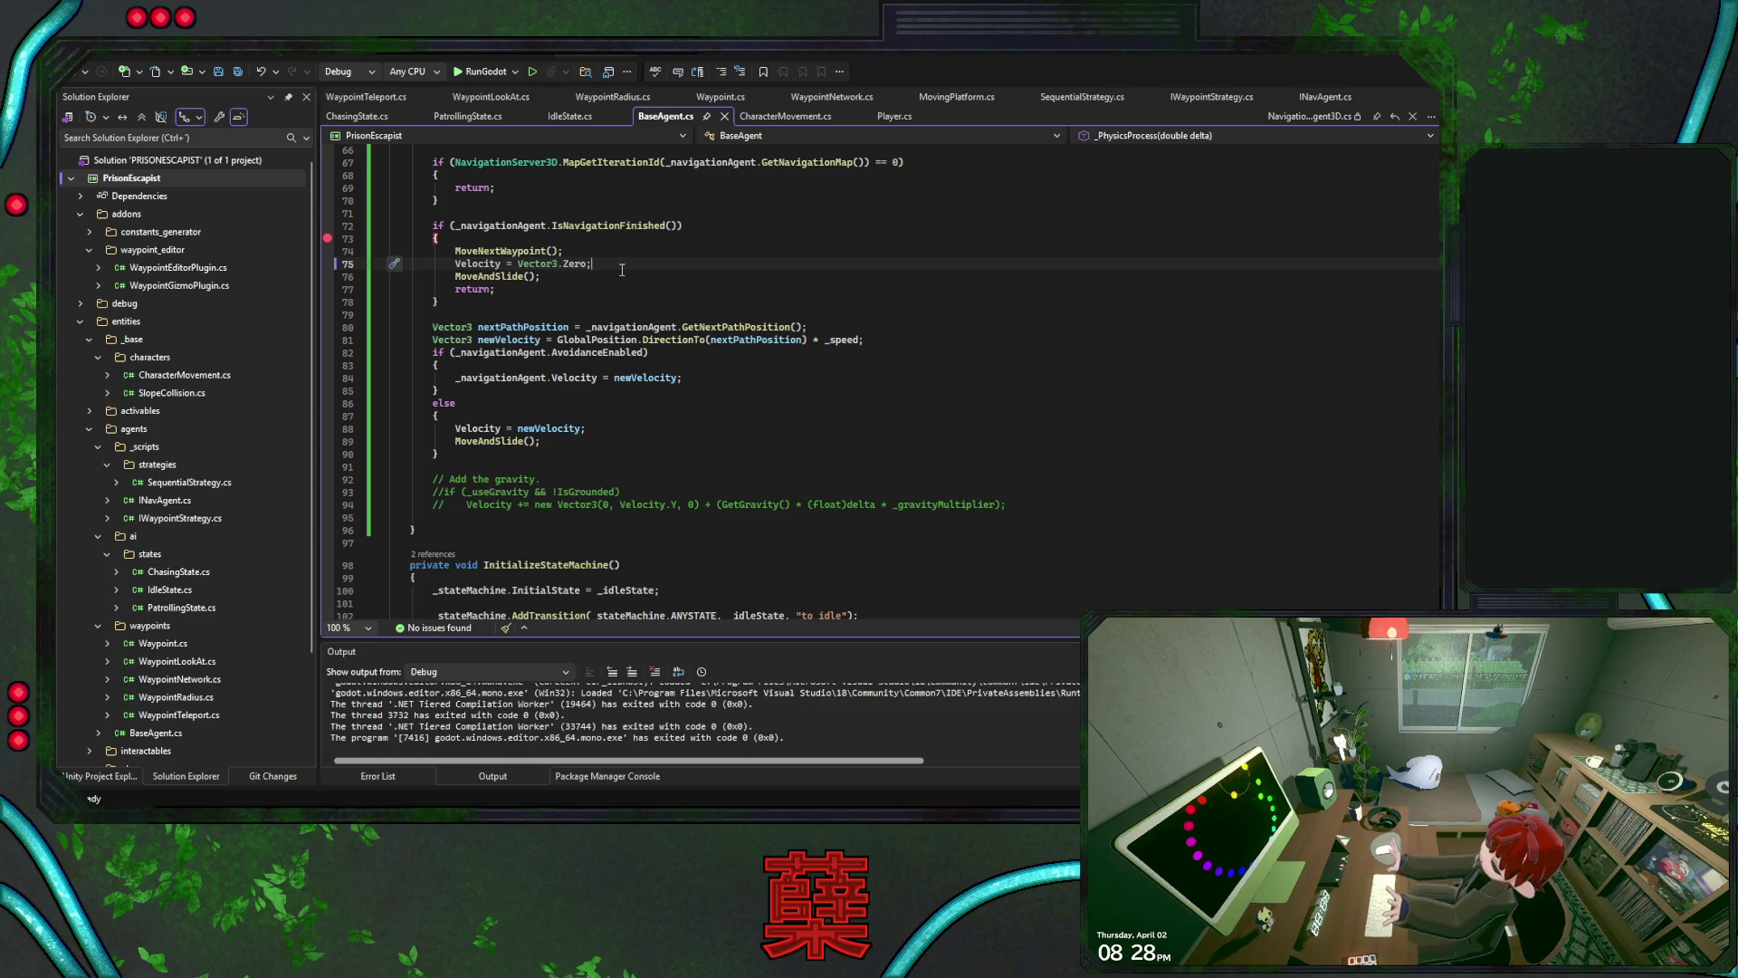
Save BaseAgent.cs, view the base_level scene in Godot, then return to Visual Studio
key("ctrl+s")
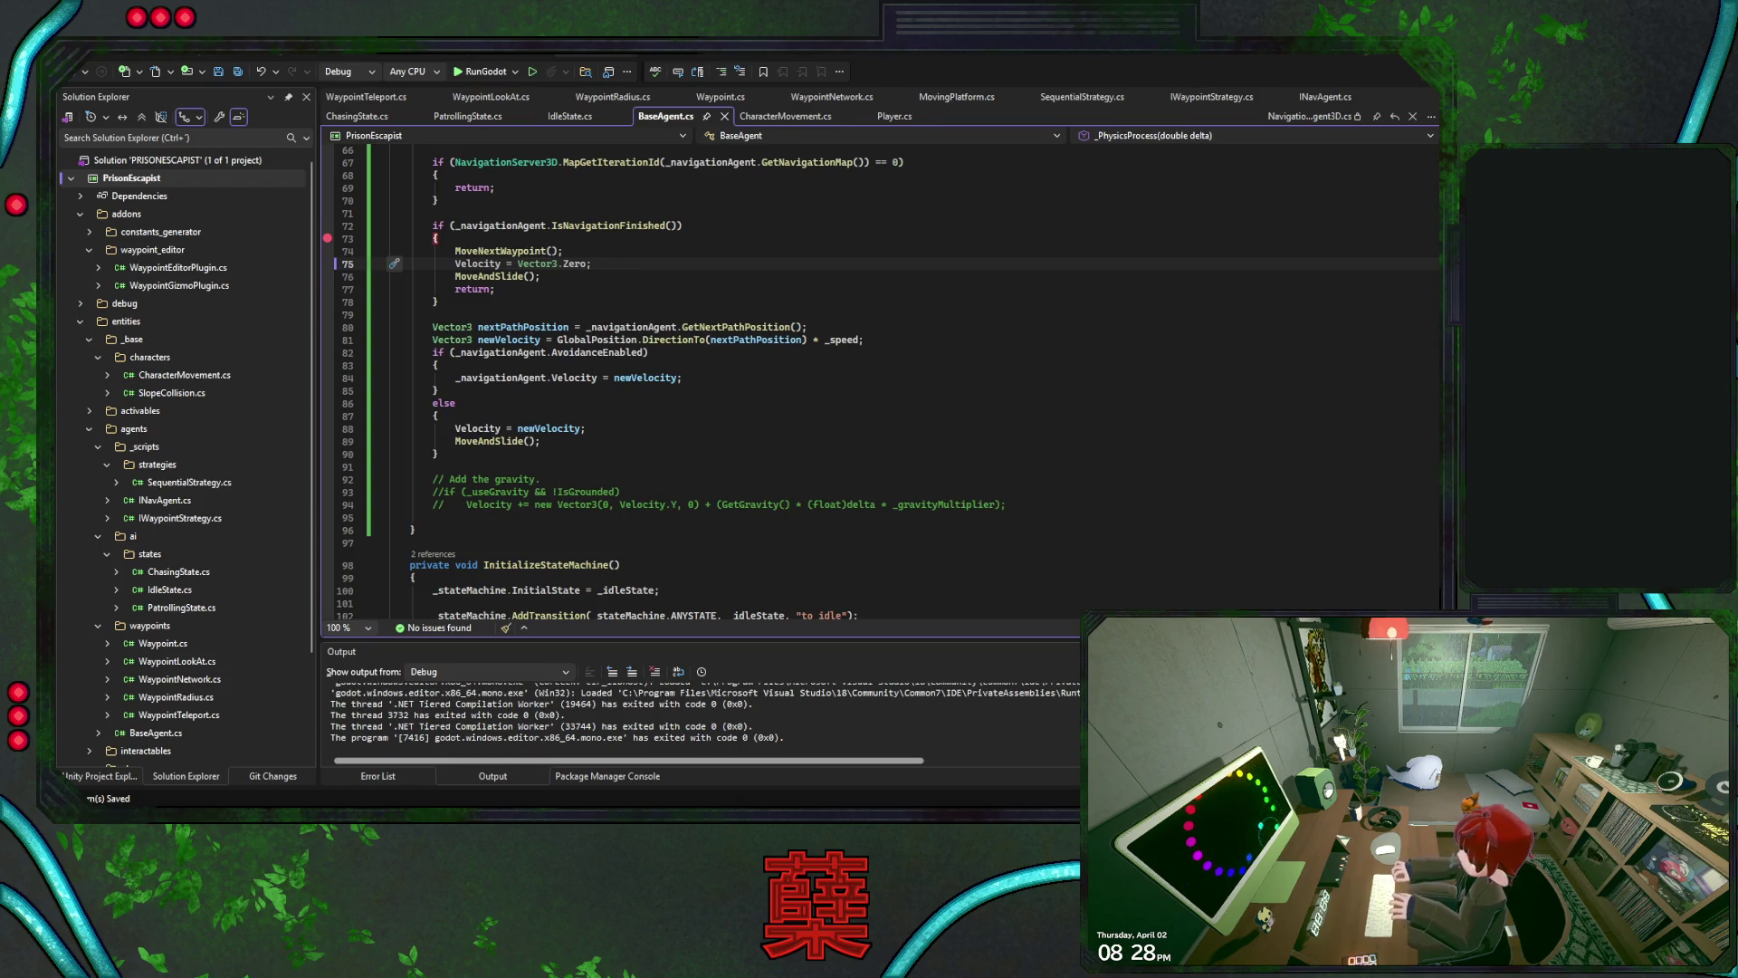
key("alt+Tab")
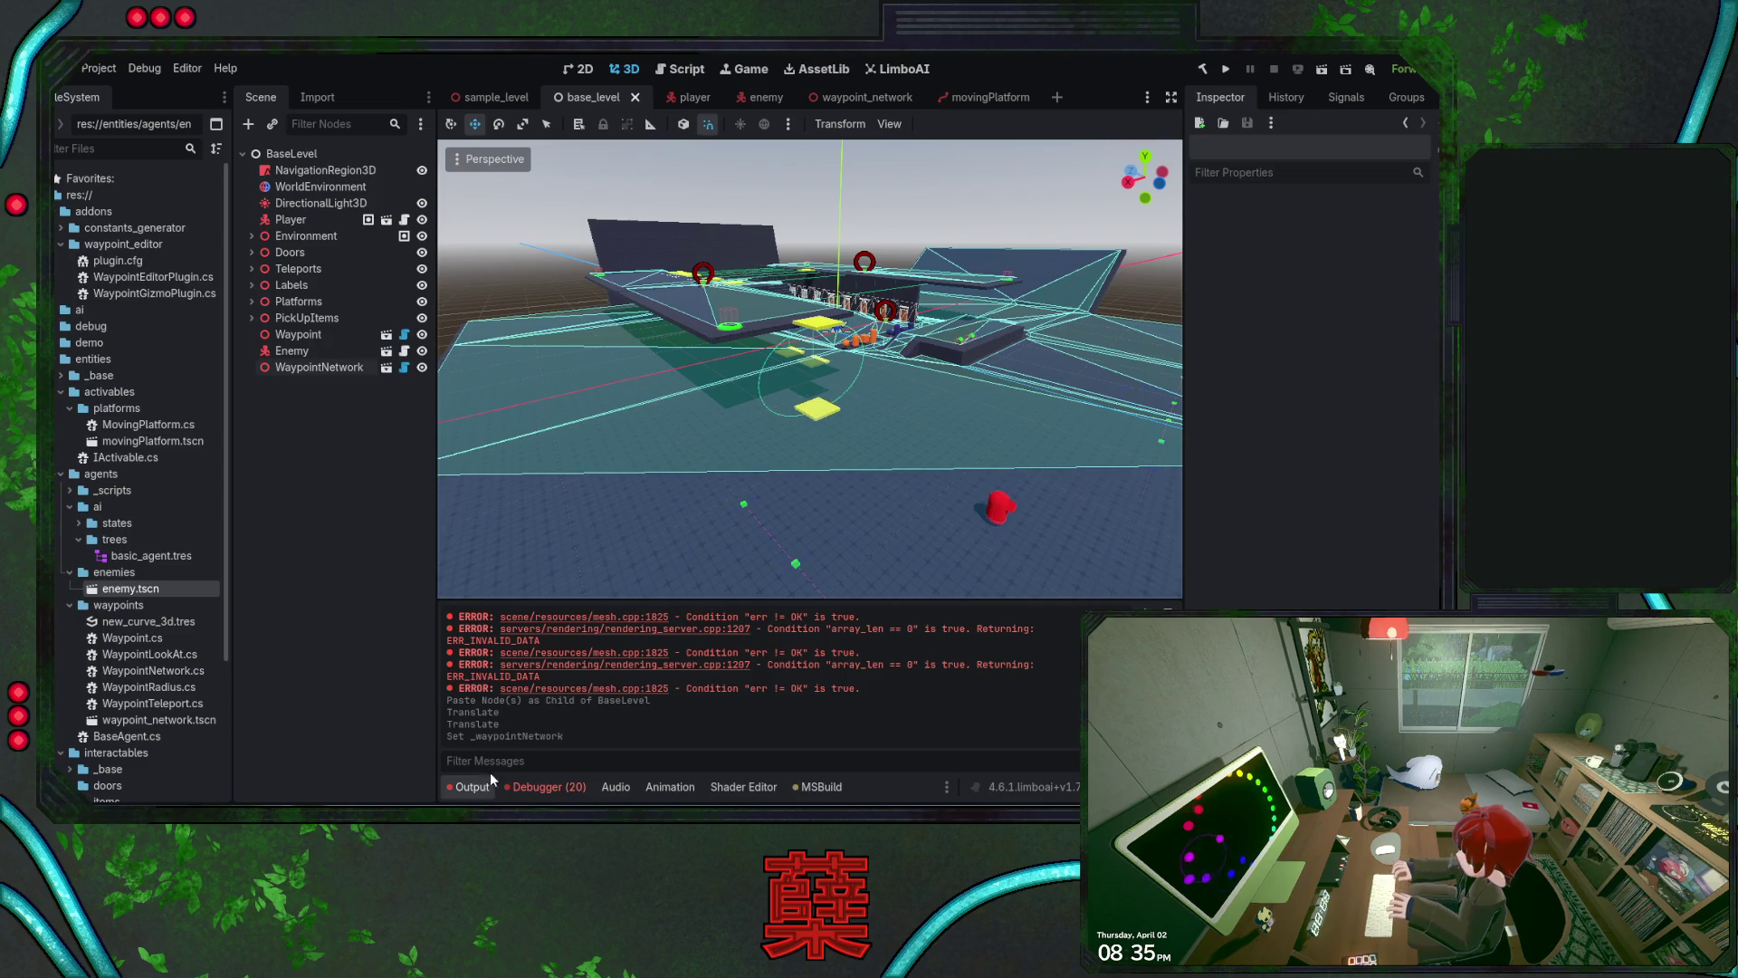
key("alt+Tab")
Uncomment the gravity lines after the else branch and remove them from there
left_click(621, 437)
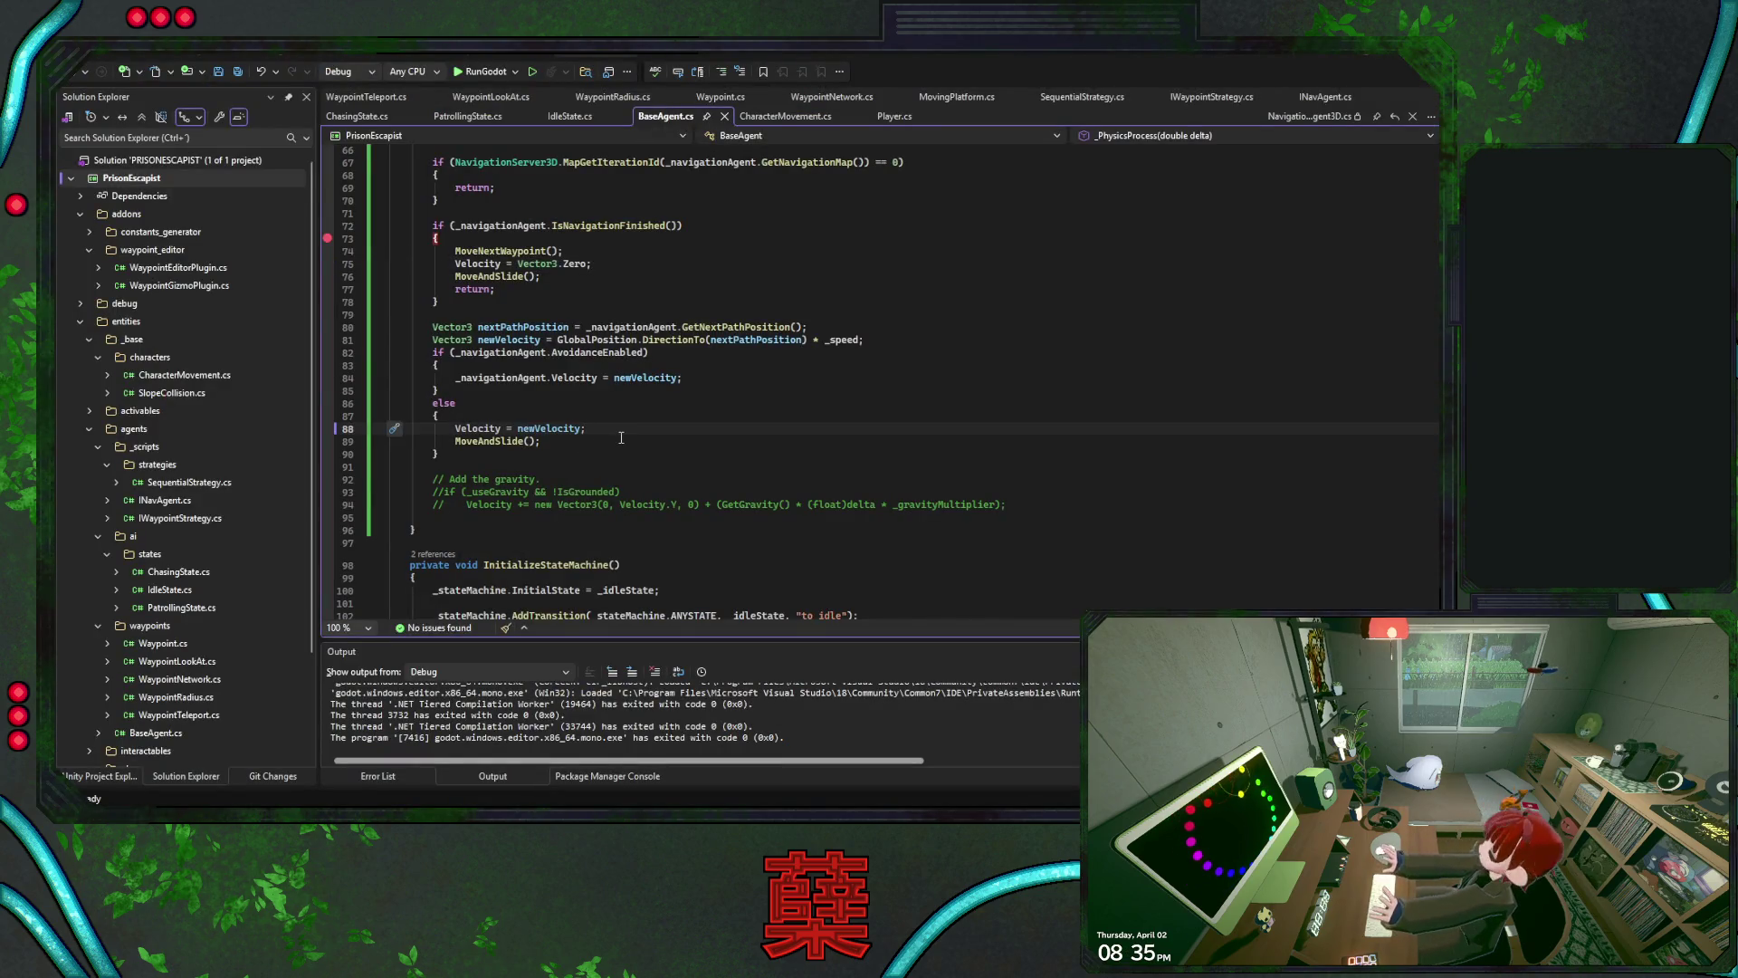
left_click_drag(1019, 505, 1015, 492)
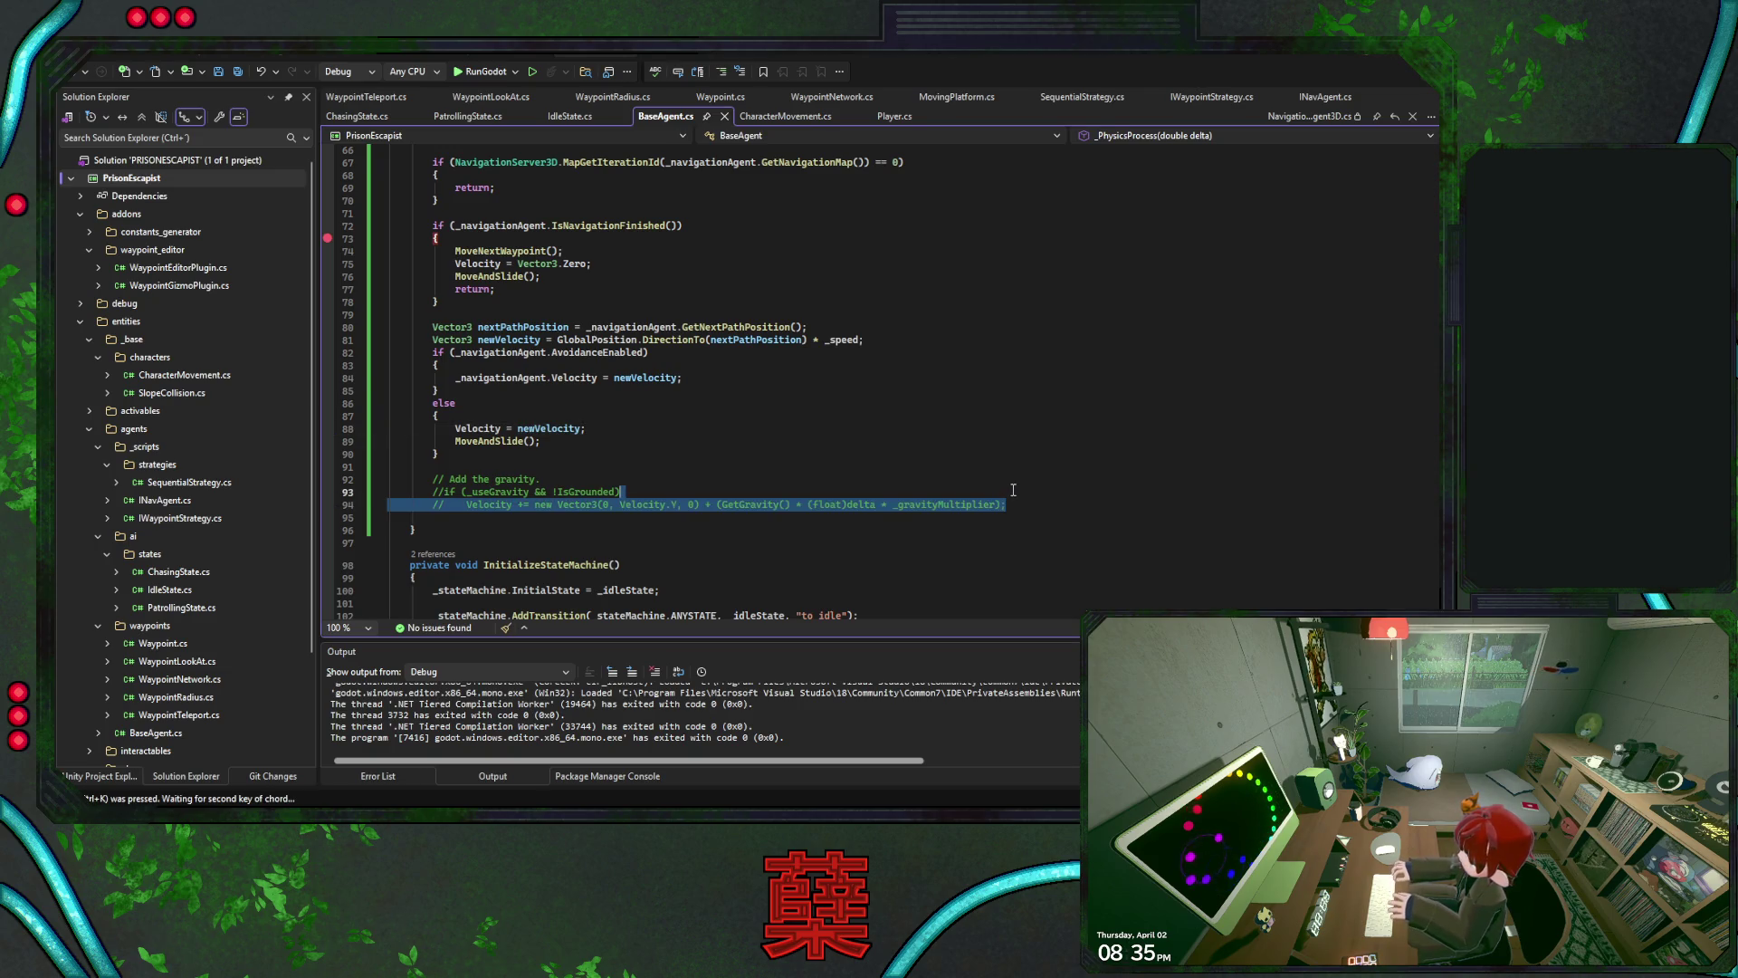
key("ctrl+k")
key("ctrl+c")
key("ctrl+z")
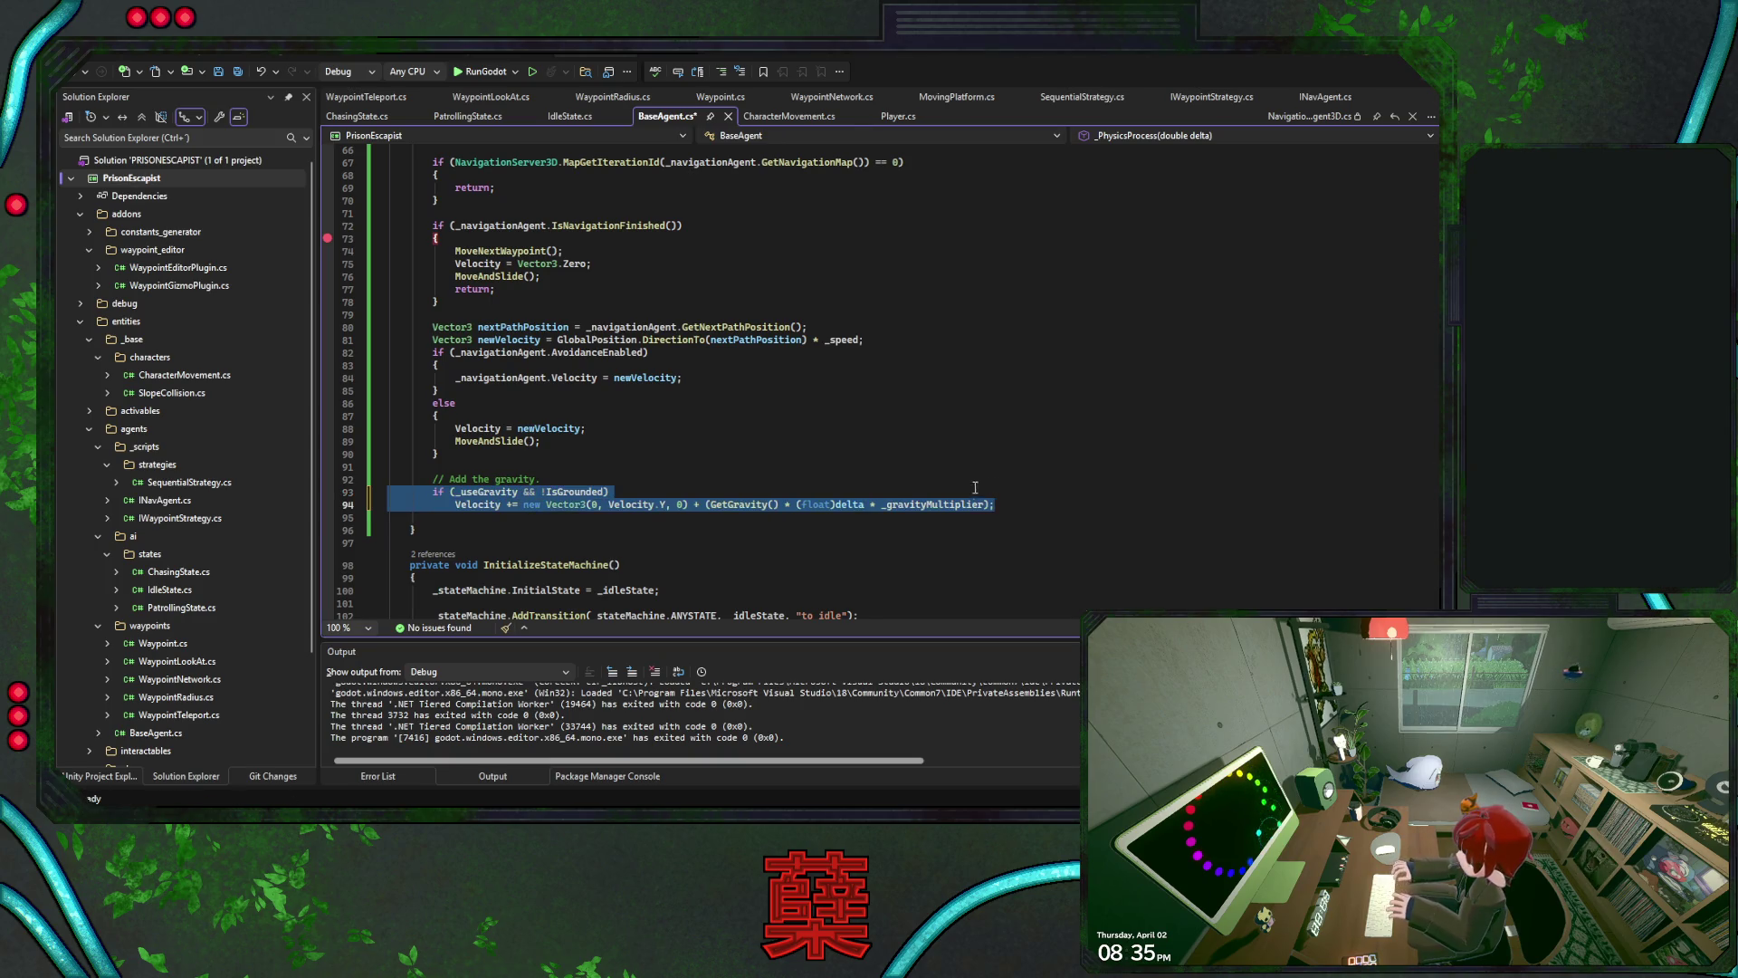
key("ctrl+k")
key("ctrl+u")
left_click_drag(1011, 504, 996, 464)
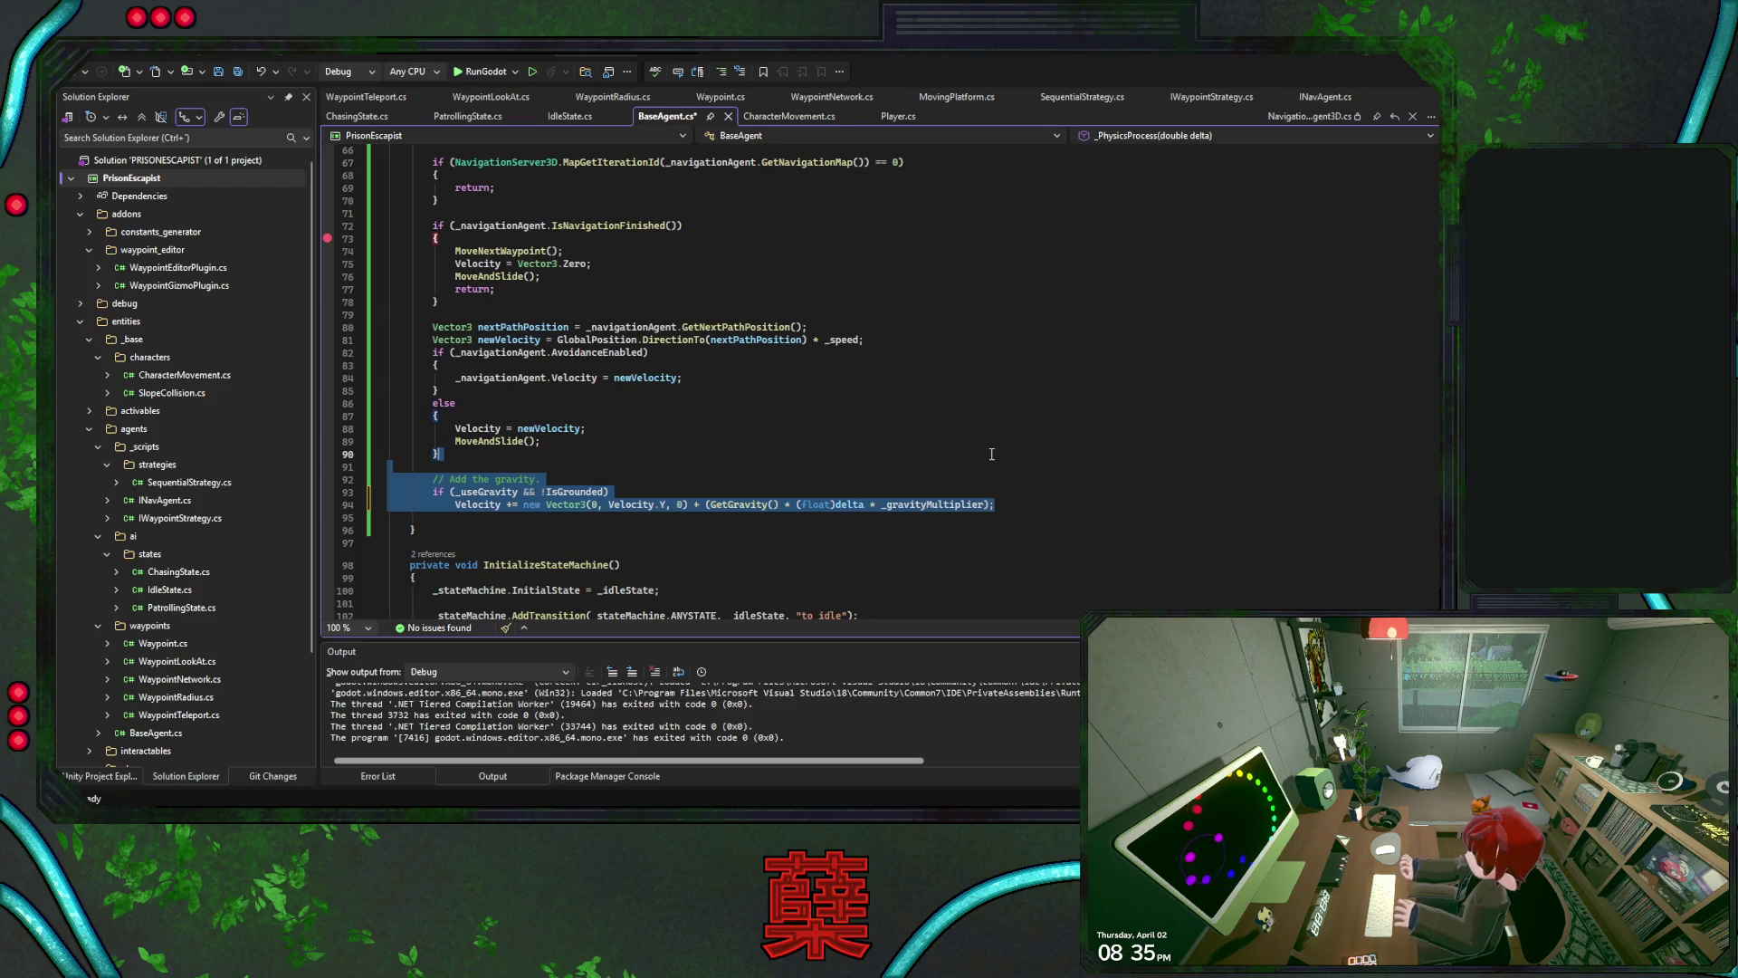
key("Delete")
scroll(634, 448, "up", 1)
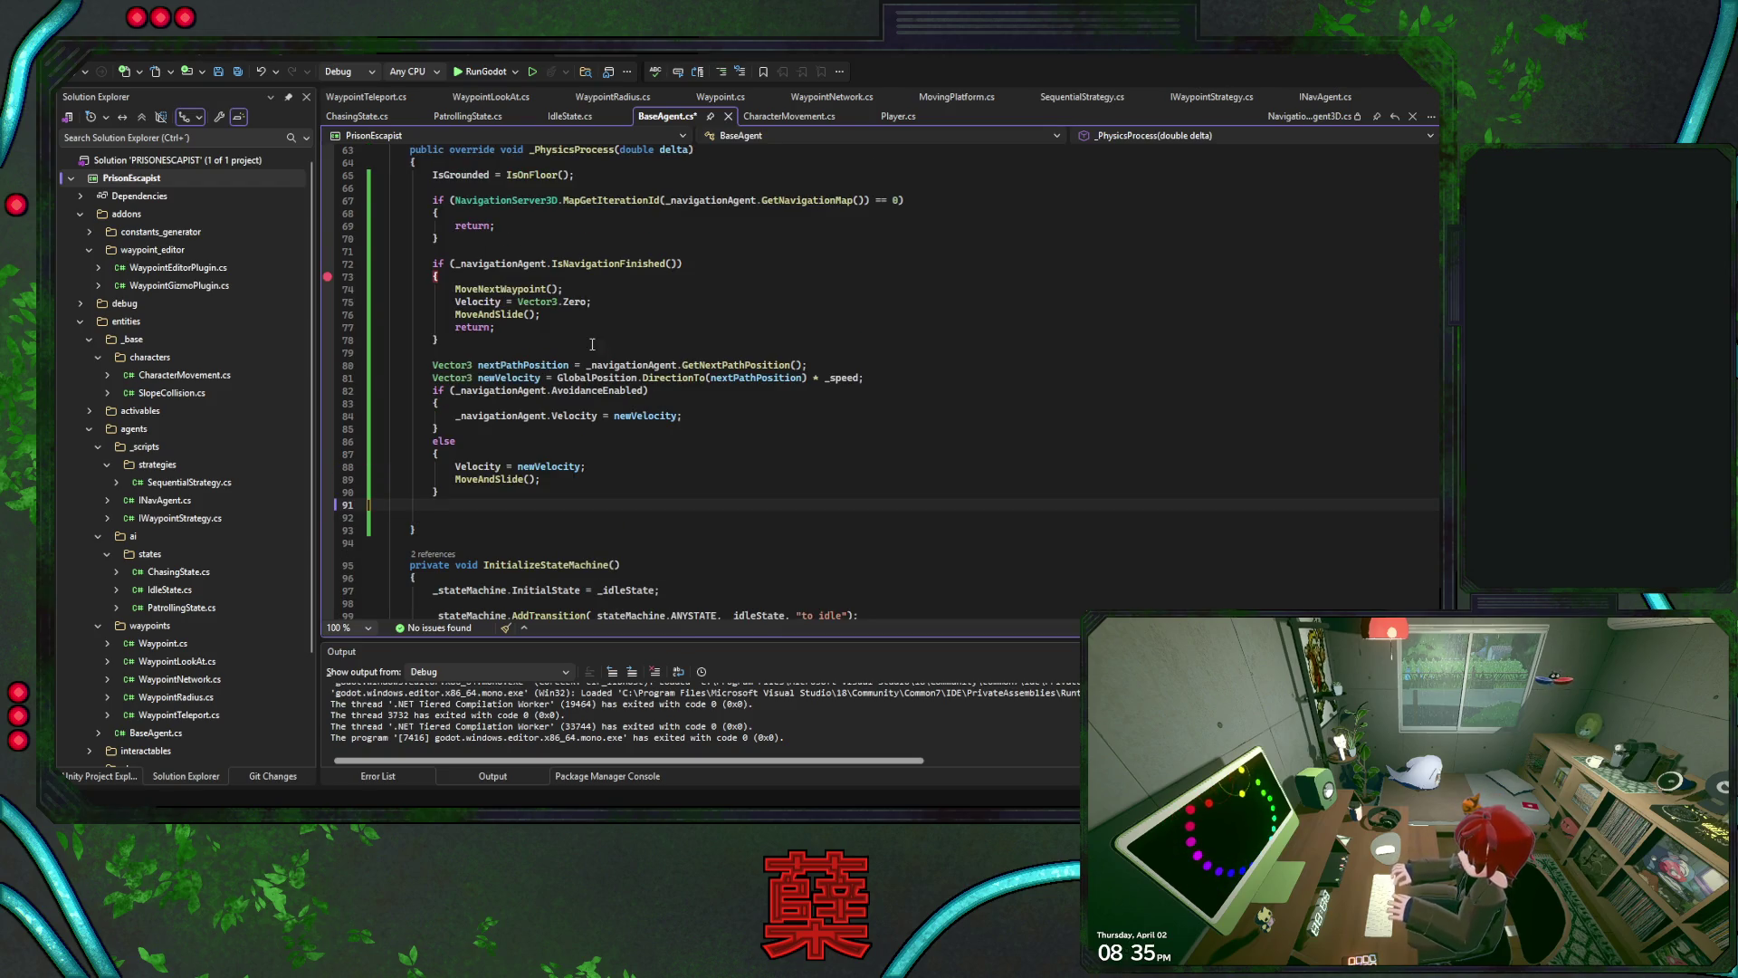
Paste the gravity lines into both the else branch and the avoidance branch
left_click(644, 454)
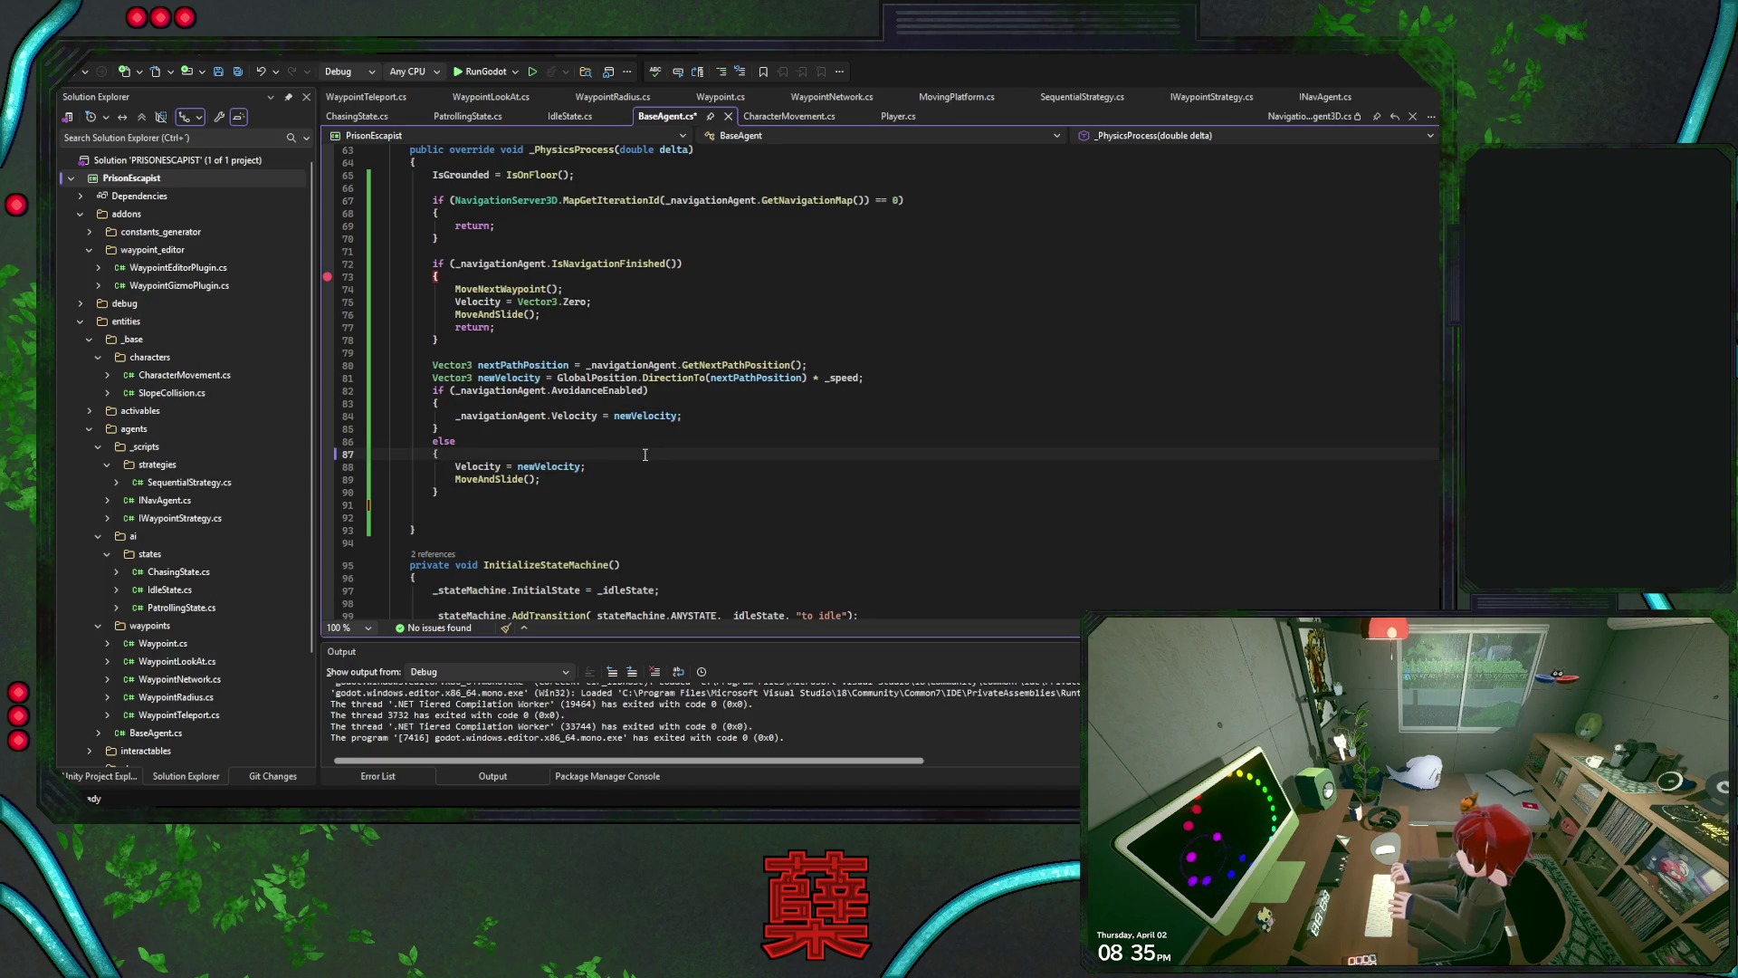
left_click(640, 467)
key("ctrl+v")
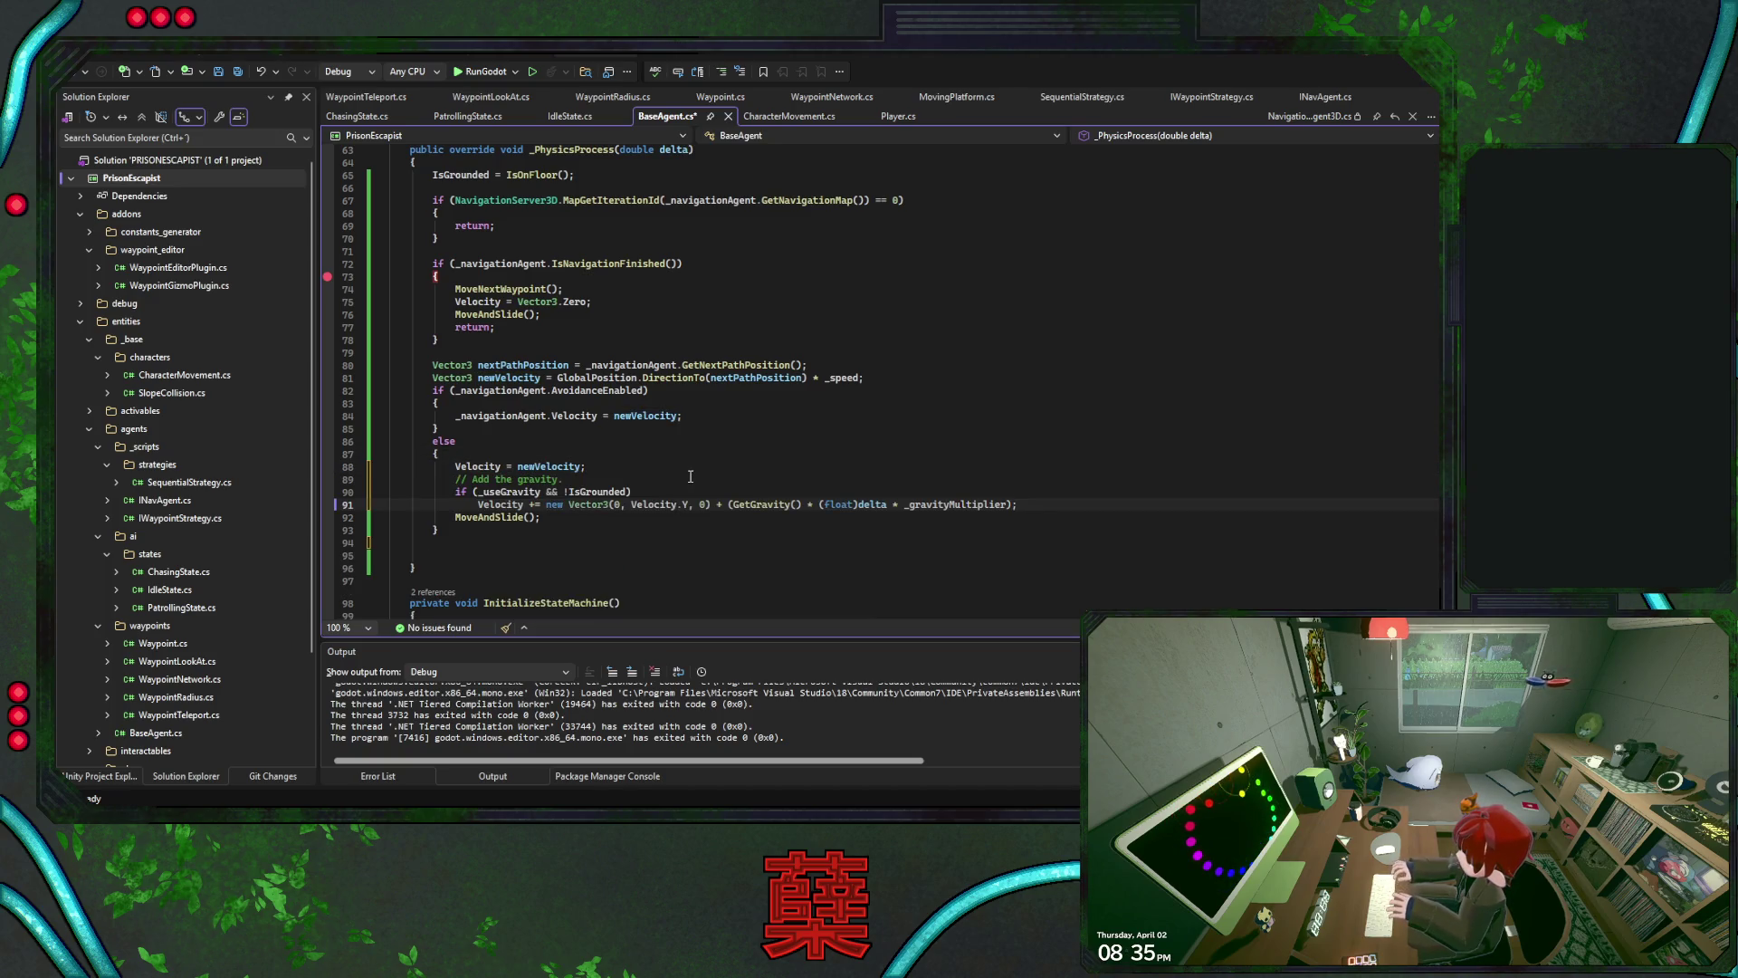
left_click(715, 417)
key("ctrl+v")
Prefix the avoidance branch's gravity Velocity with '_navigationAgent.'
double_click(529, 416)
key("ctrl+c")
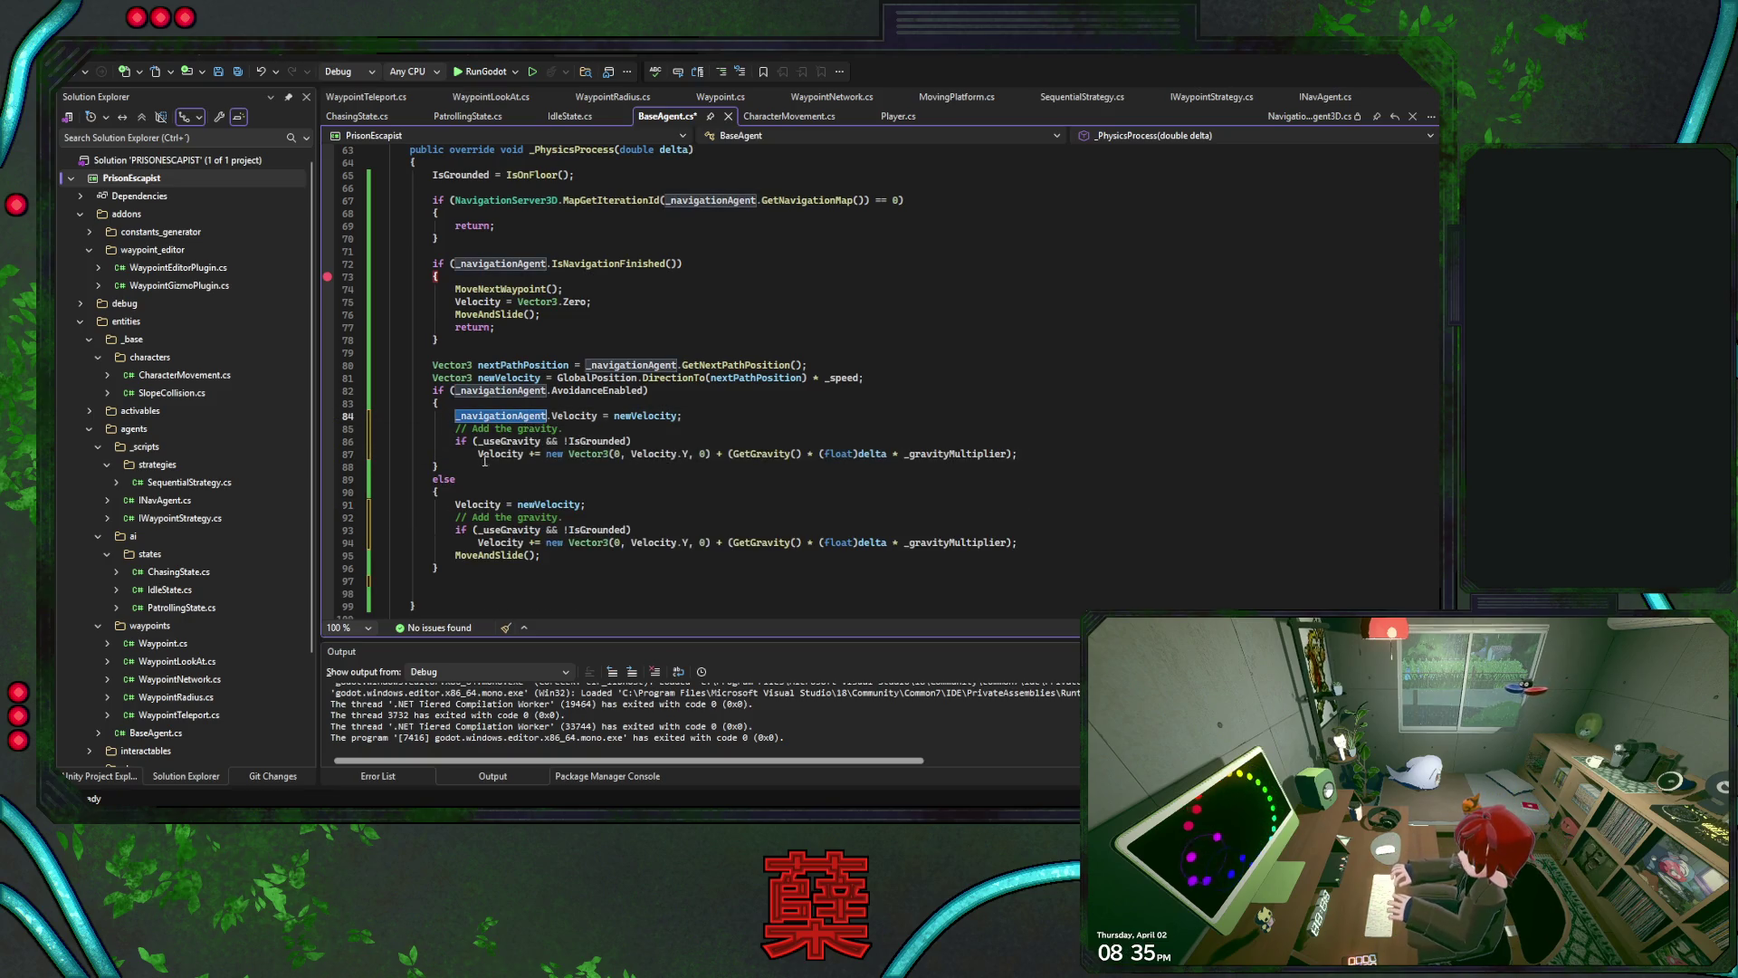
left_click(478, 454)
key("ctrl+v")
type(".")
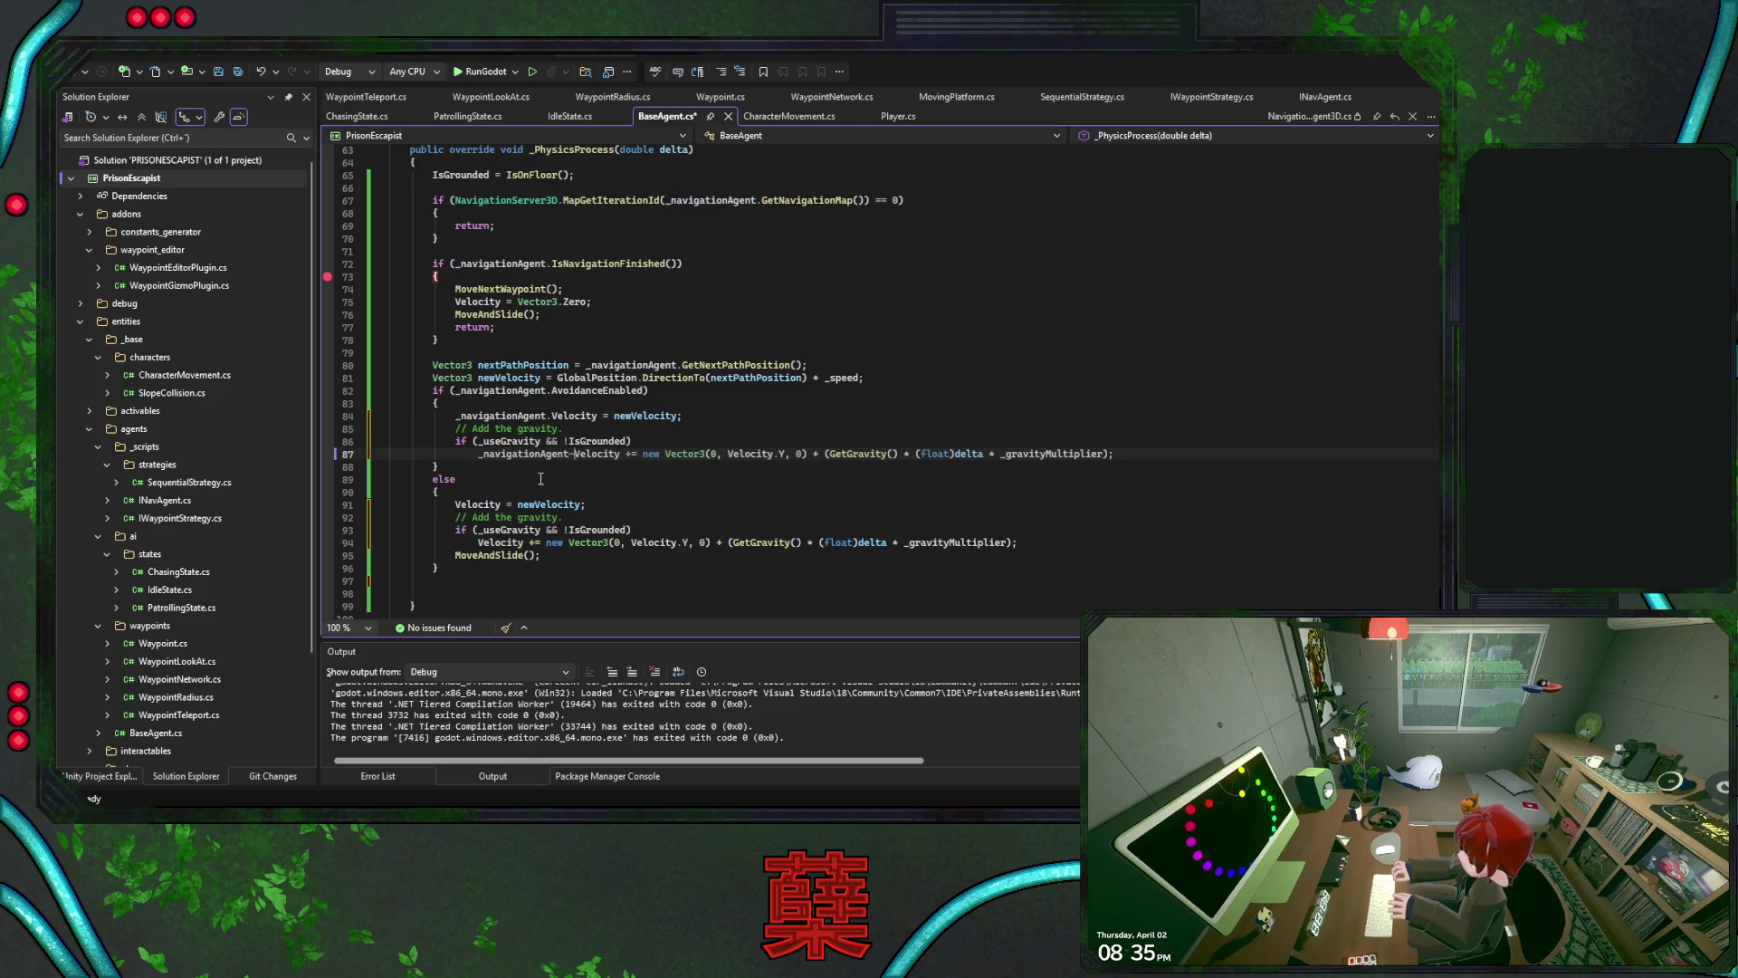
Save BaseAgent.cs and switch to the Godot editor
left_click(541, 478)
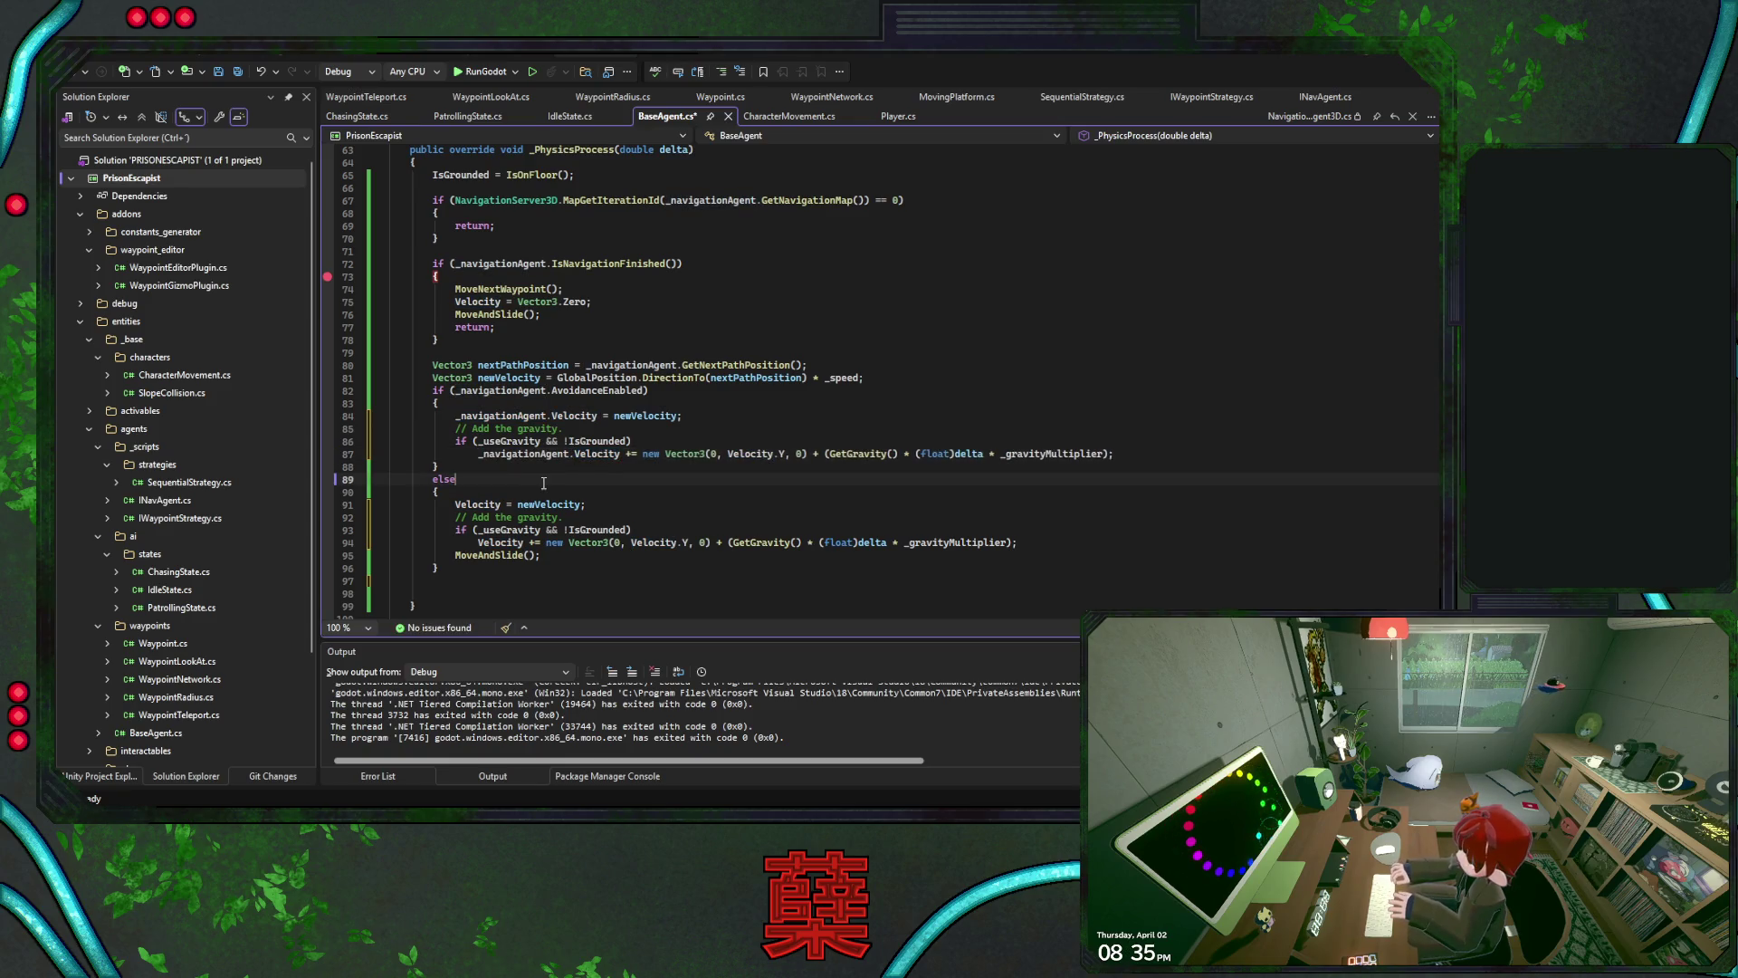
scroll(546, 481, "down", 1)
left_click(505, 452)
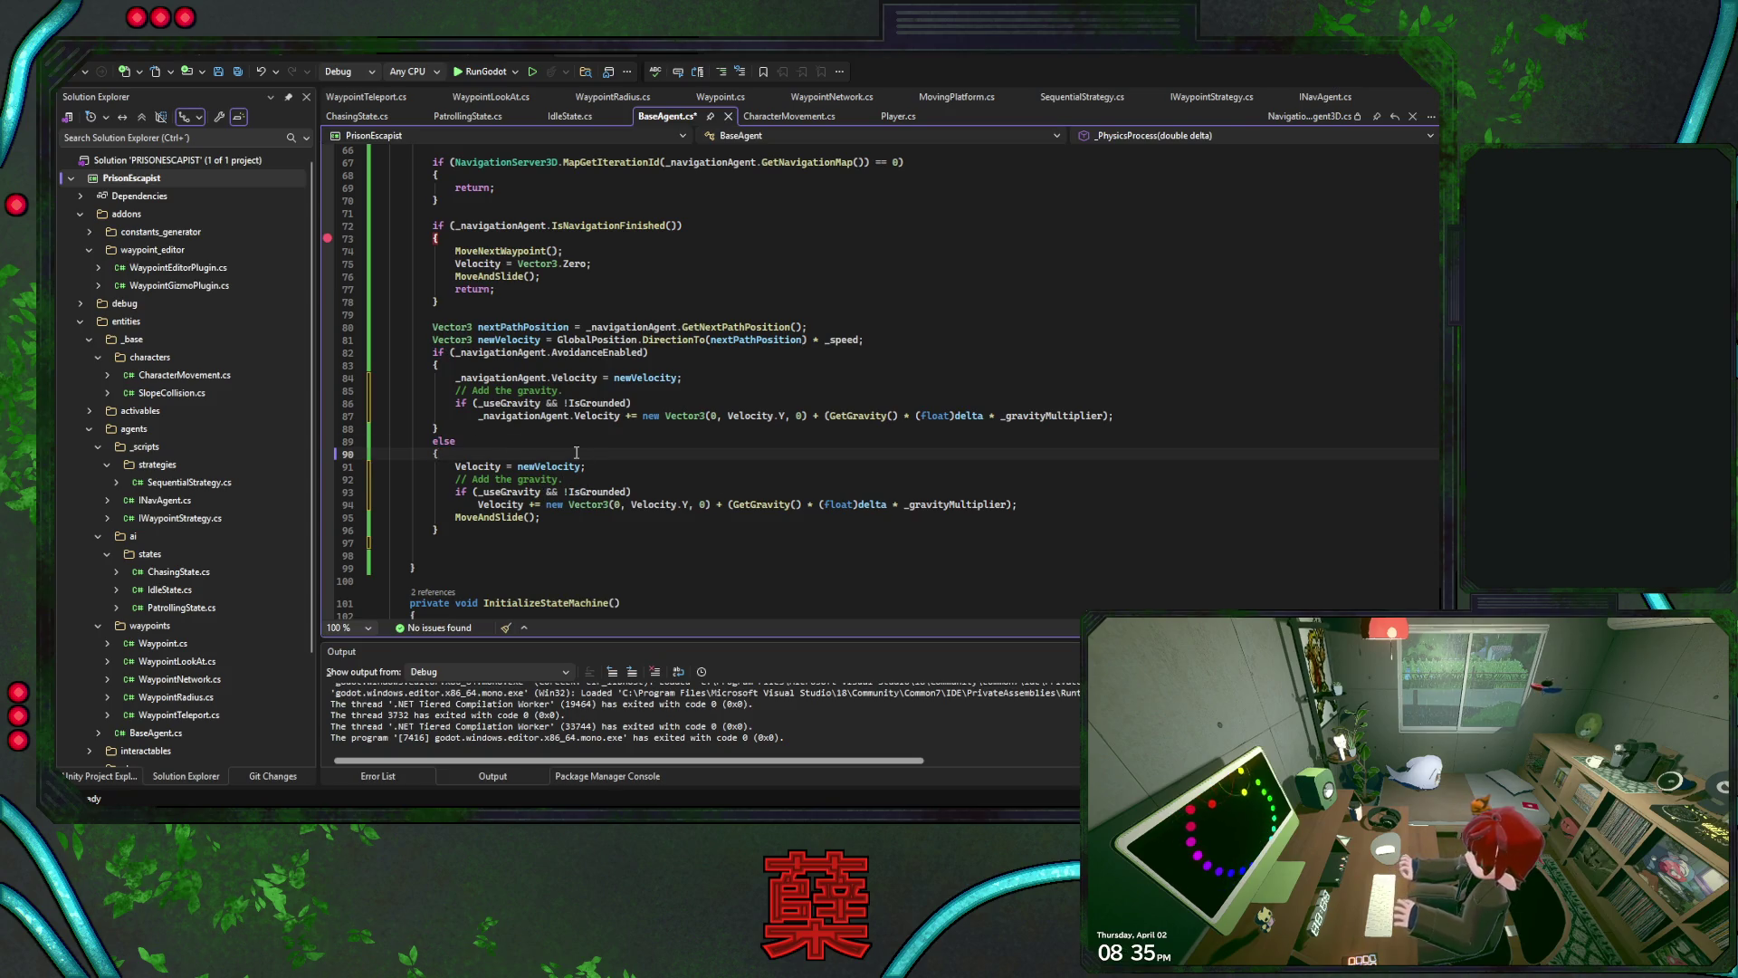
key("ctrl+s")
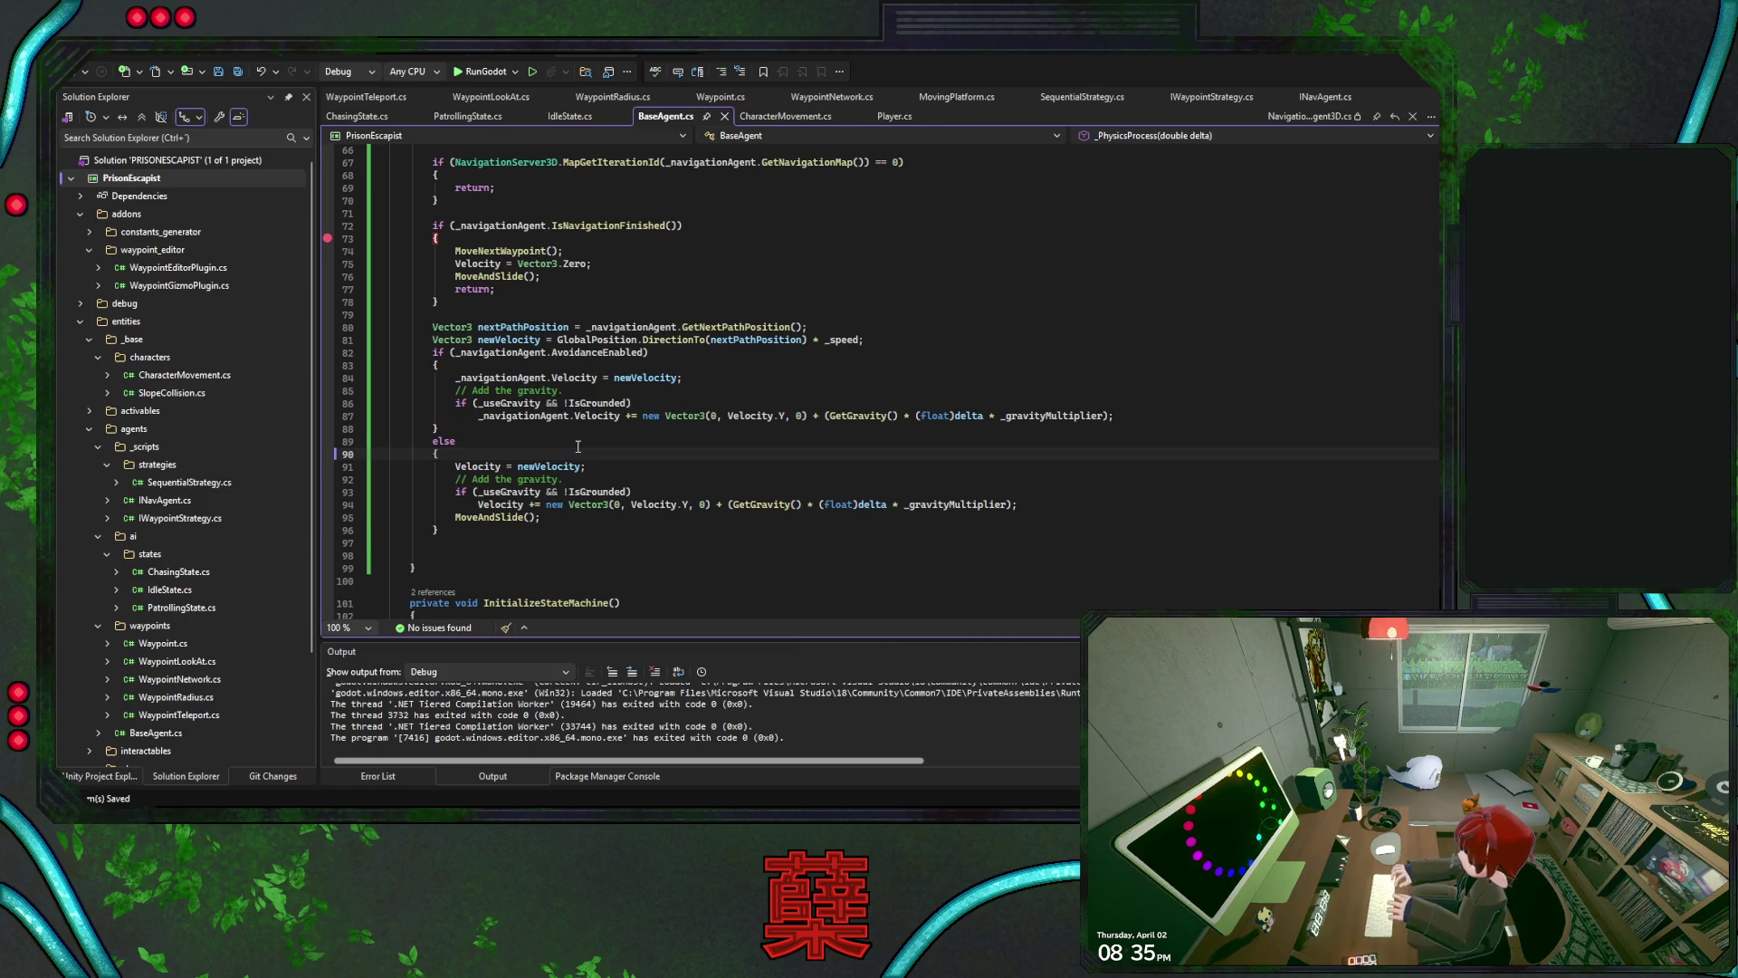
key("alt+Tab")
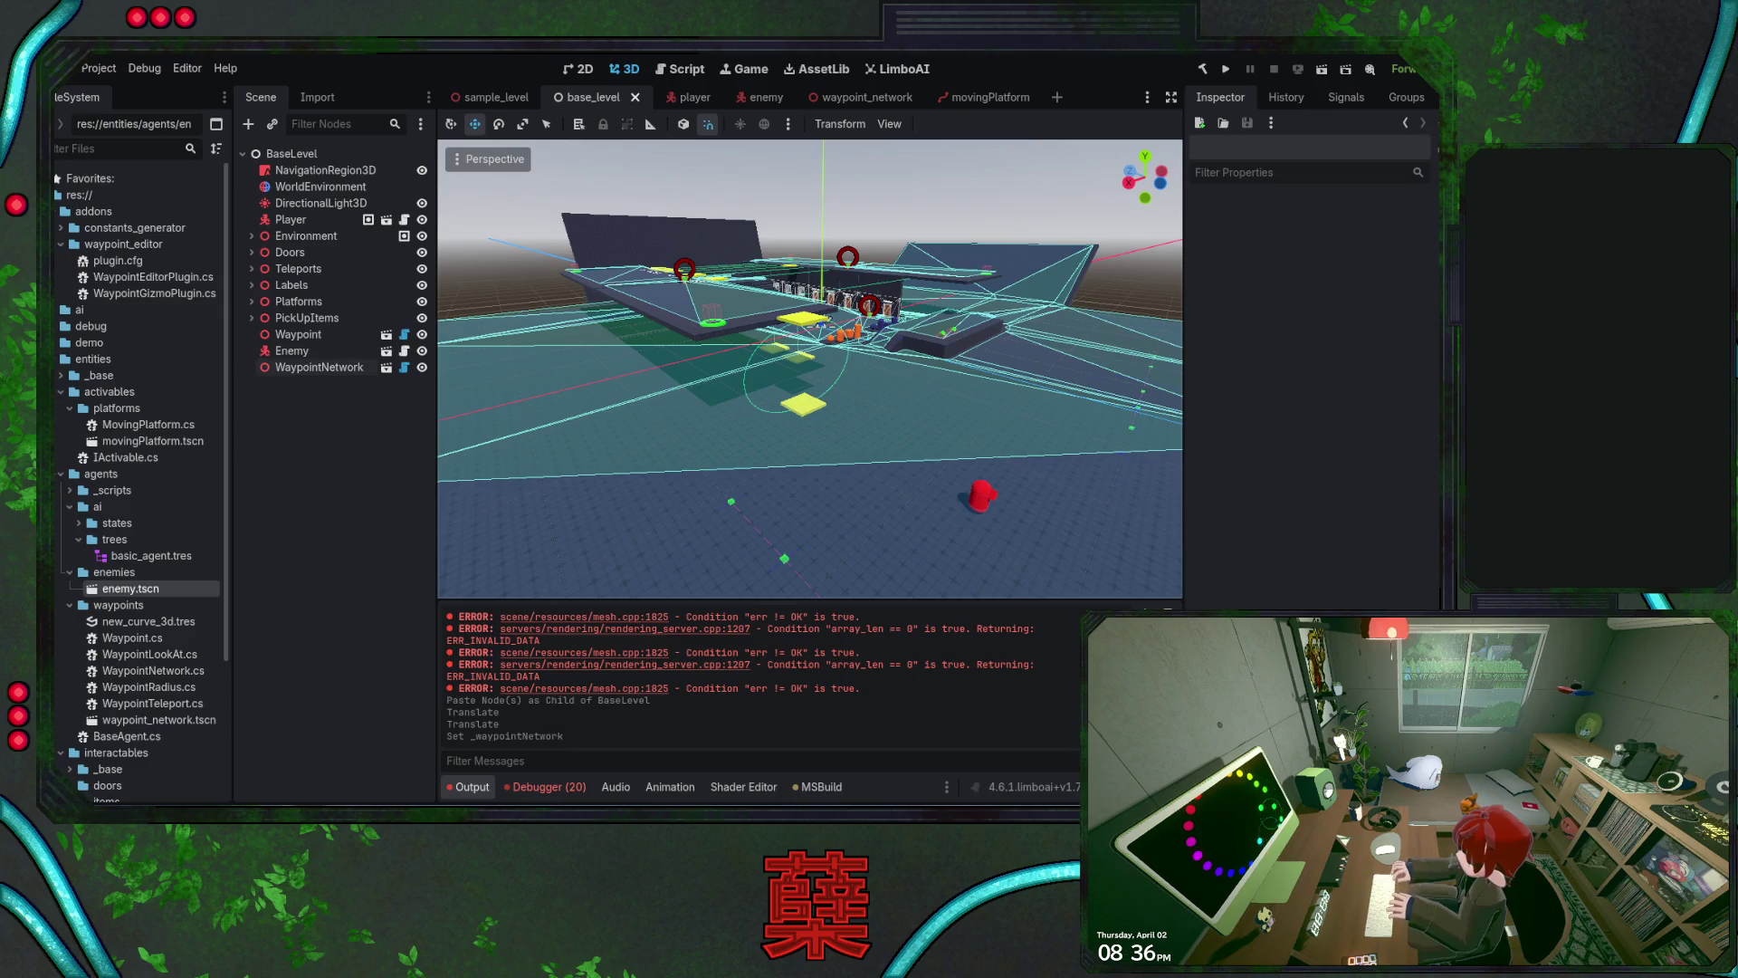
Return to BaseAgent.cs in Visual Studio at the end of the else block
key("alt+Tab")
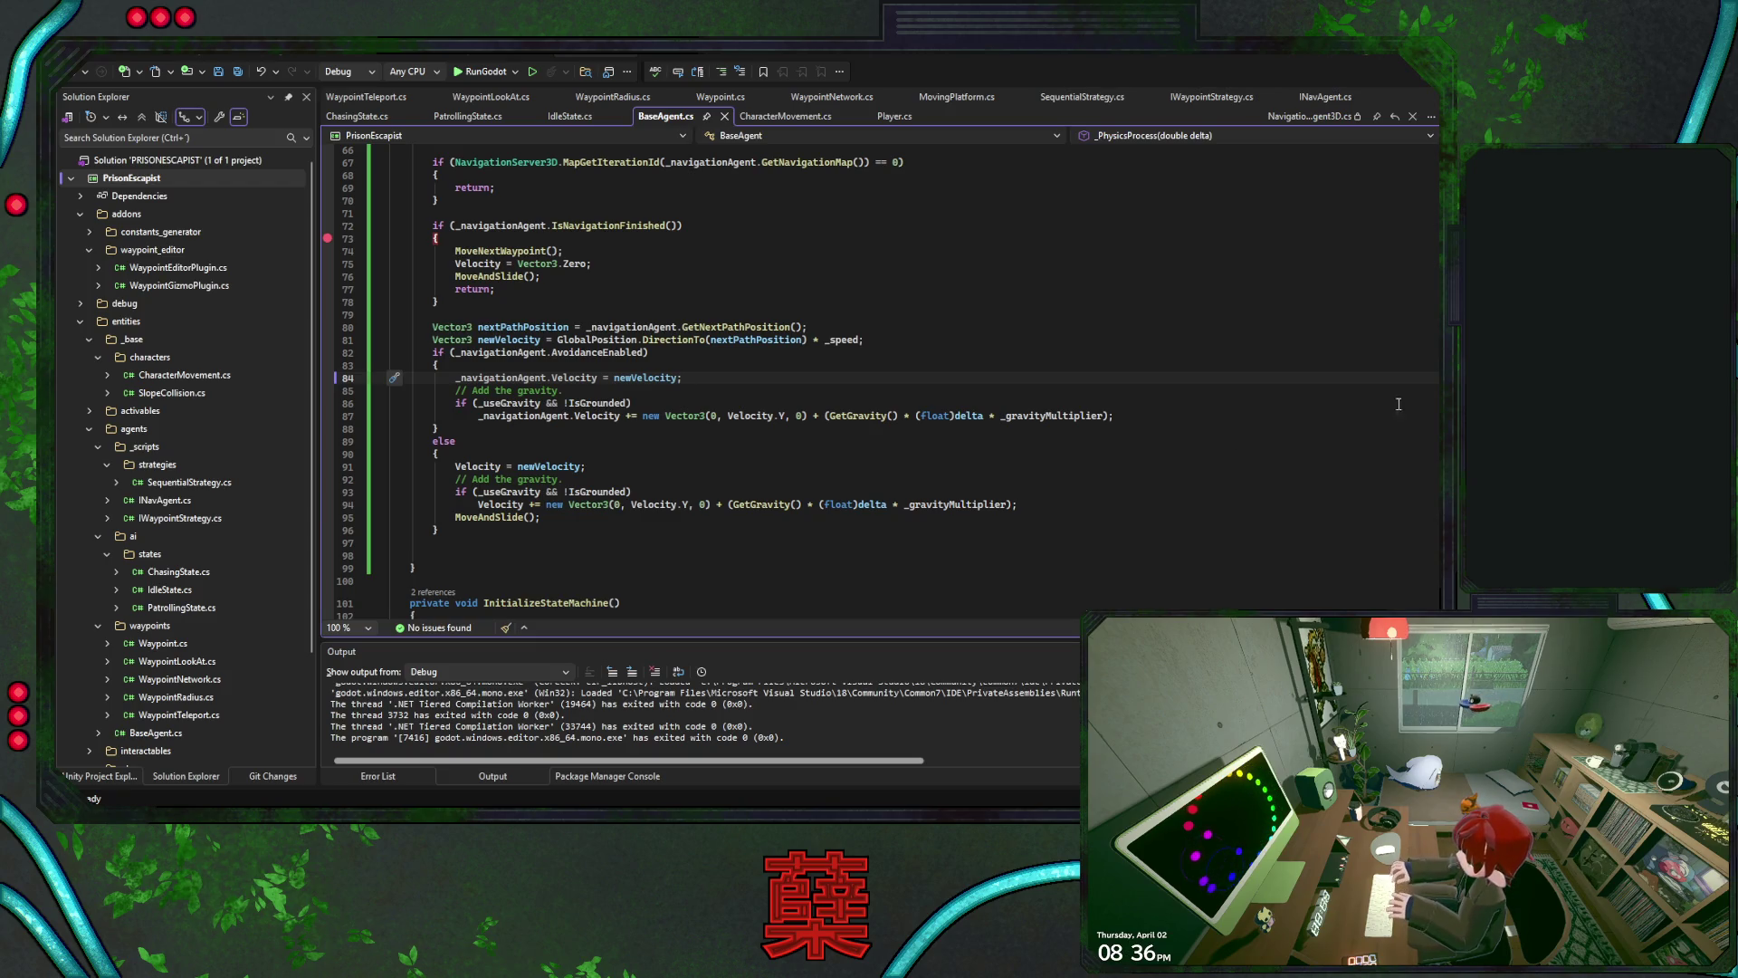
left_click(514, 534)
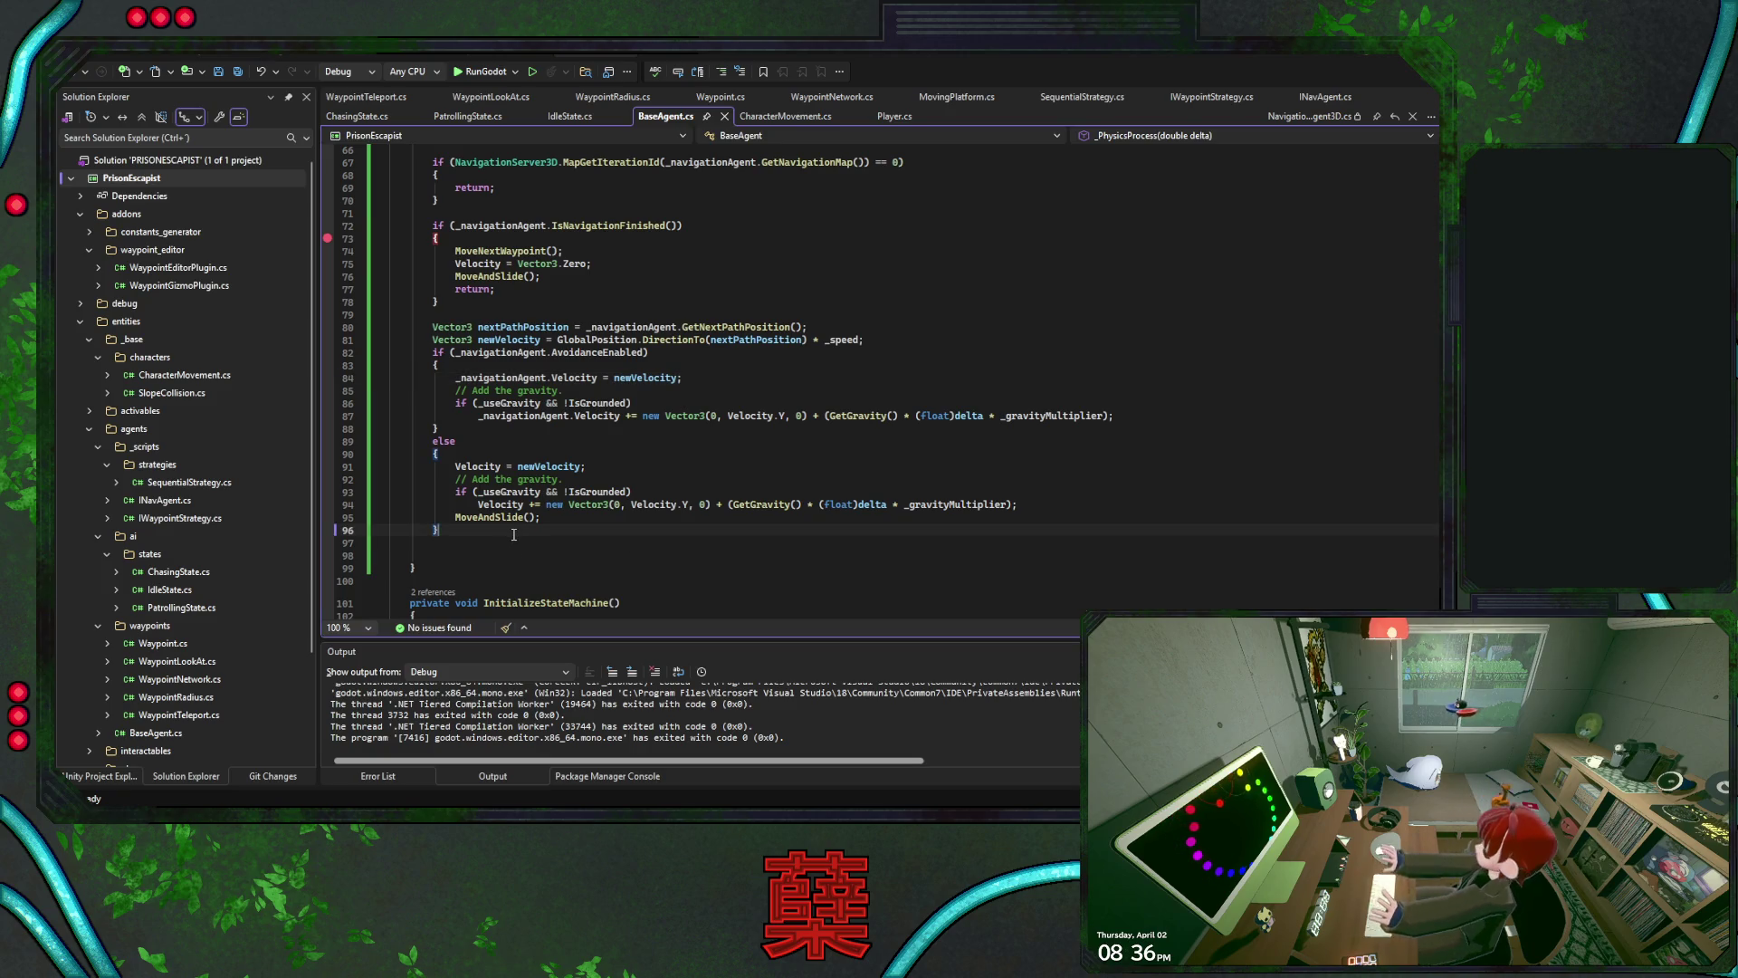
Add a new 'private void ApplyMovement(Vector3 desiredvelocity)' method below _PhysicsProcess
key("Delete")
key("Delete")
key("Down")
key("Return")
key("Return")
type("pri")
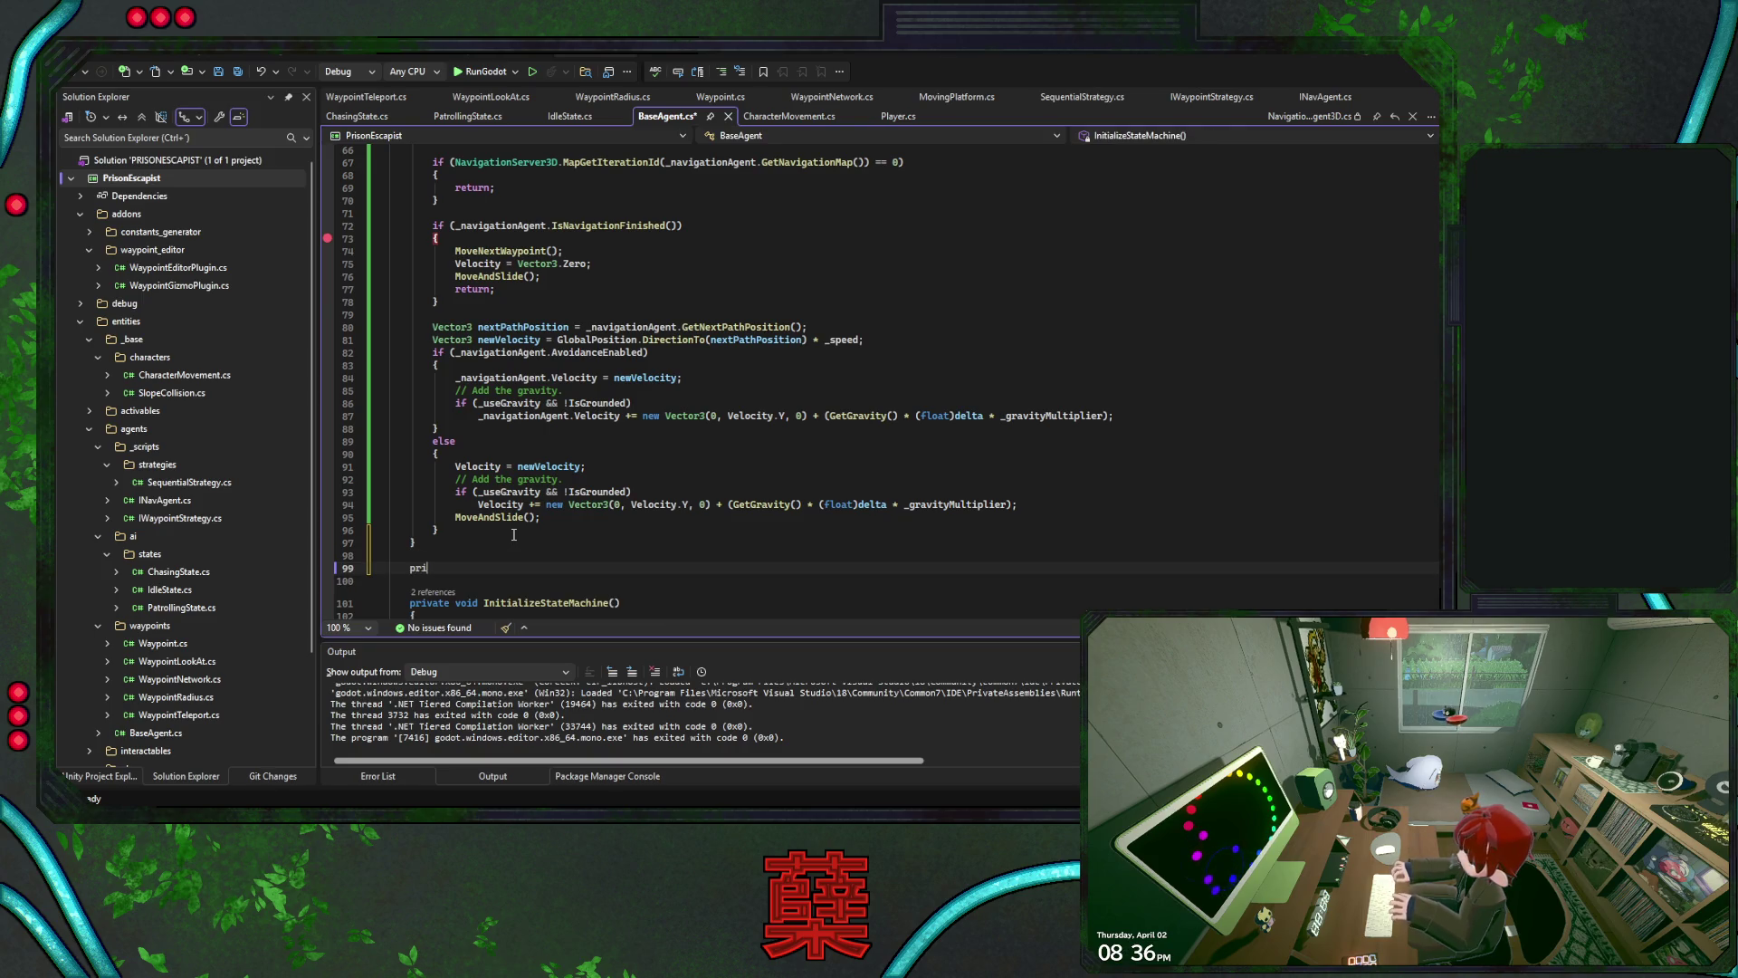
type("vate void ApplyMovement(Vector3 desiredvelocity){")
key("Return")
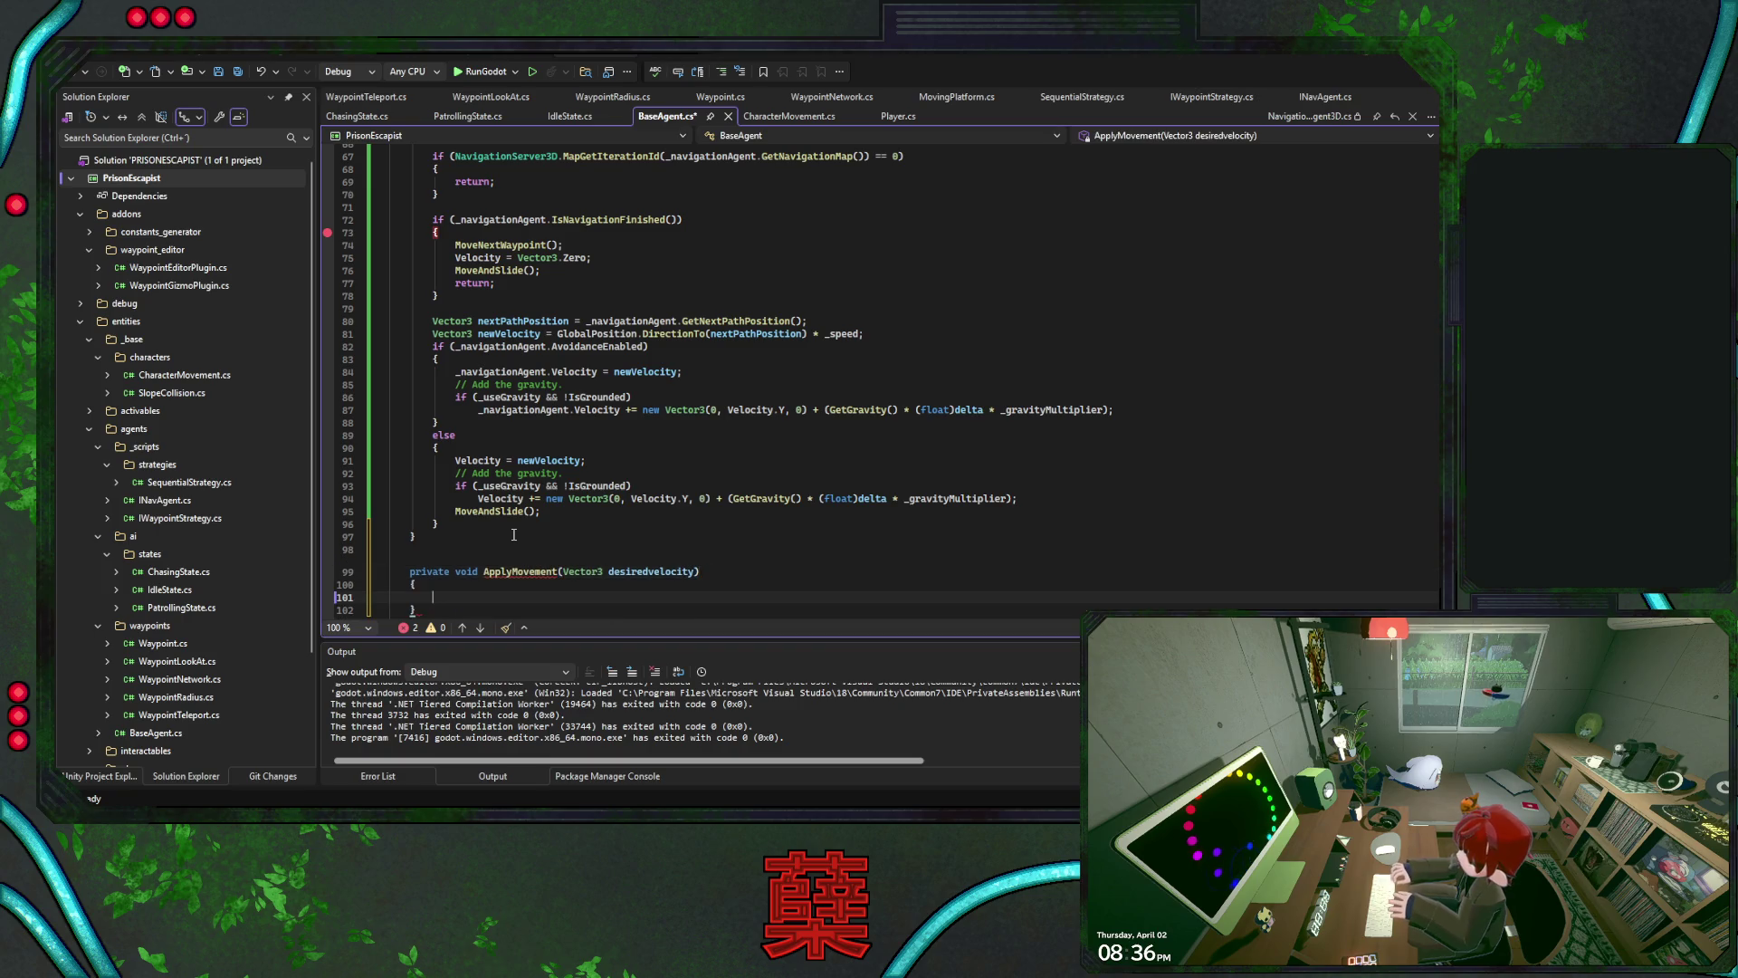
scroll(1378, 360, "down", 4)
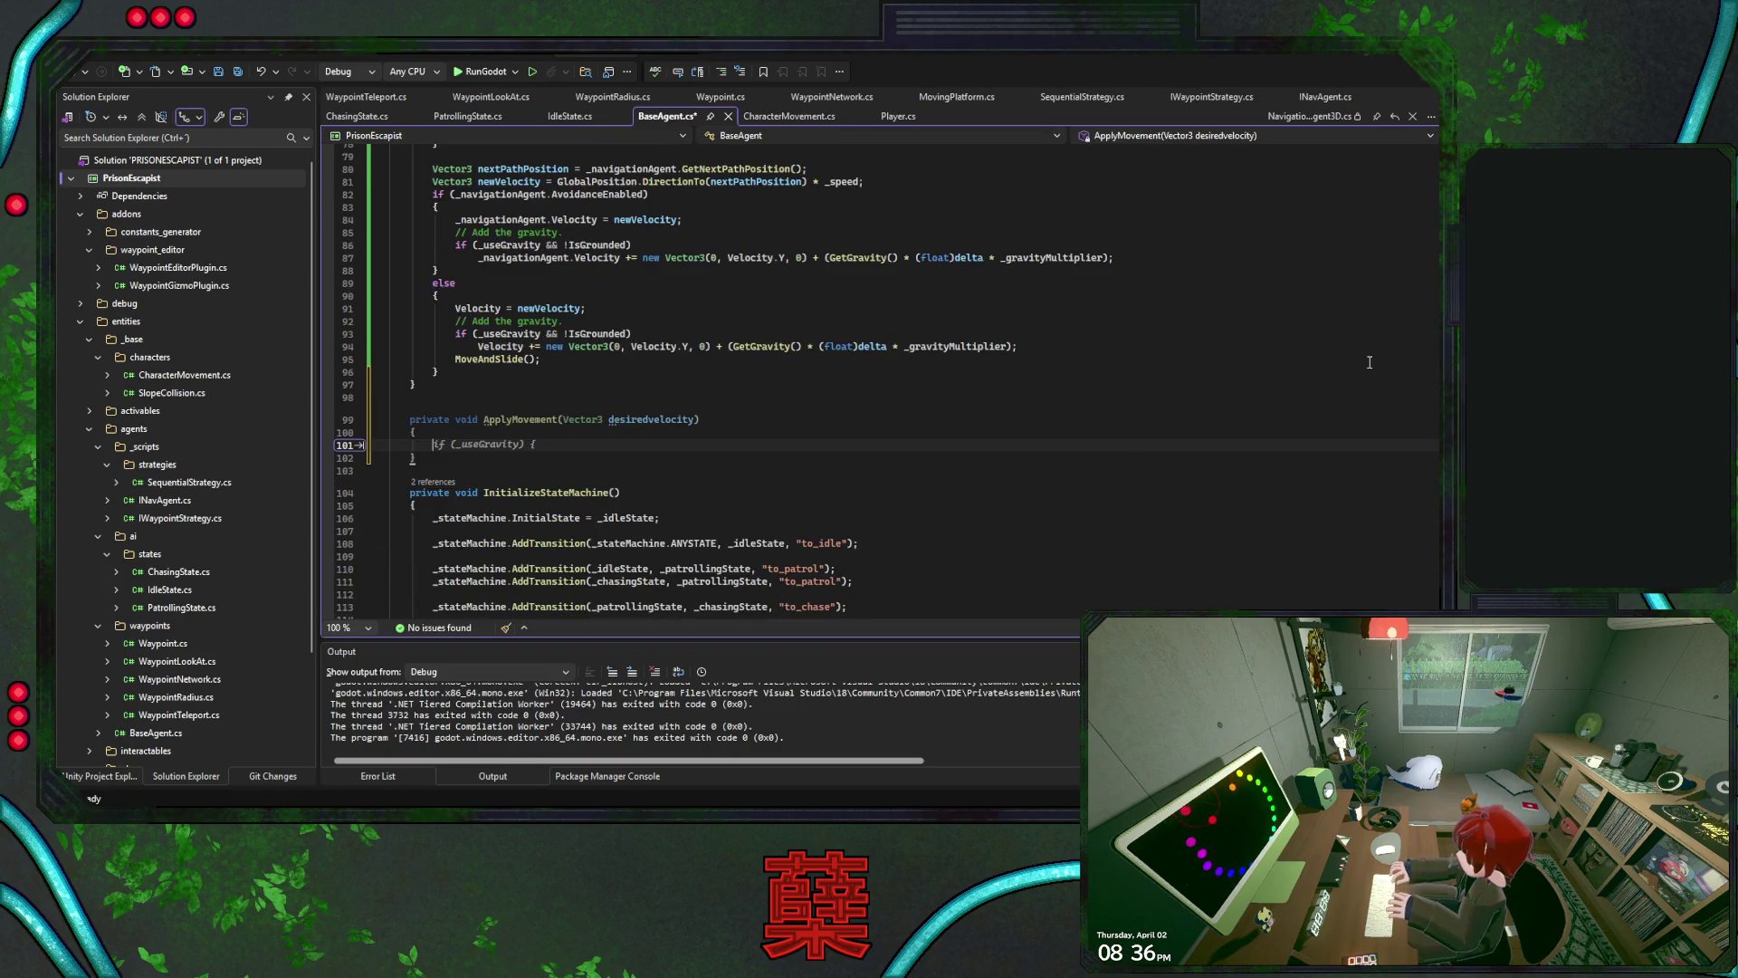
Move the else branch's gravity if-block into the ApplyMovement body
left_click_drag(1018, 346, 561, 320)
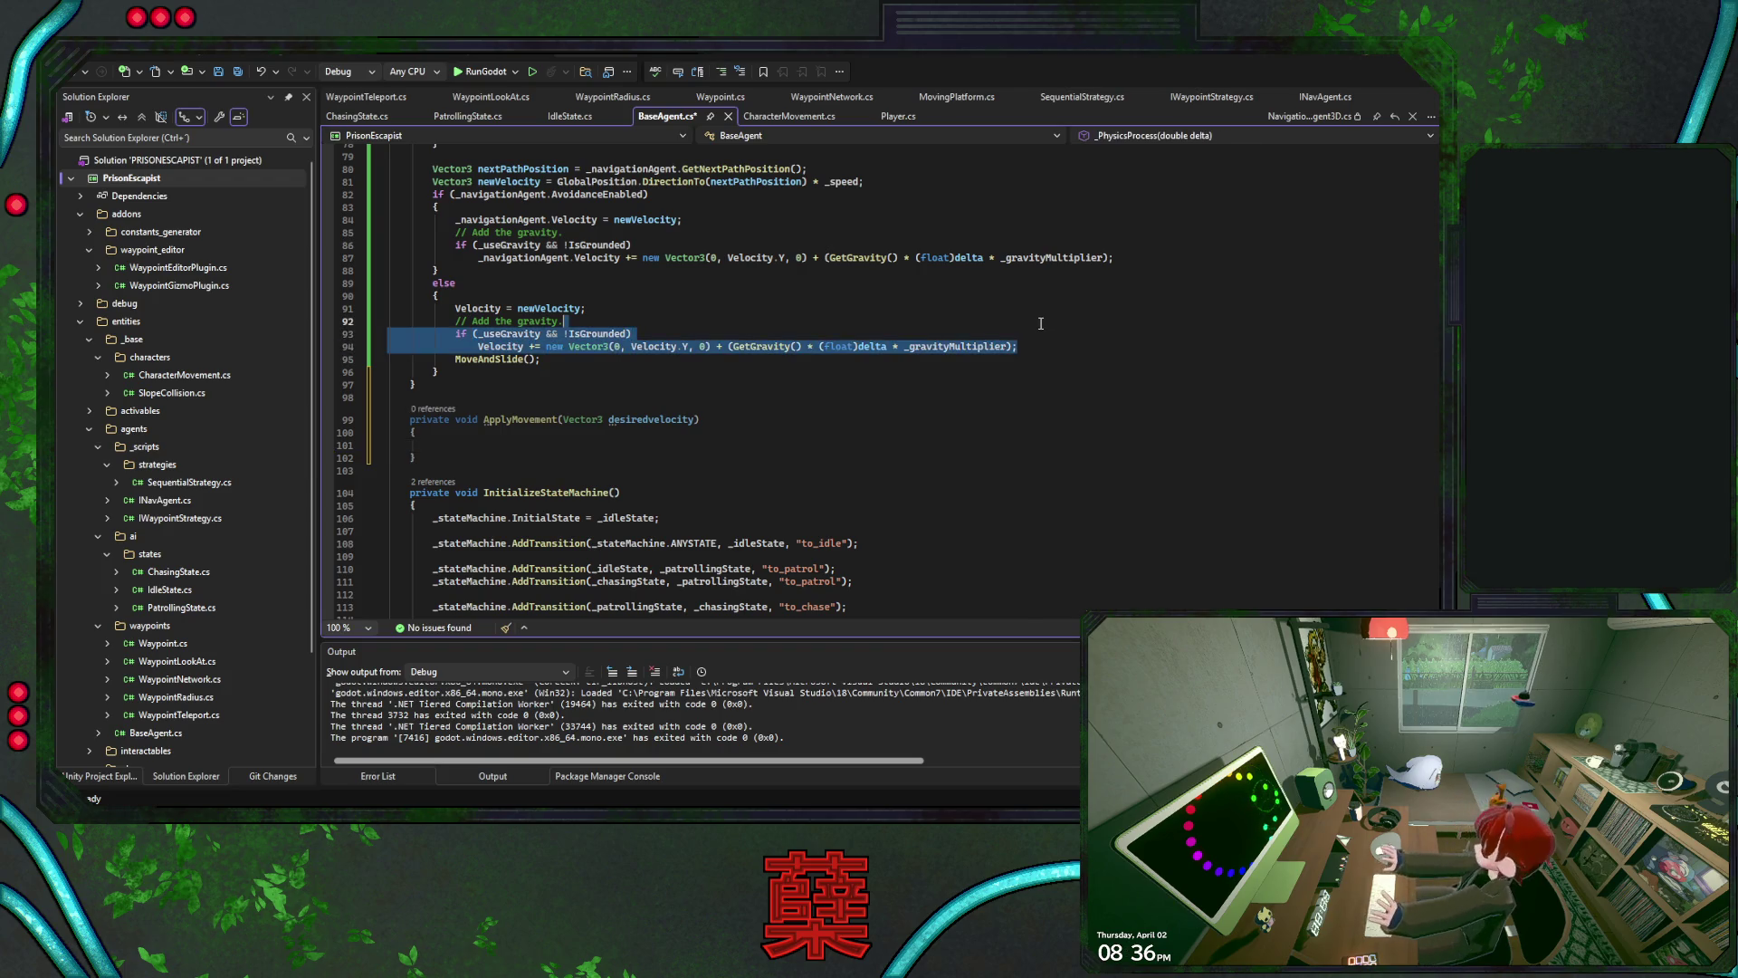
key("Delete")
left_click(555, 412)
key("Return")
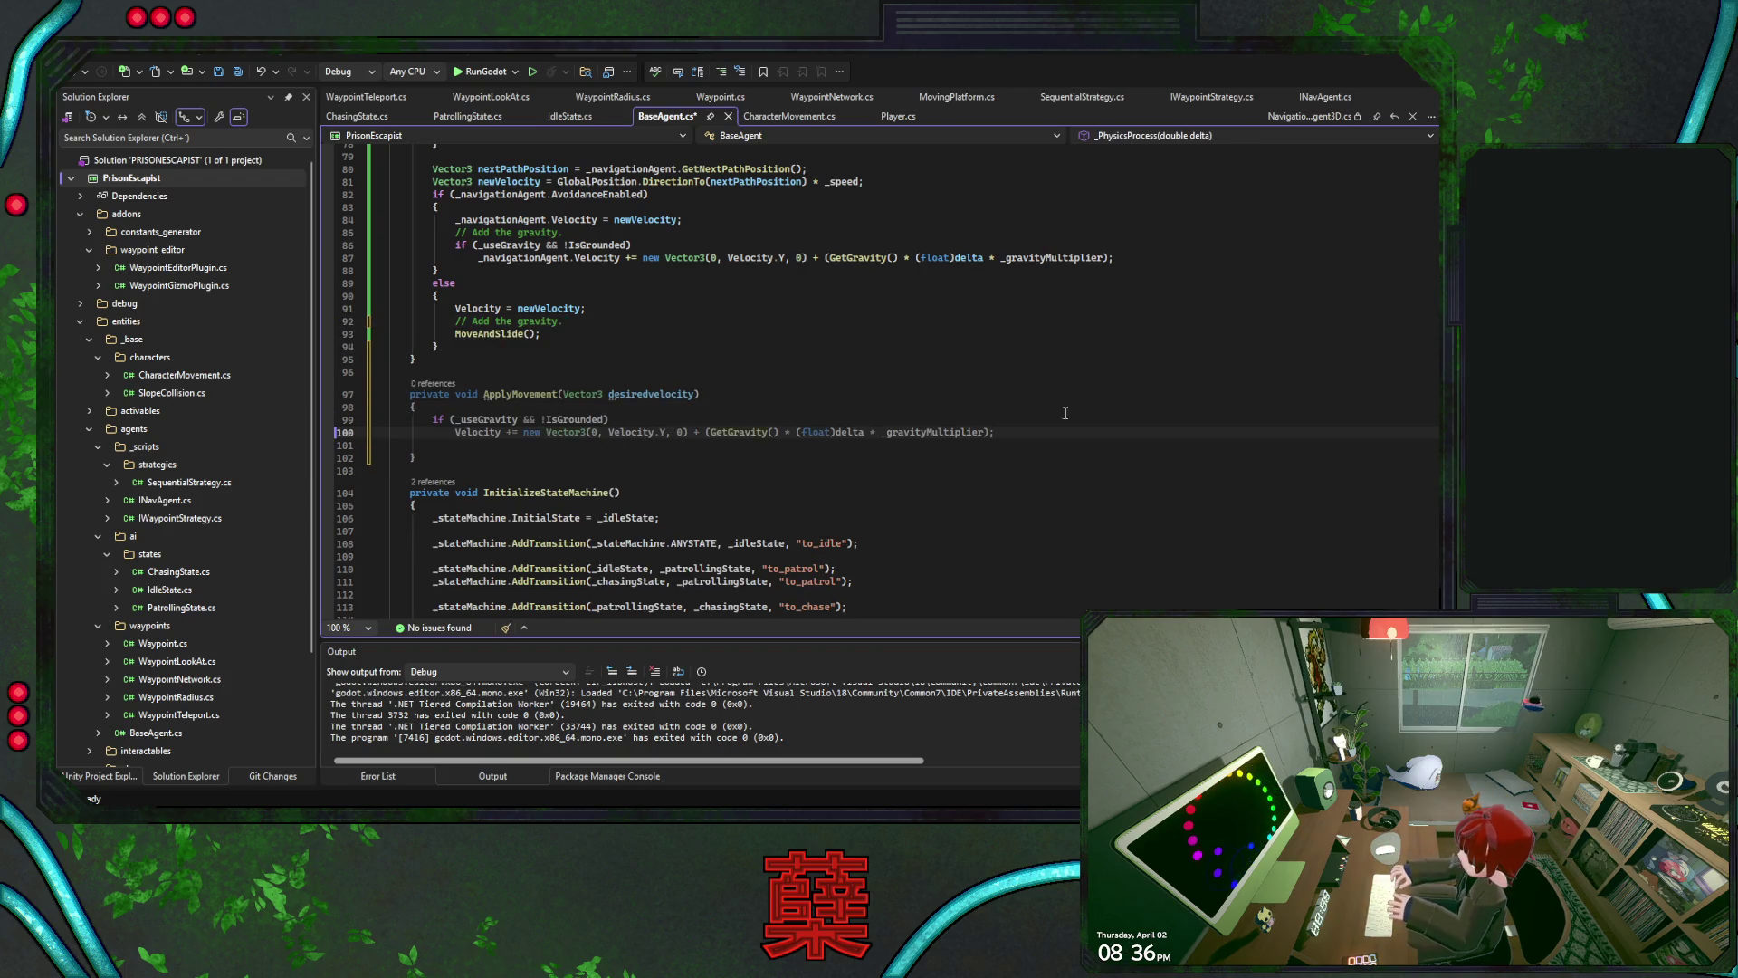
key("Tab")
scroll(557, 455, "down", 16)
left_click(557, 457)
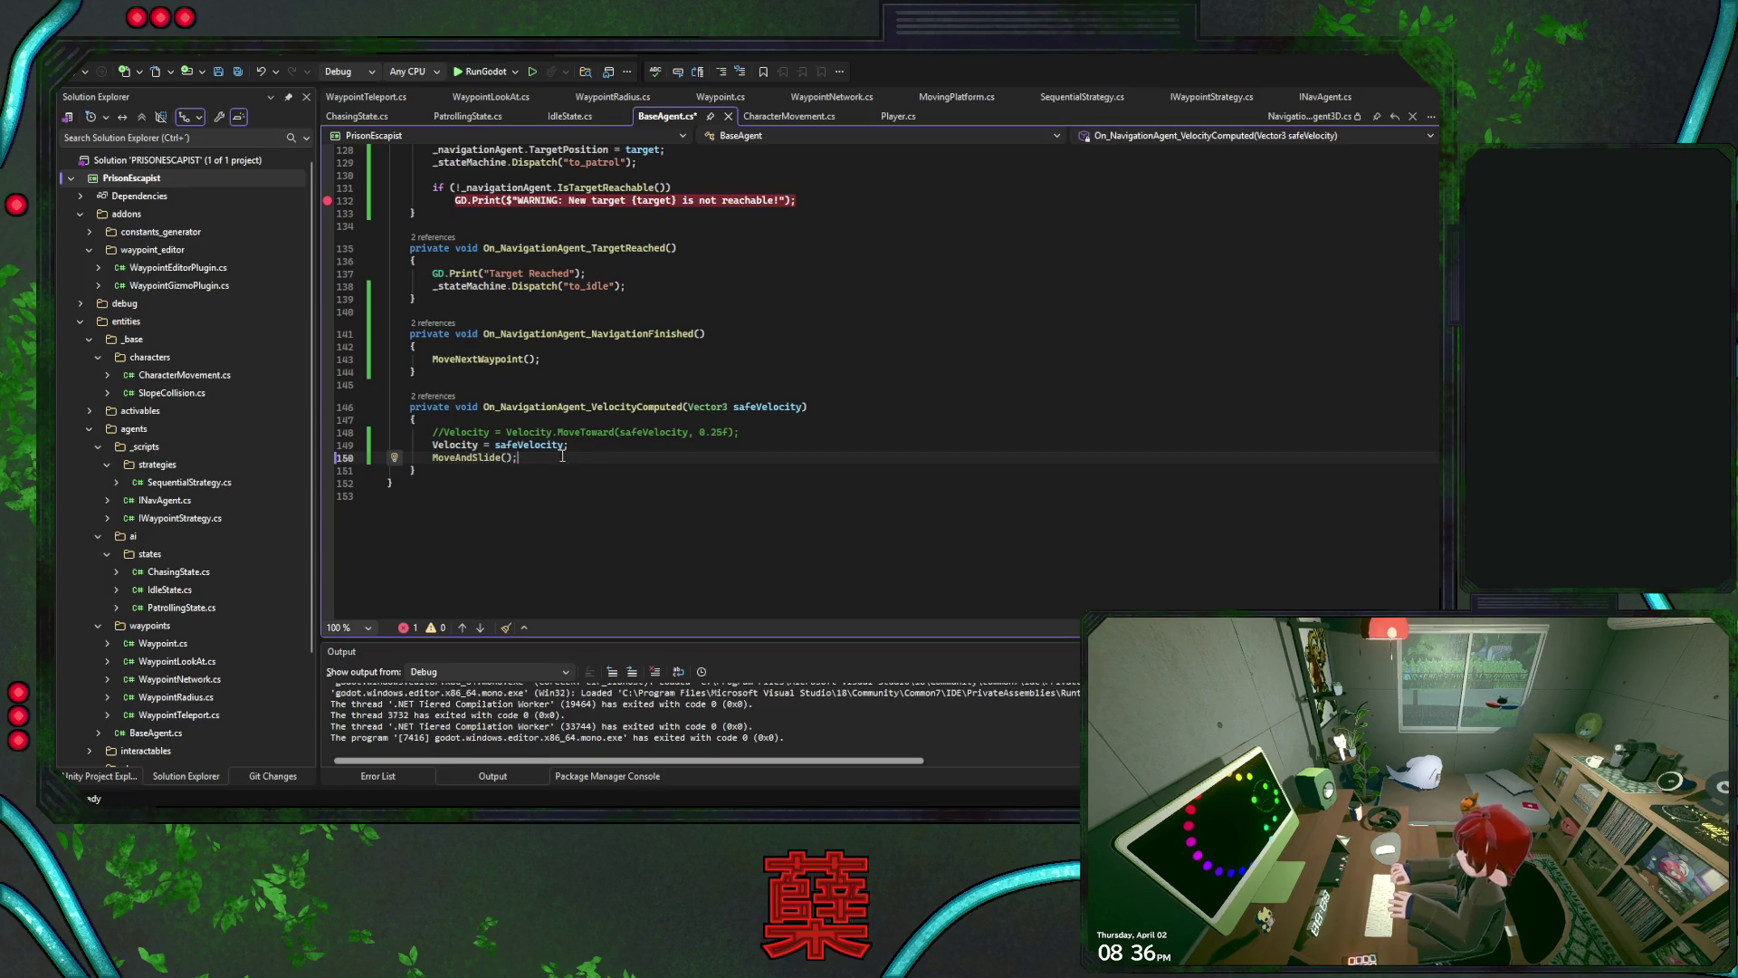
left_click_drag(560, 455, 433, 445)
key("ctrl+c")
key("BackSpace")
type("Apply")
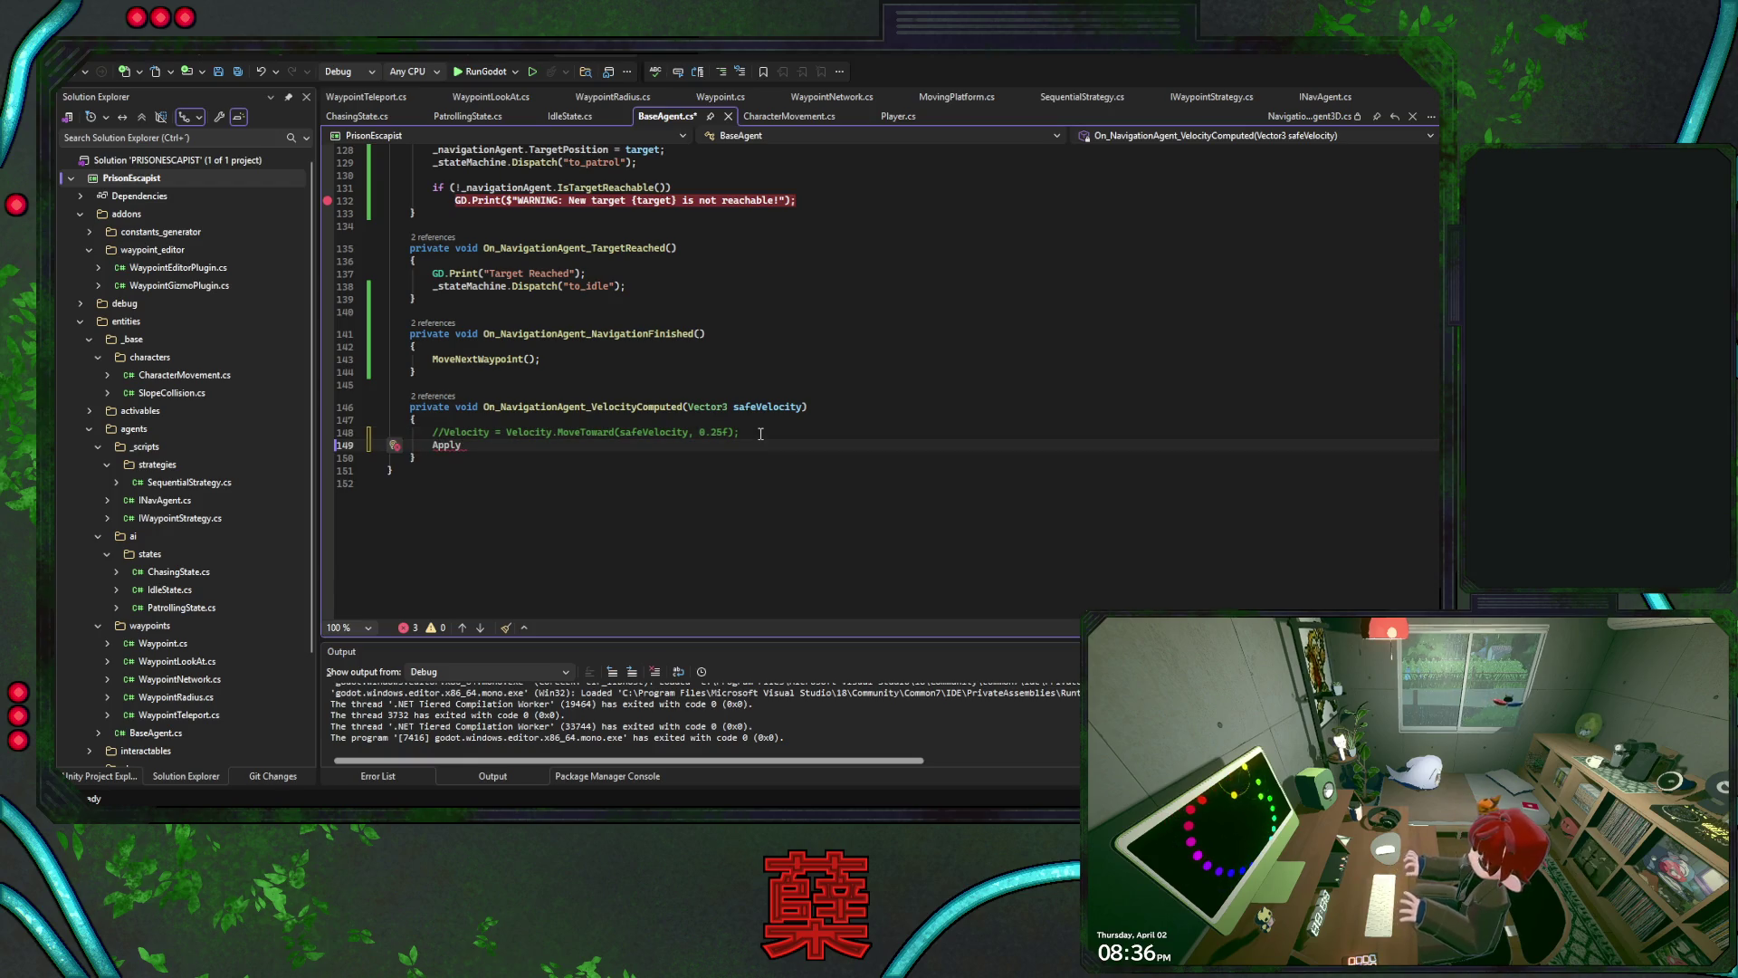
type("Movement(safeVelocity);")
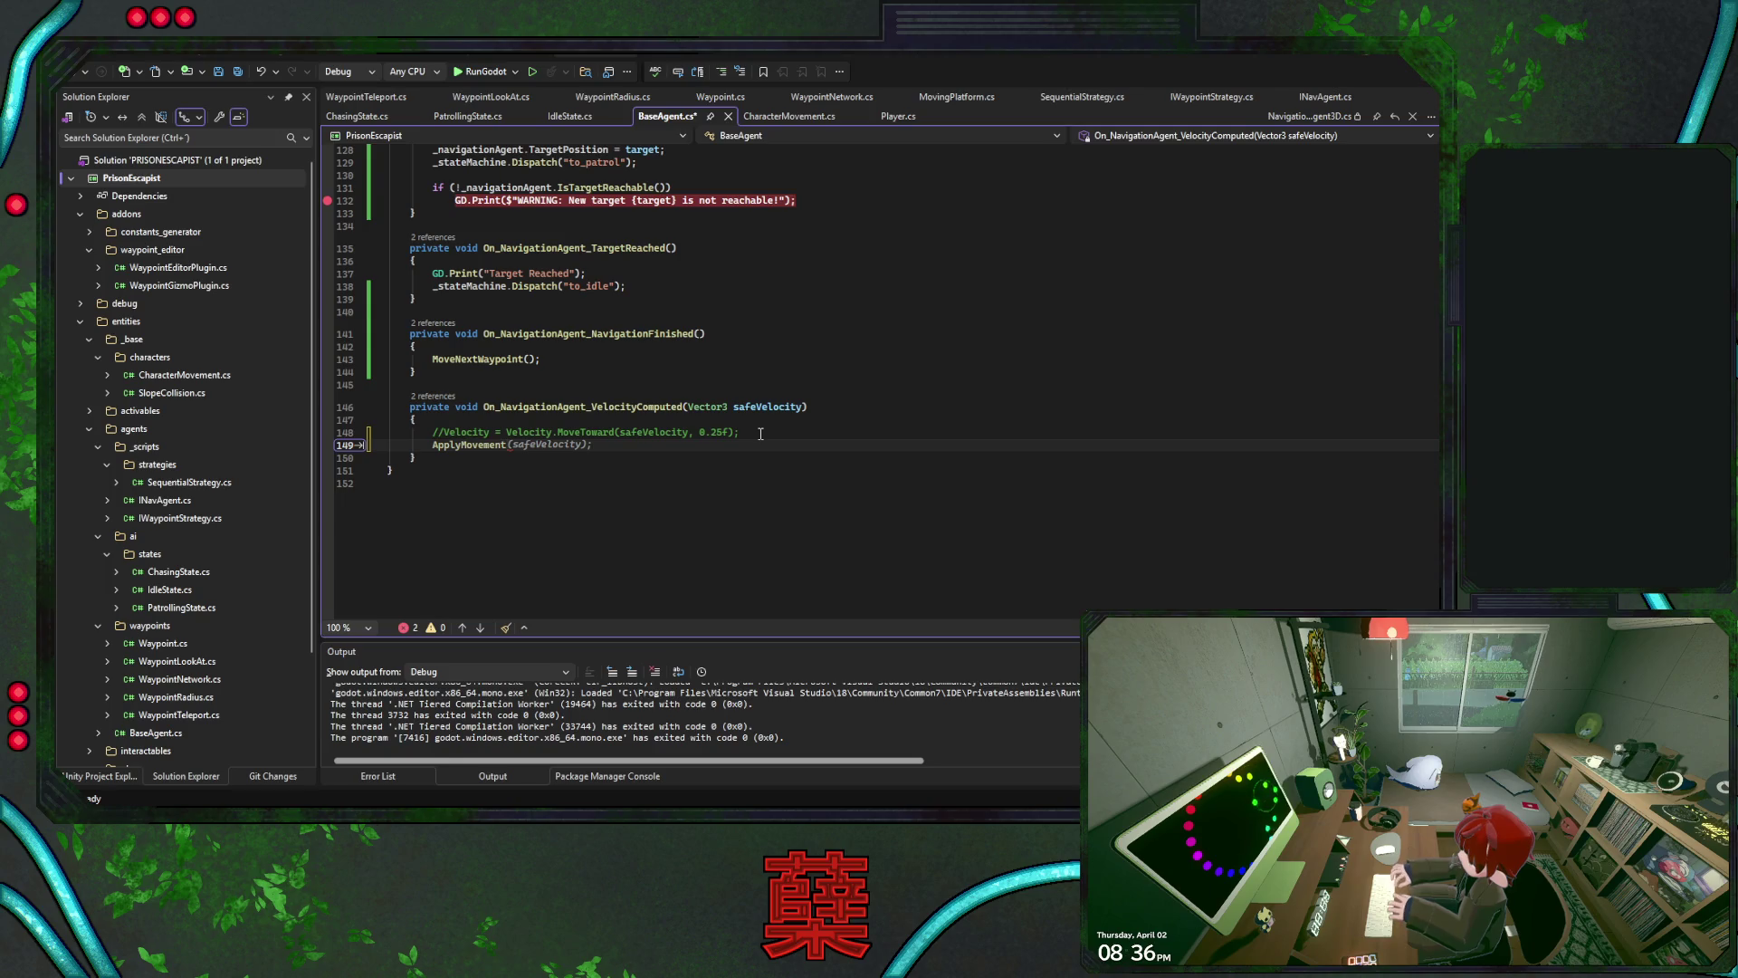
double_click(471, 444)
key("F12")
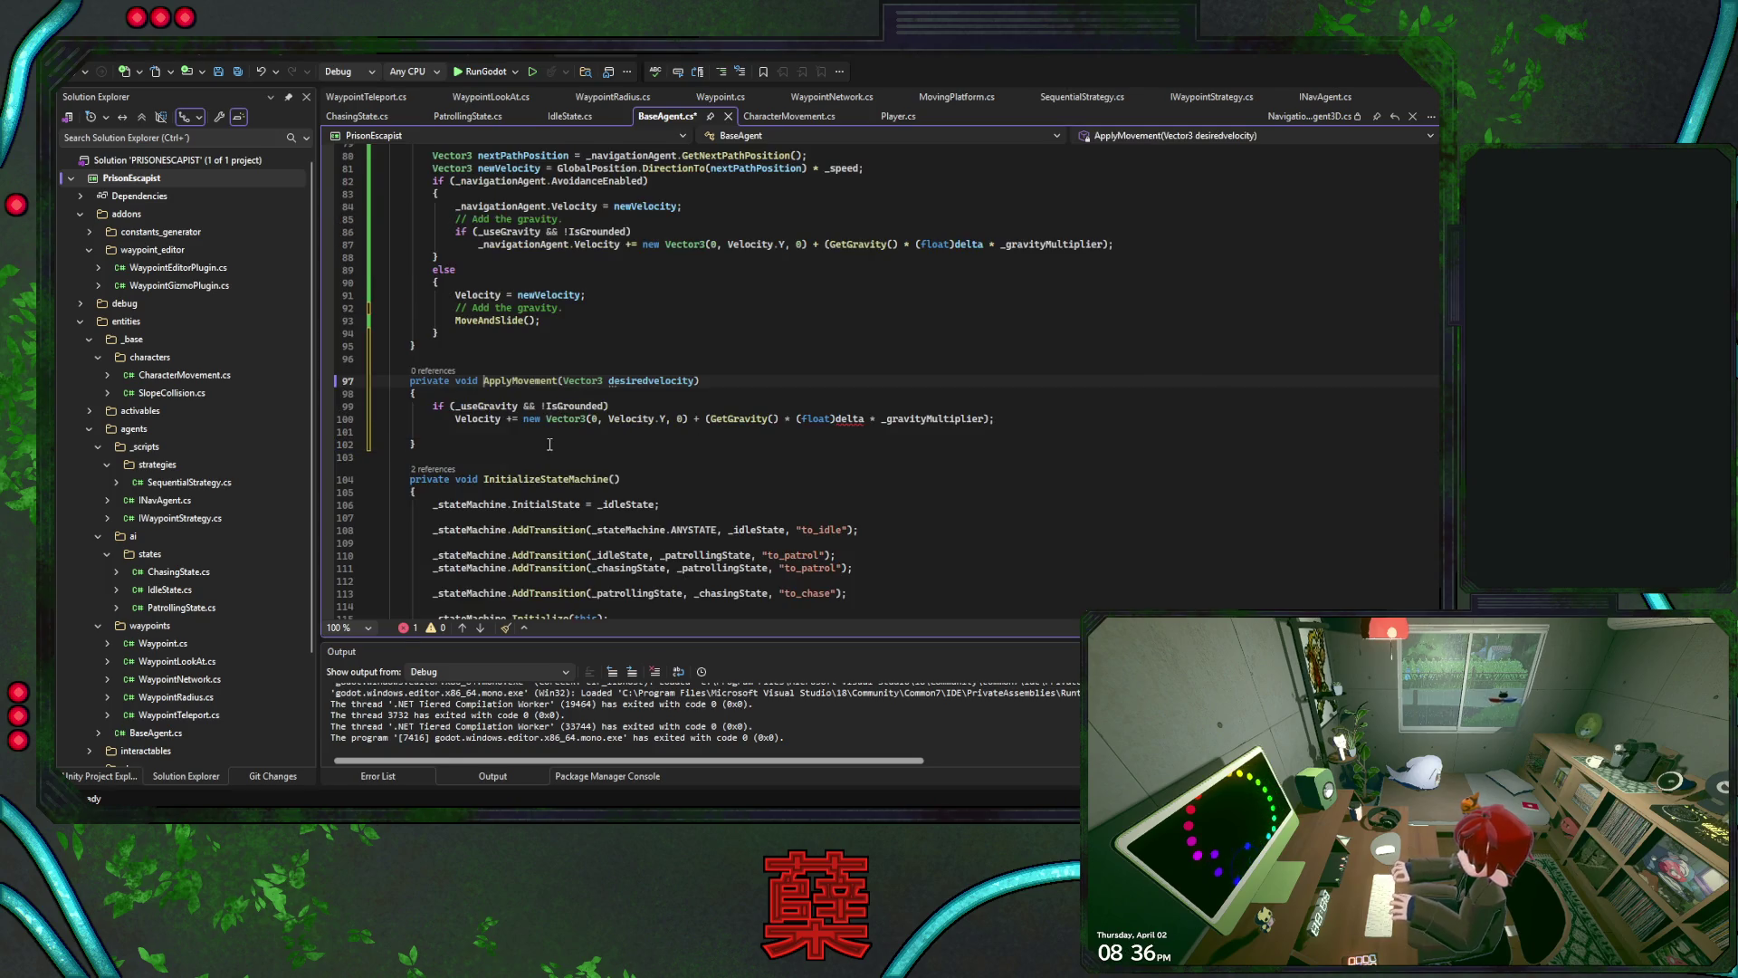
left_click(505, 432)
key("ctrl+v")
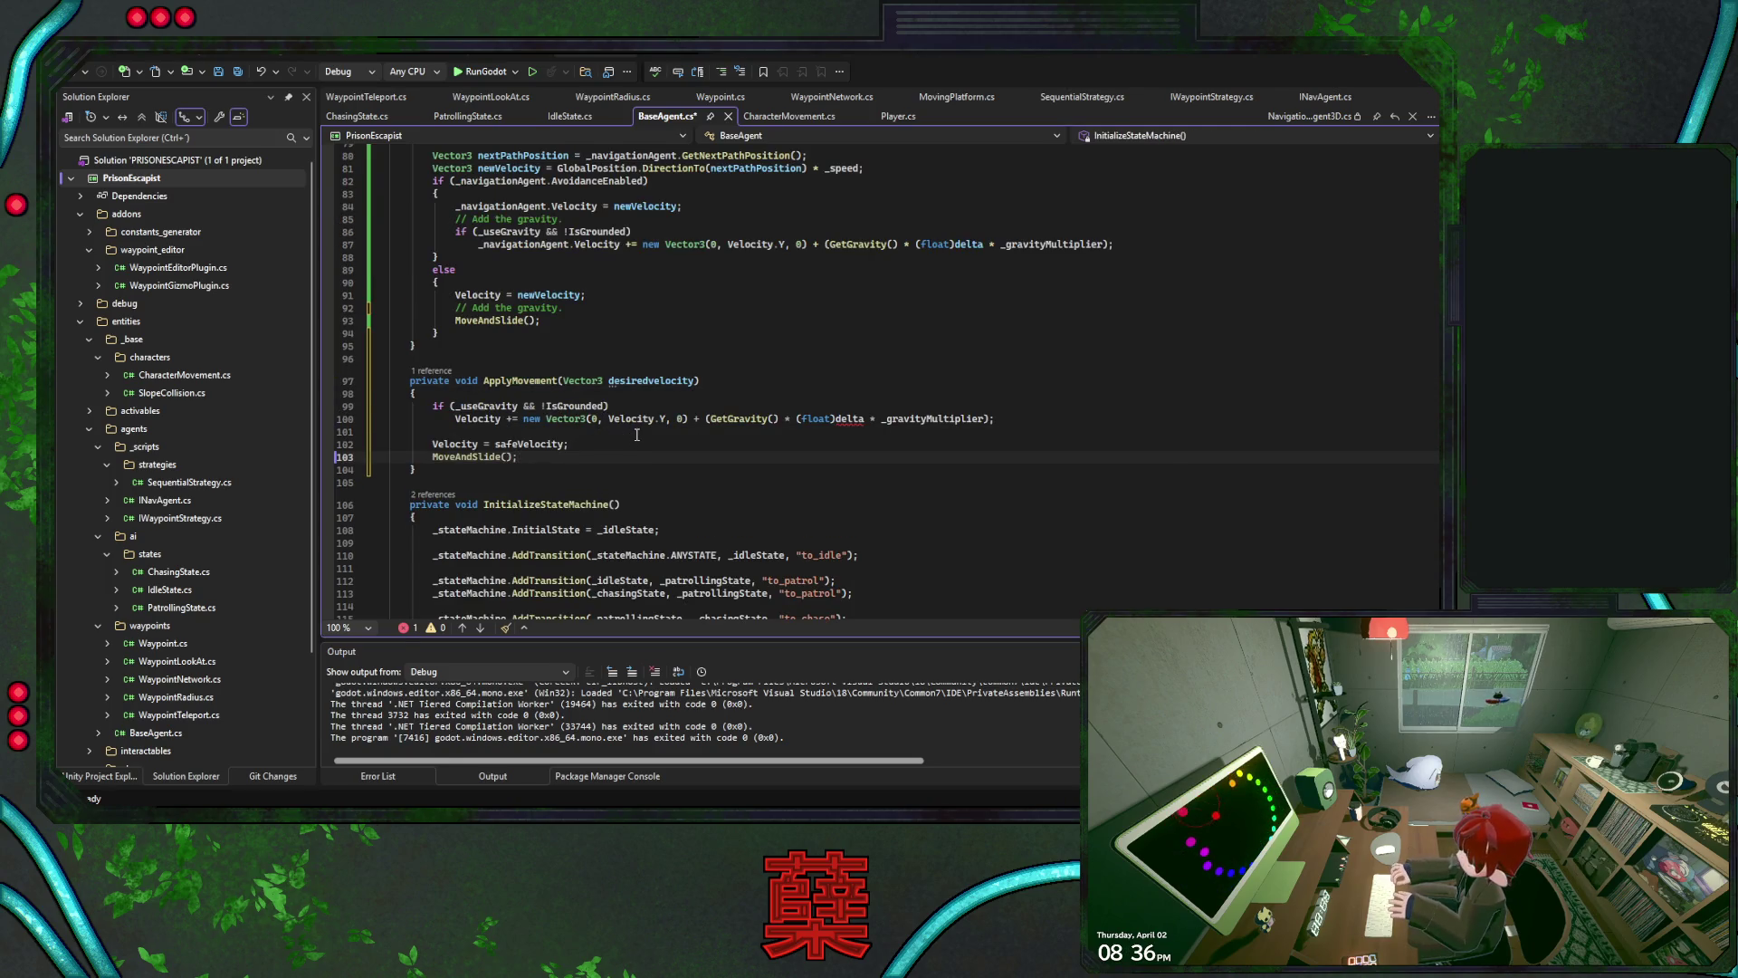
double_click(658, 381)
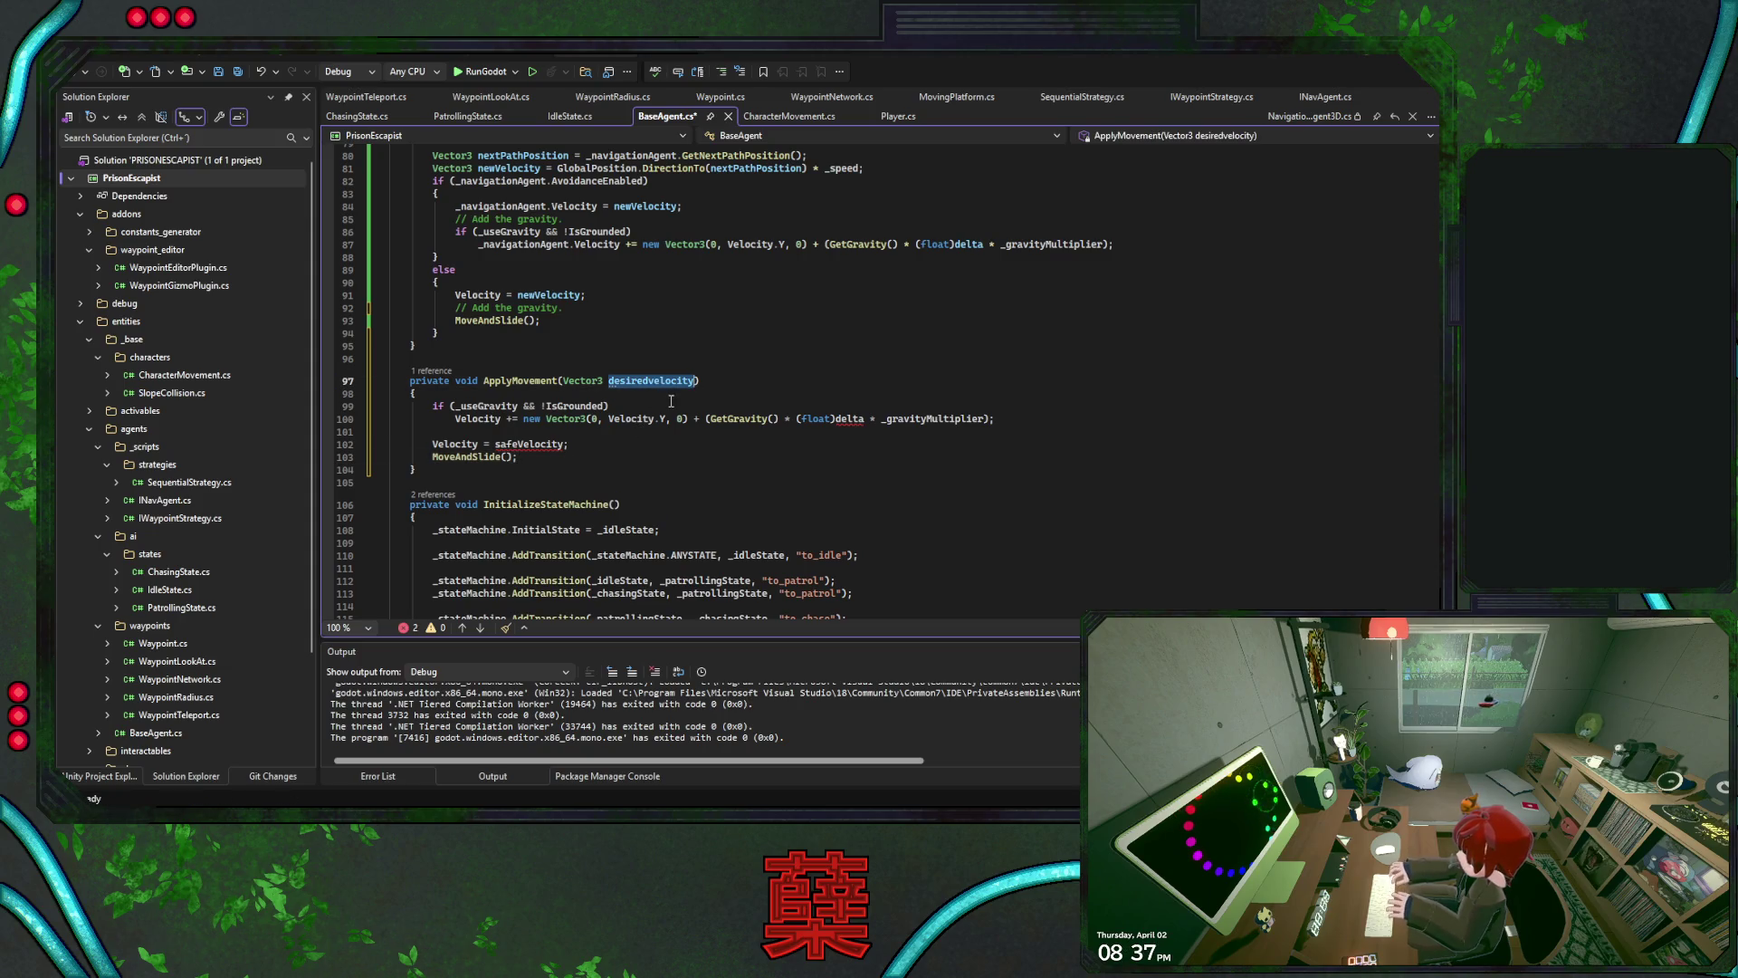
key("ctrl+r")
key("ctrl+r")
type("safeVelocity")
key("Return")
key("ctrl+shift+F12")
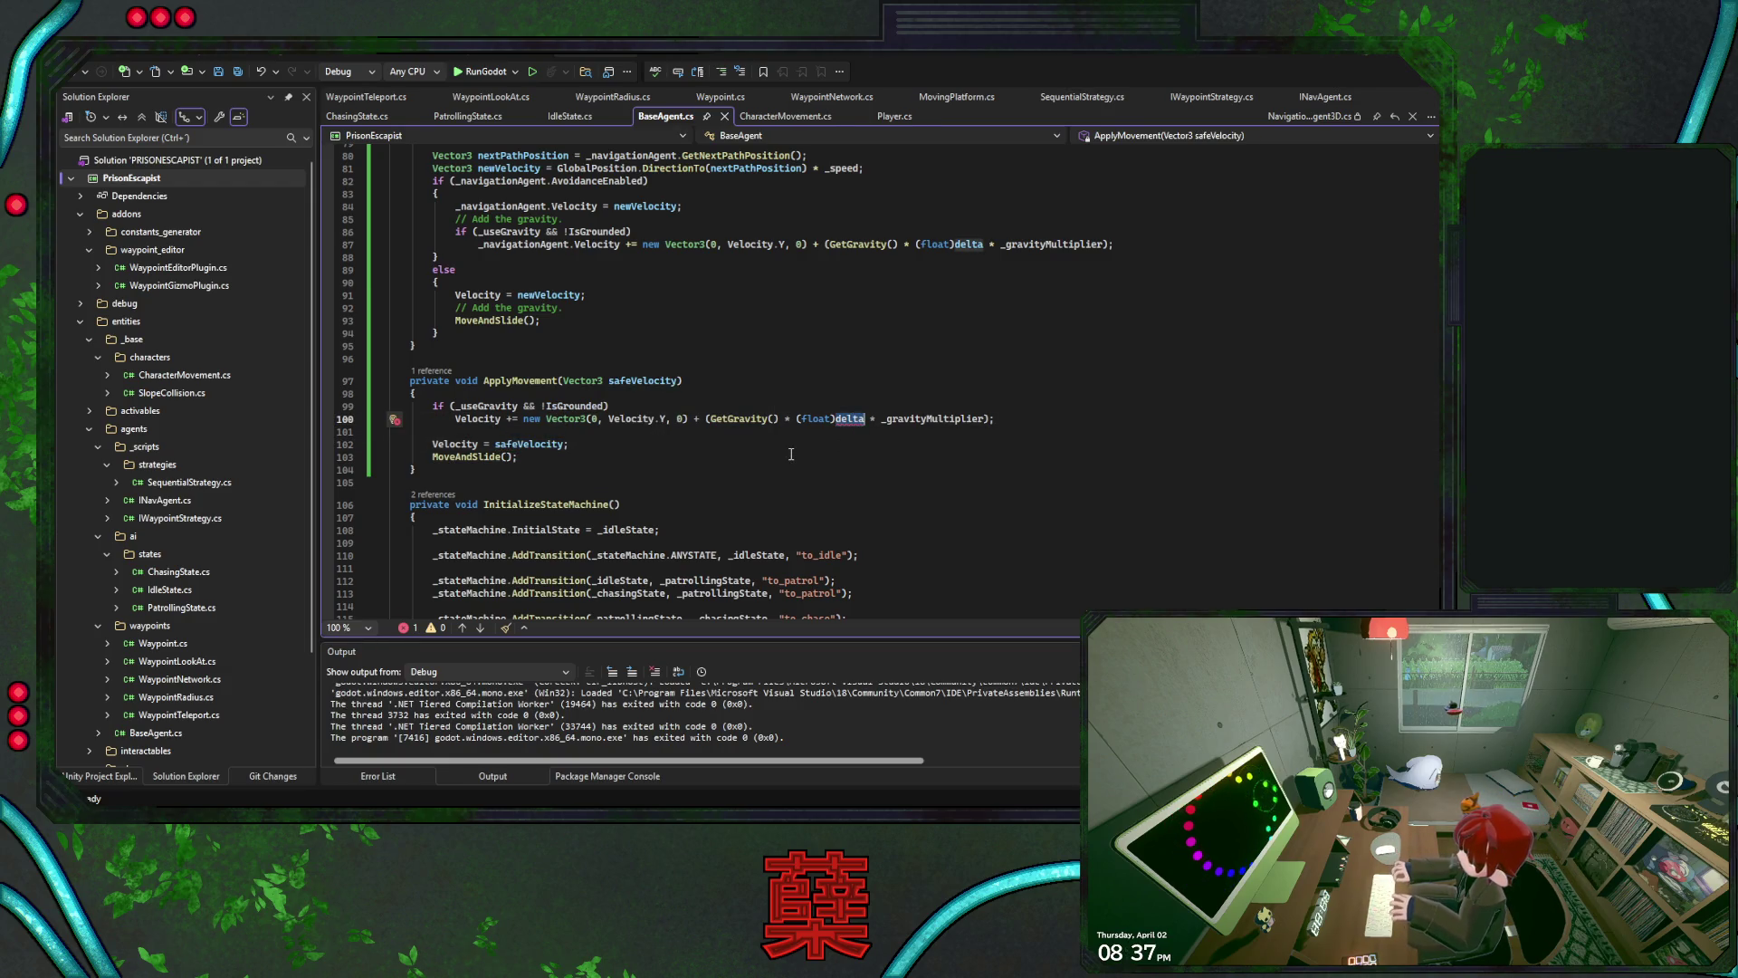
left_click(757, 442)
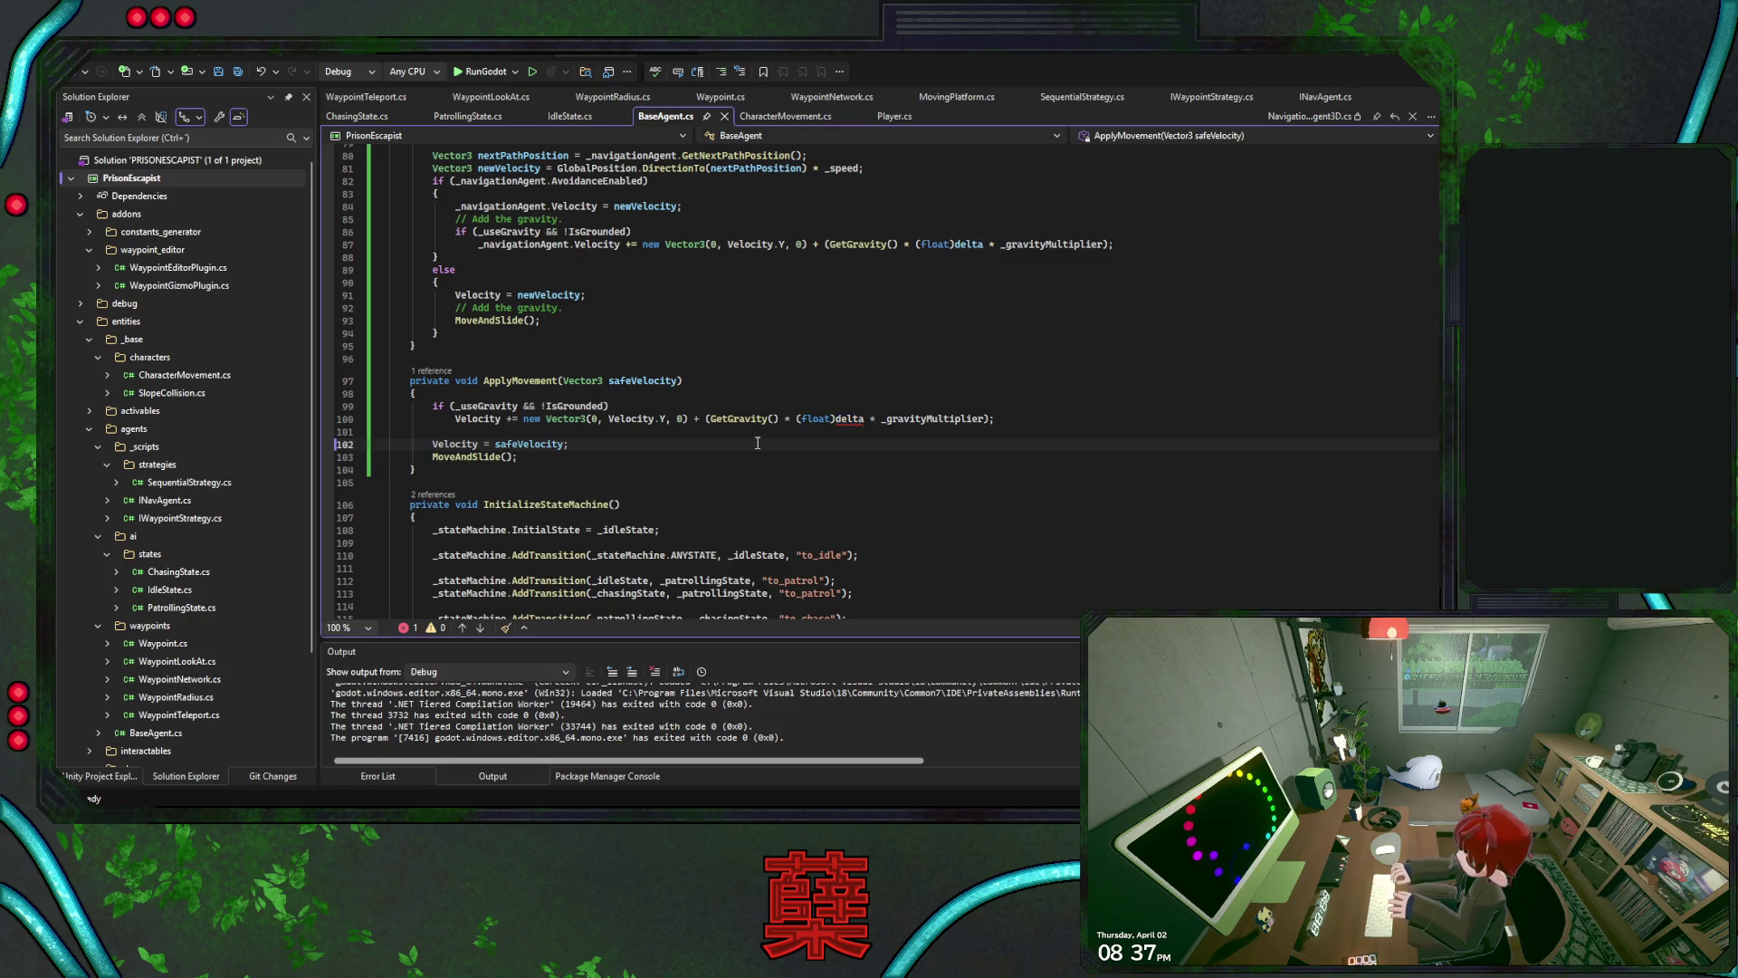
left_click(838, 420)
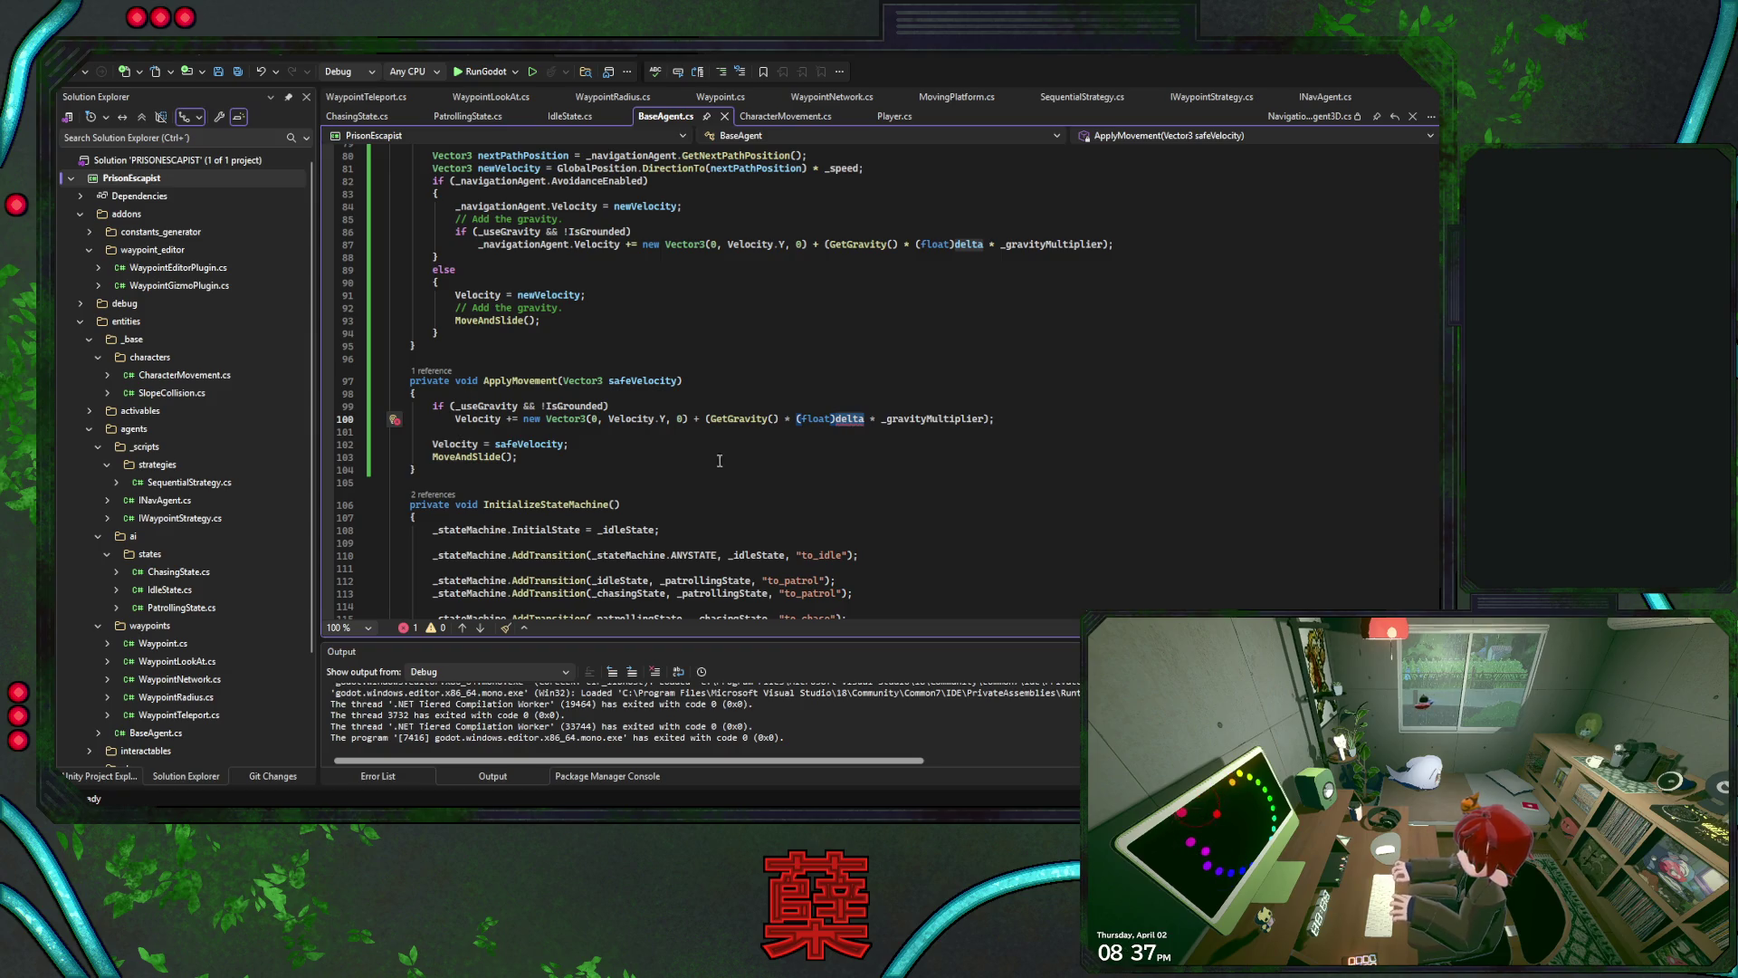
scroll(708, 449, "up", 1)
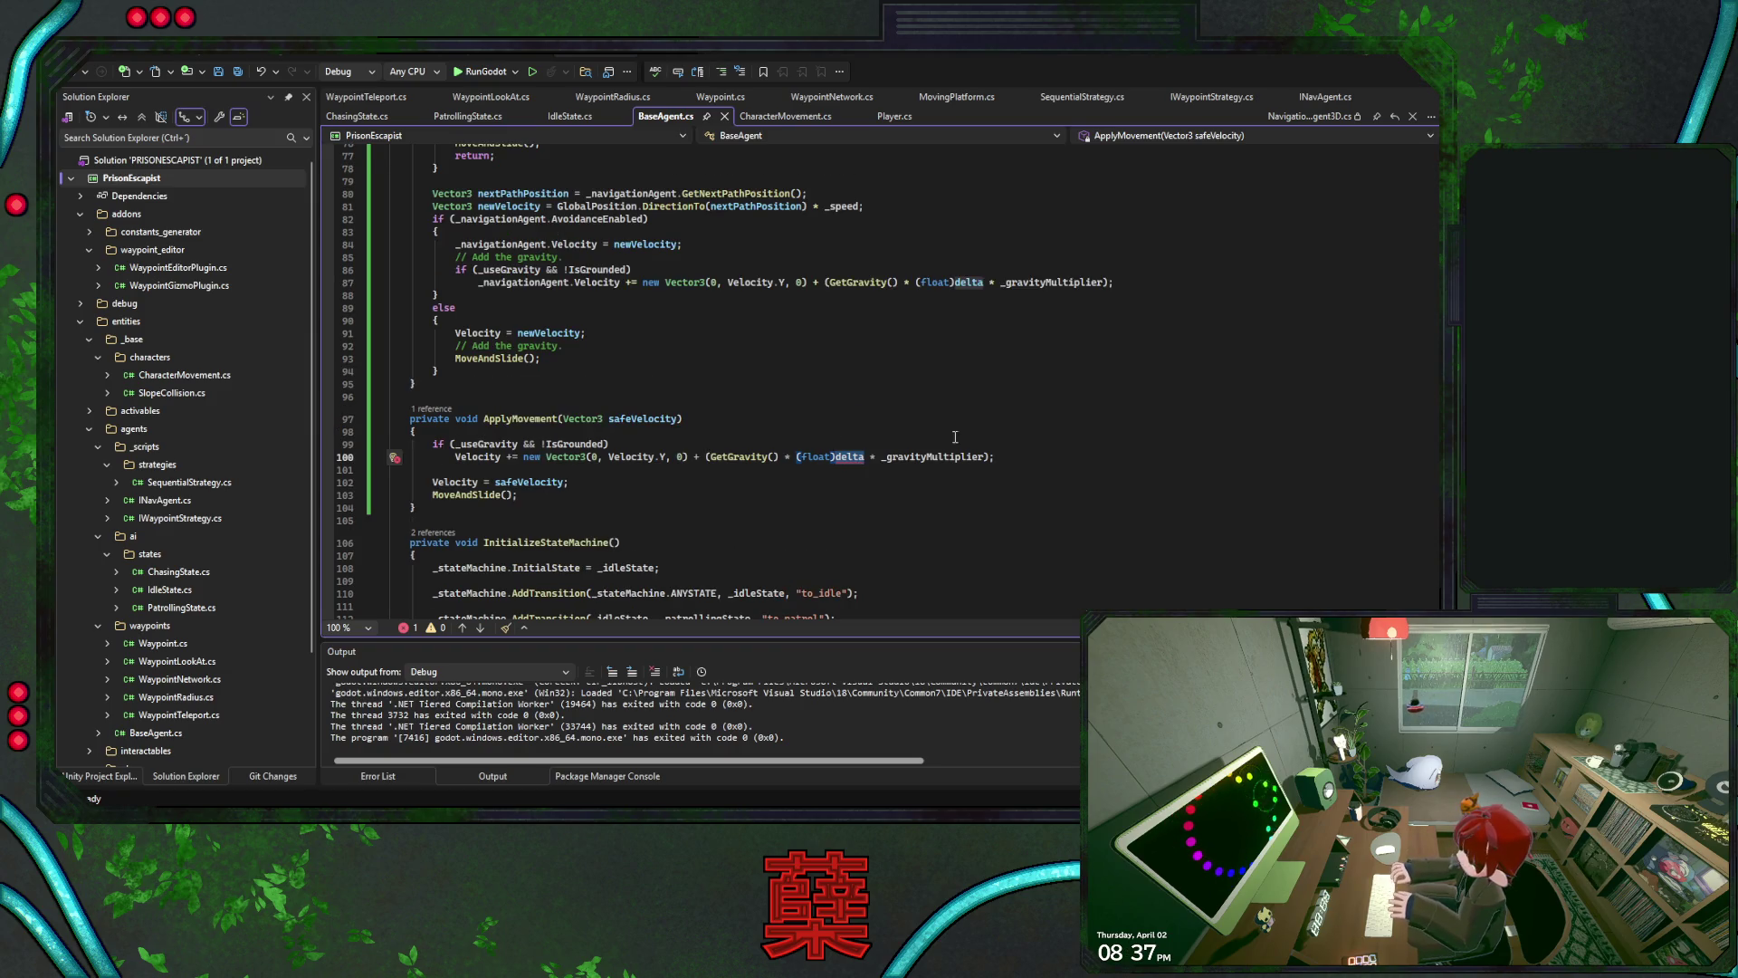
Move the gravity if-block from ApplyMovement to just after the newVelocity calculation
left_click_drag(999, 456, 1000, 433)
scroll(878, 435, "up", 2)
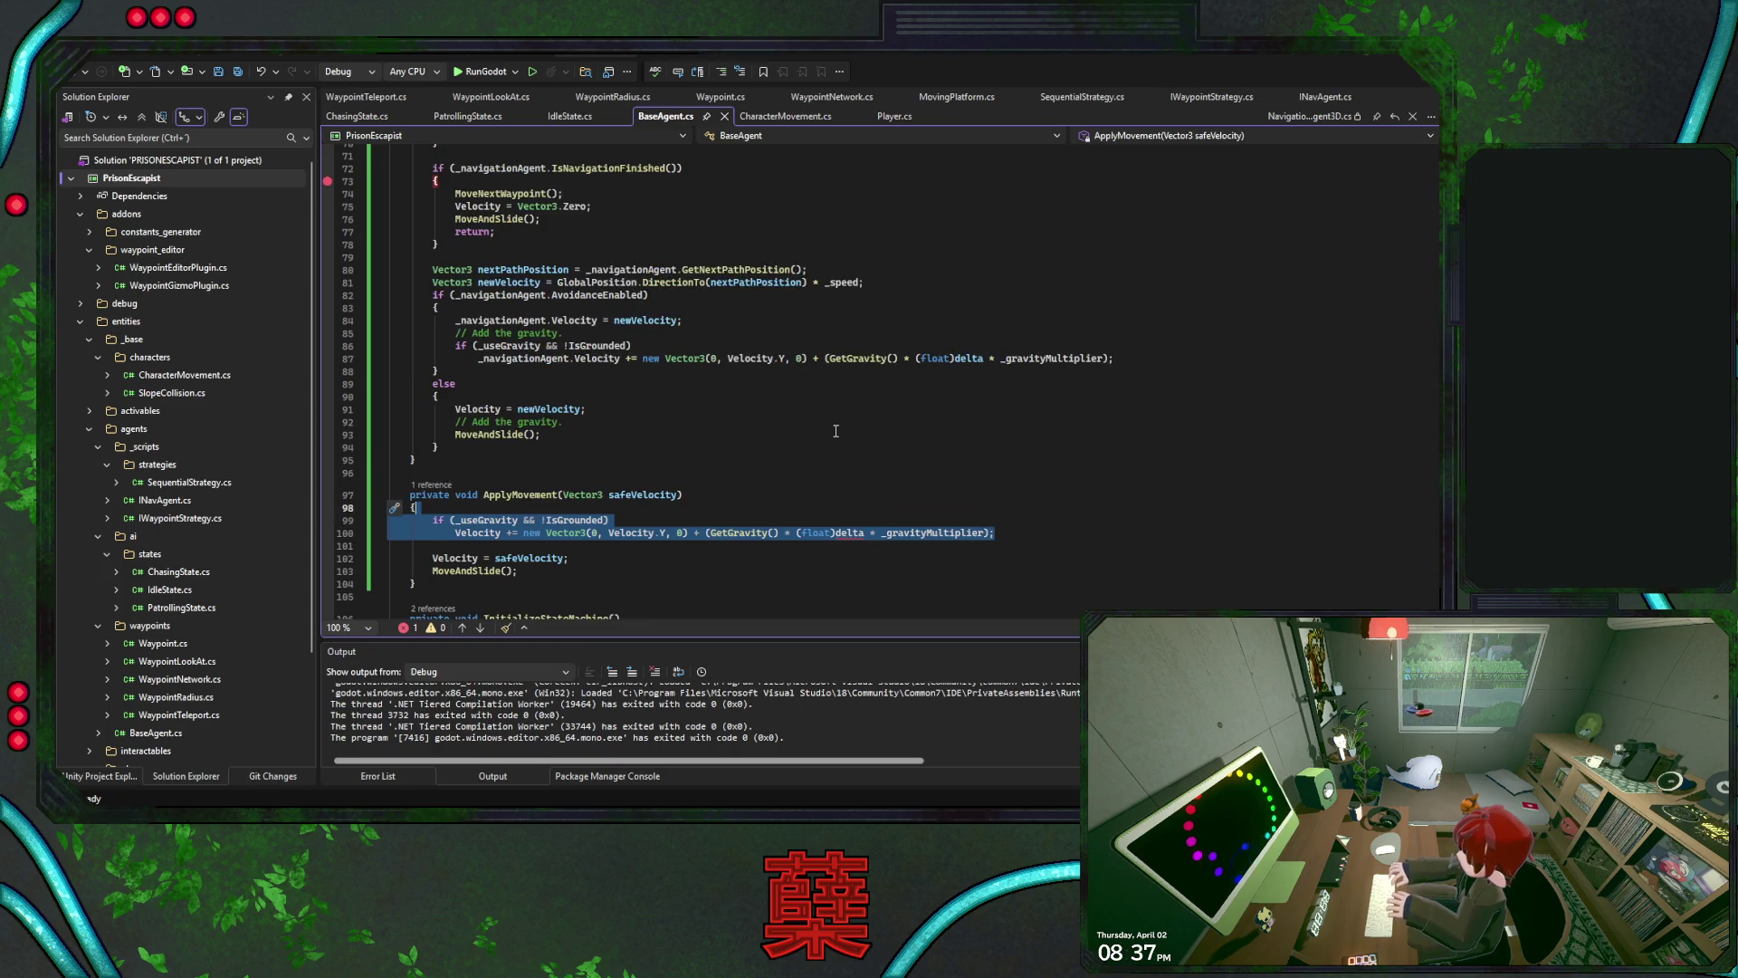
key("ctrl+x")
left_click(871, 283)
key("ctrl+v")
left_click(874, 282)
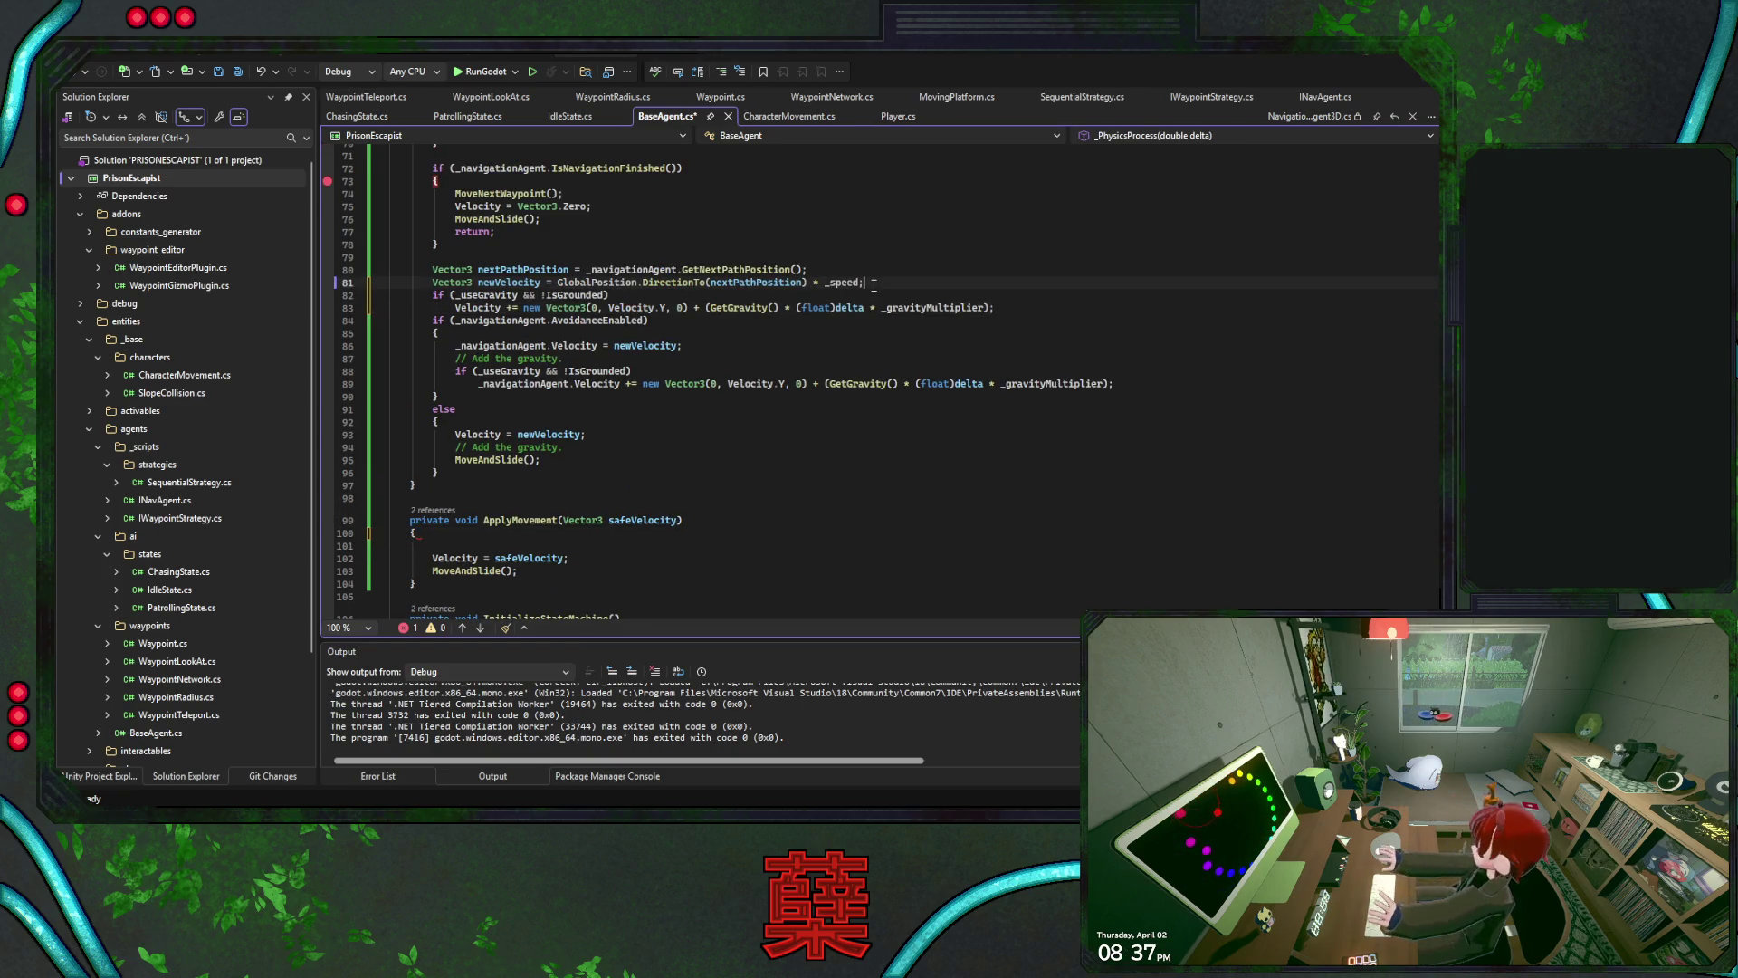
key("Return")
Change the moved gravity statement to add onto newVelocity and read newVelocity.Y
double_click(510, 282)
key("ctrl+c")
double_click(479, 320)
key("ctrl+v")
left_click(722, 344)
double_click(648, 320)
key("ctrl+v")
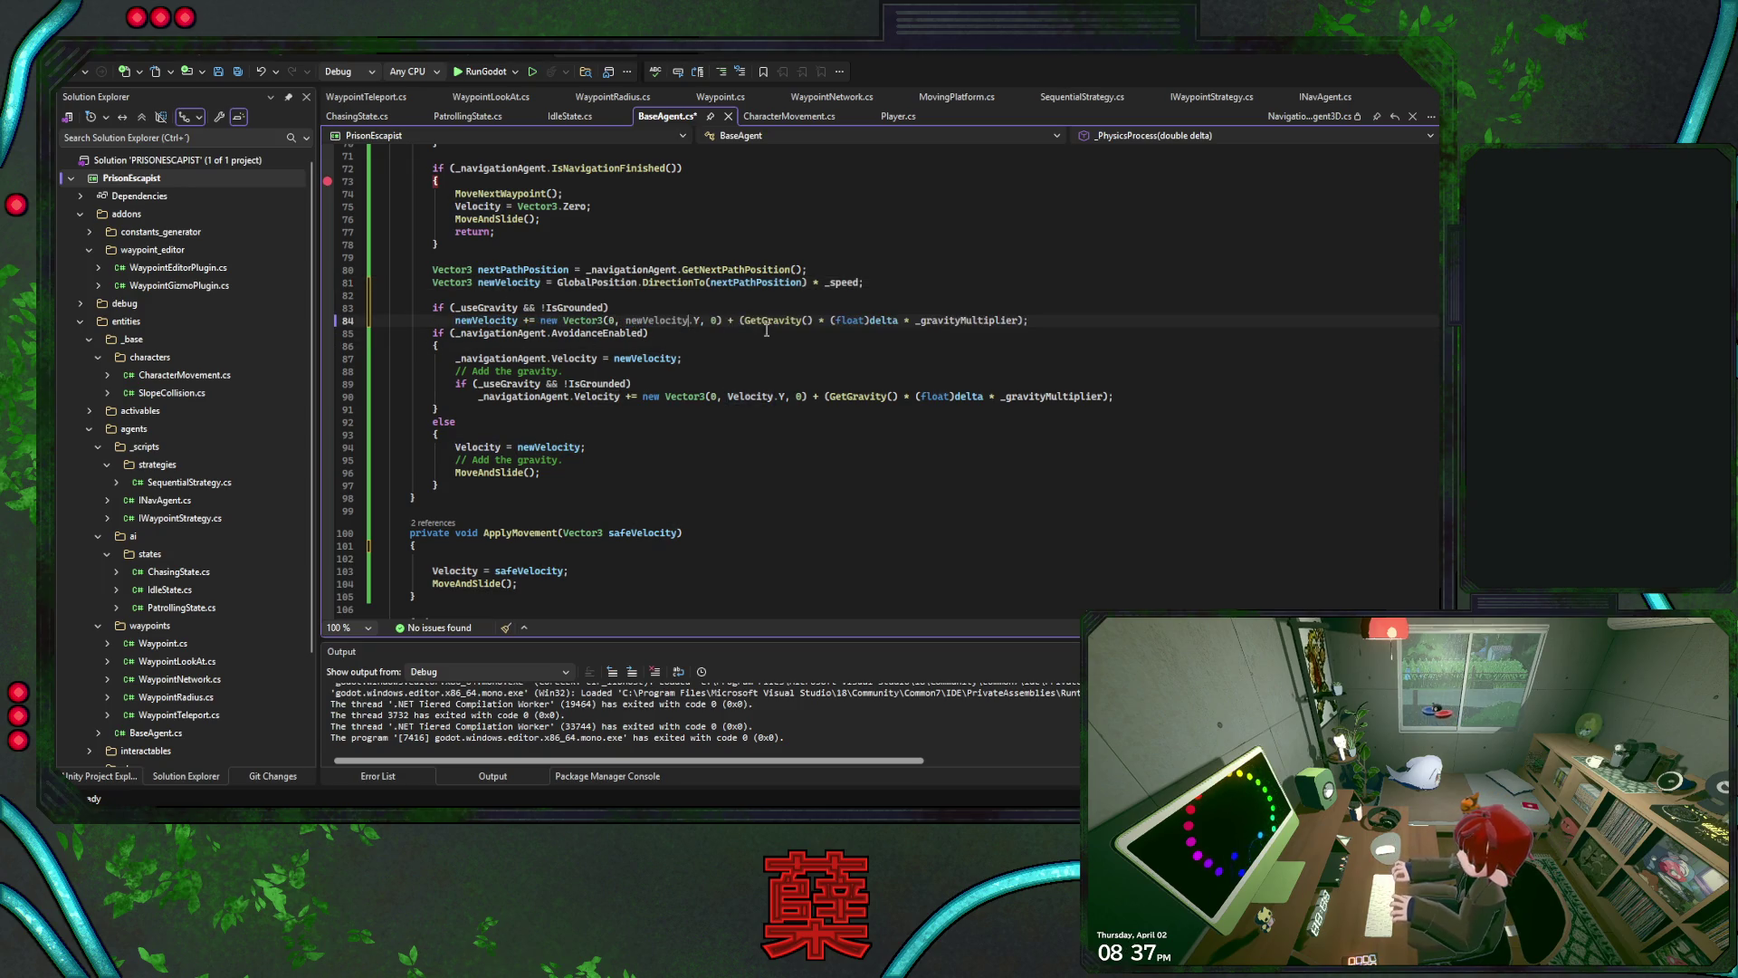
left_click(1029, 321)
key("Return")
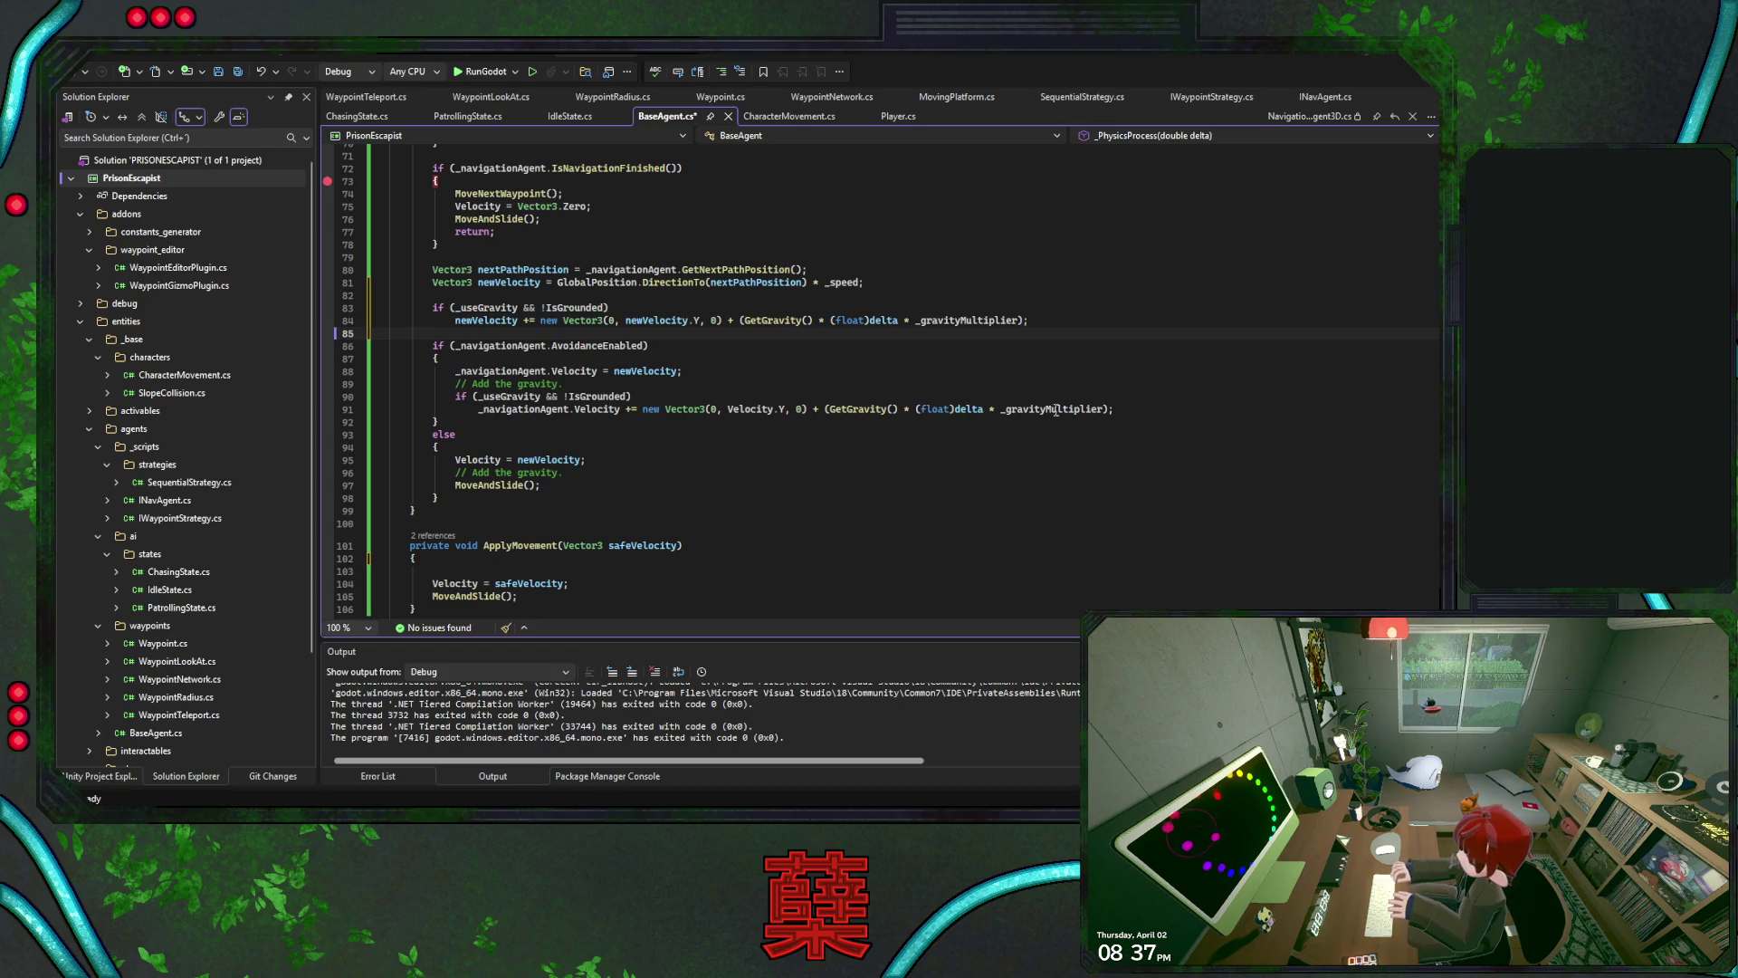
Delete the duplicate gravity lines in the branches and move the 'Add the gravity' comment above the check
left_click_drag(1126, 410, 1115, 383)
key("BackSpace")
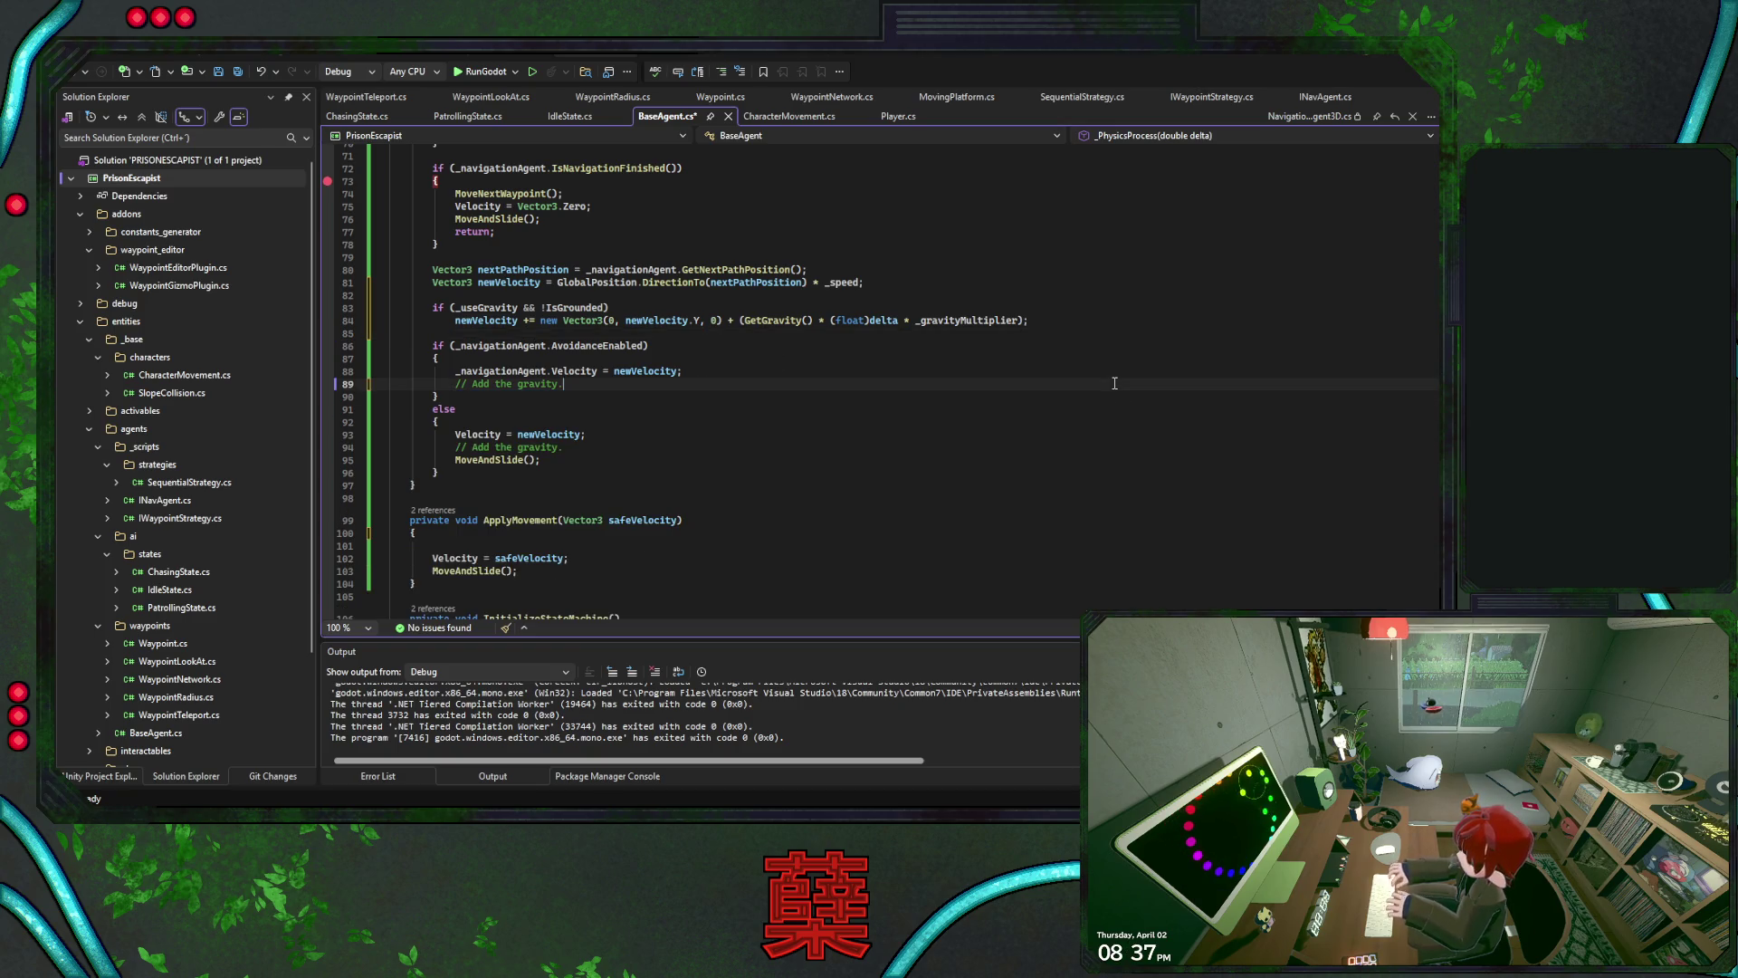
left_click(733, 374, "shift")
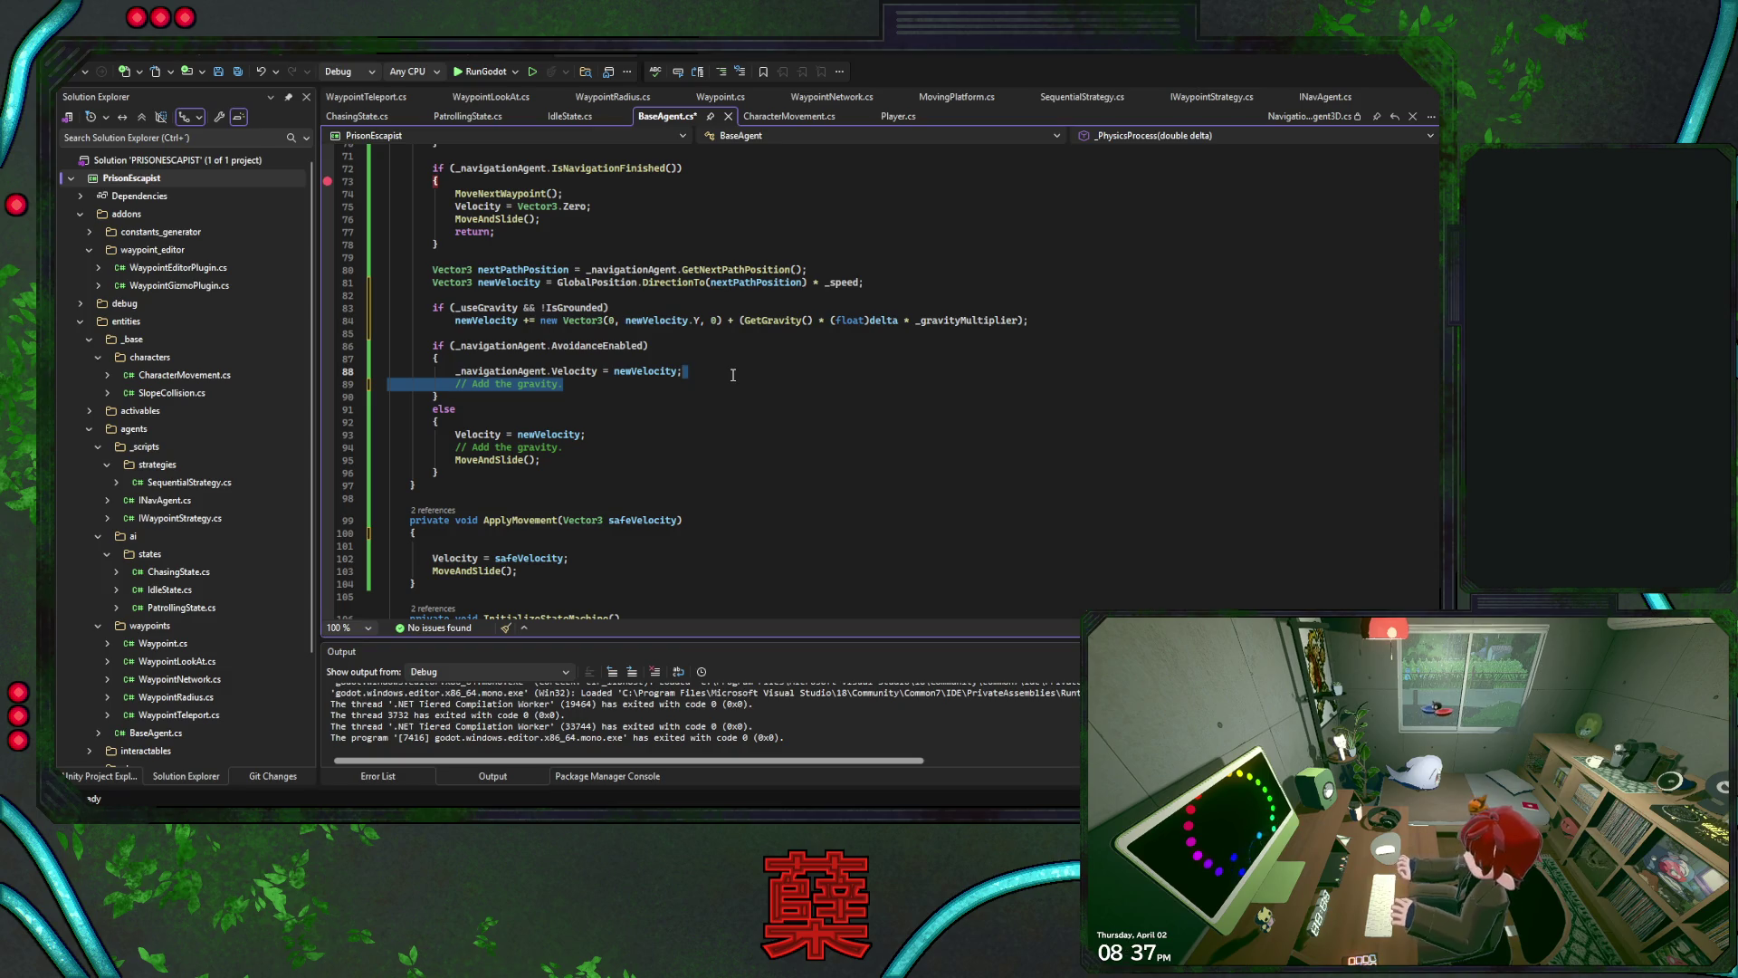
key("ctrl+x")
left_click(587, 295)
key("ctrl+v")
left_click(634, 395)
left_click(637, 447)
key("ctrl+x")
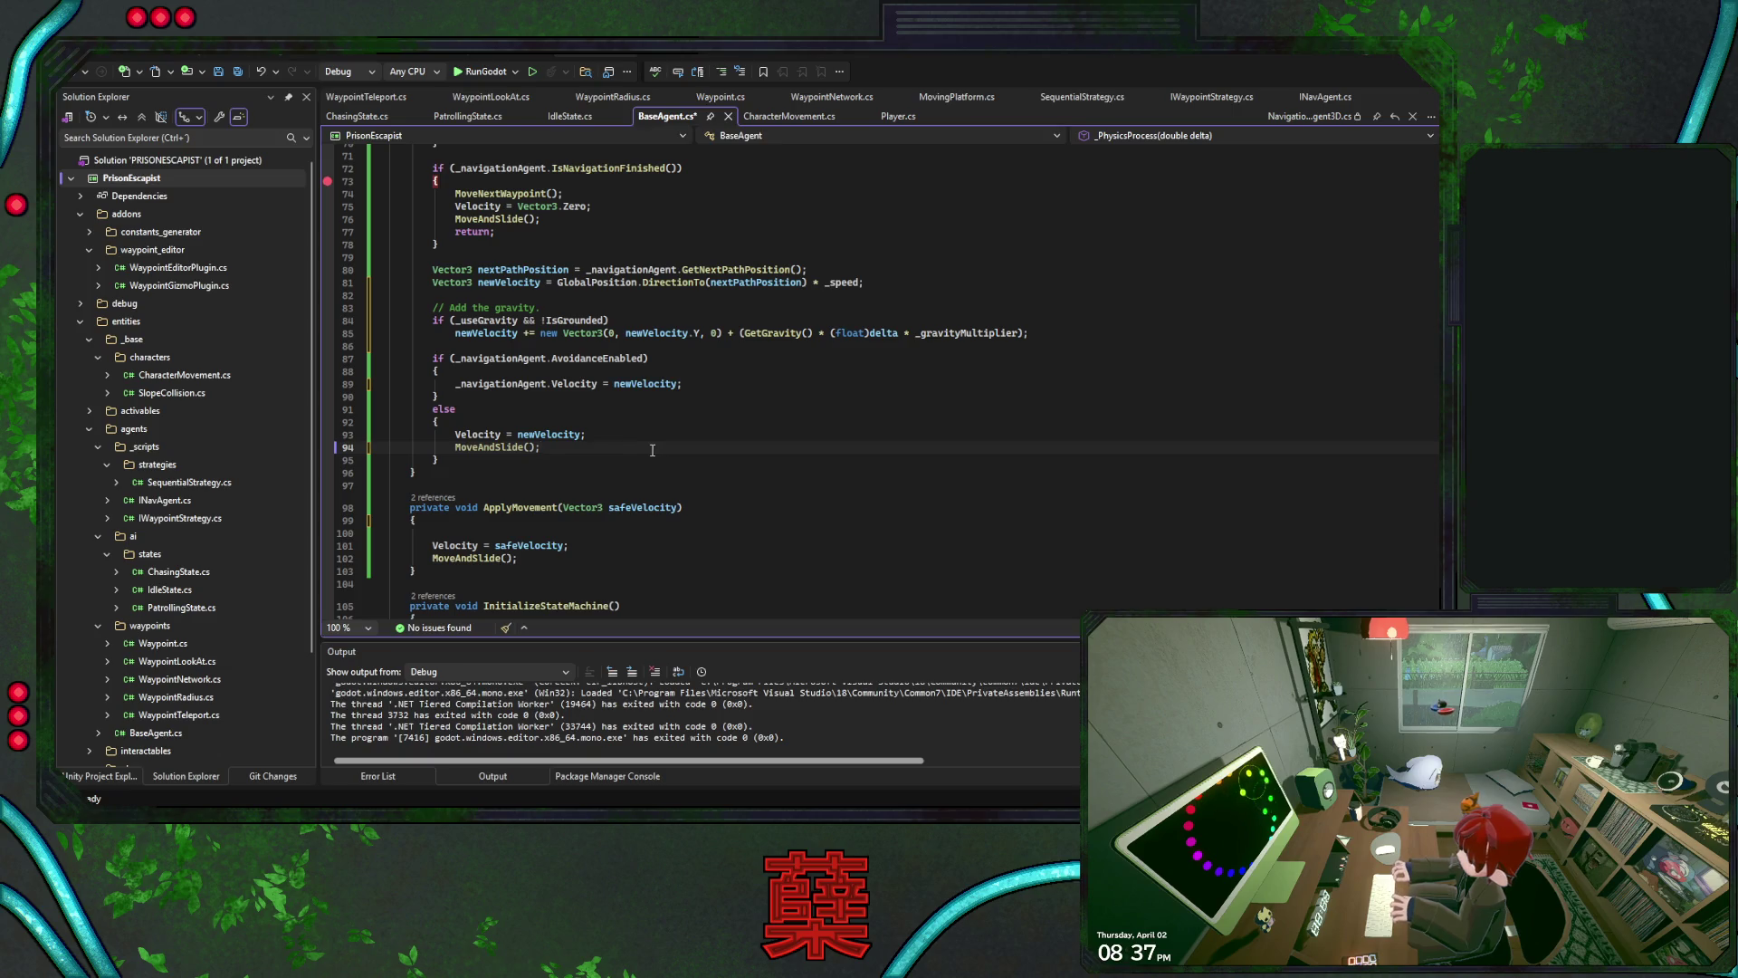
scroll(652, 449, "down", 1)
left_click(550, 484)
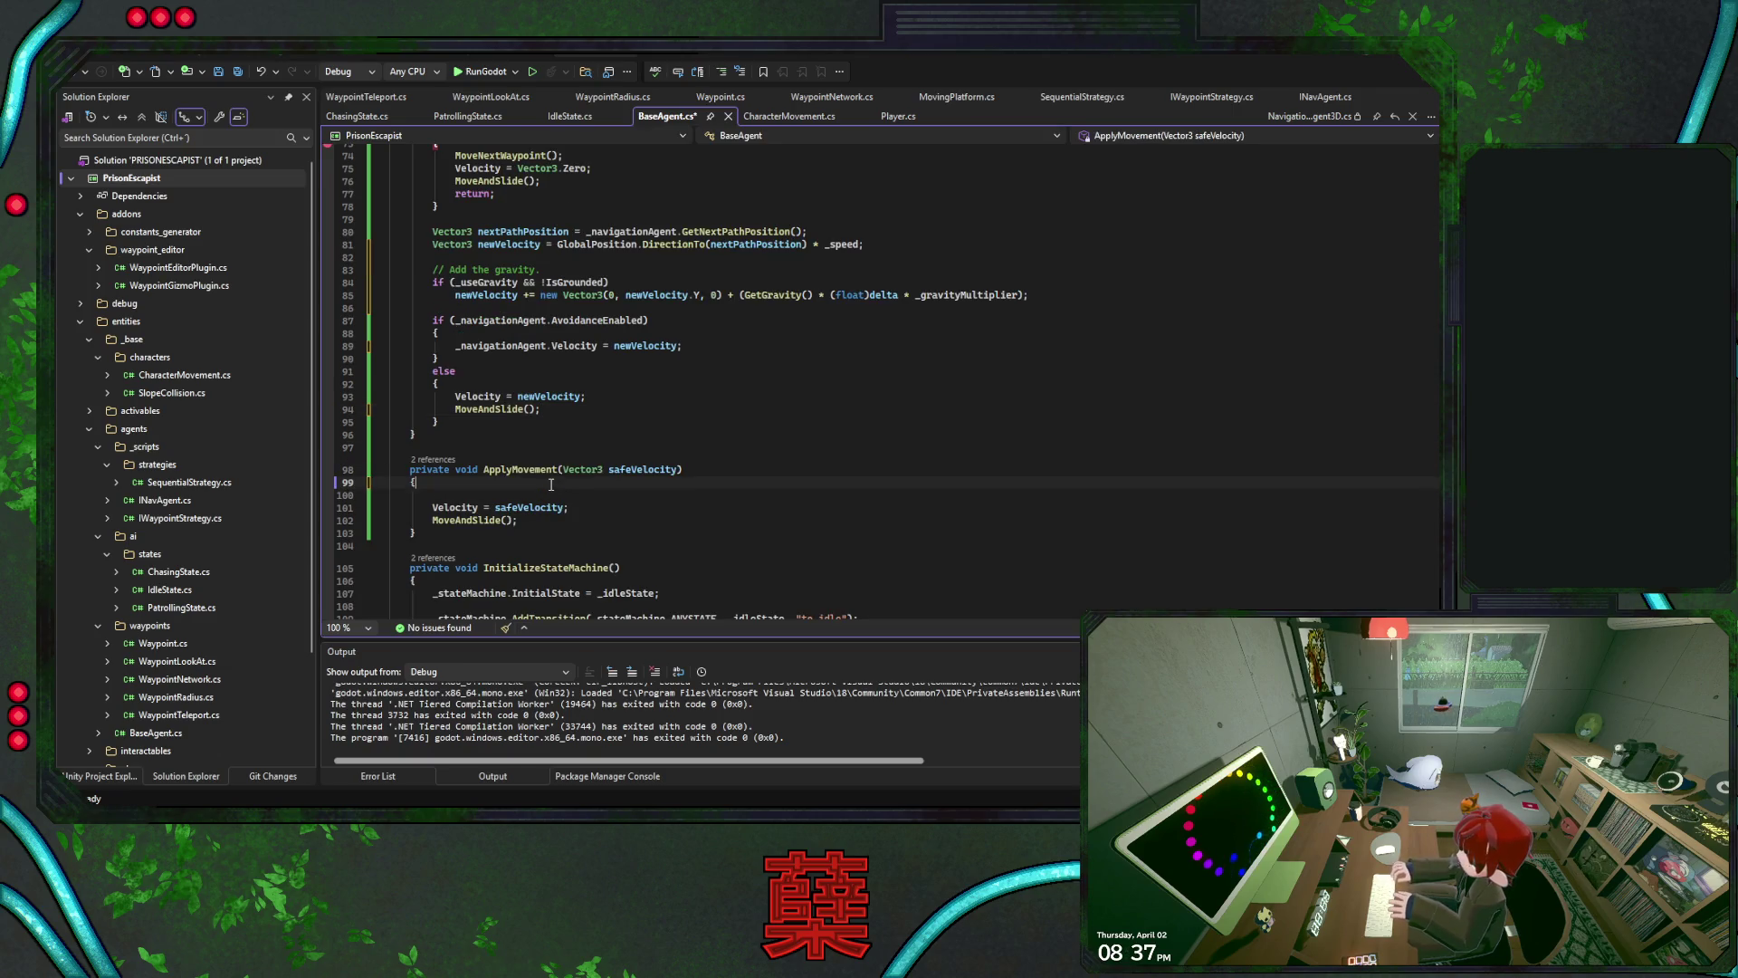
Remove ApplyMovement's blank line and add 'ApplyMovement(newVelocity);' to the else branch
key("Delete")
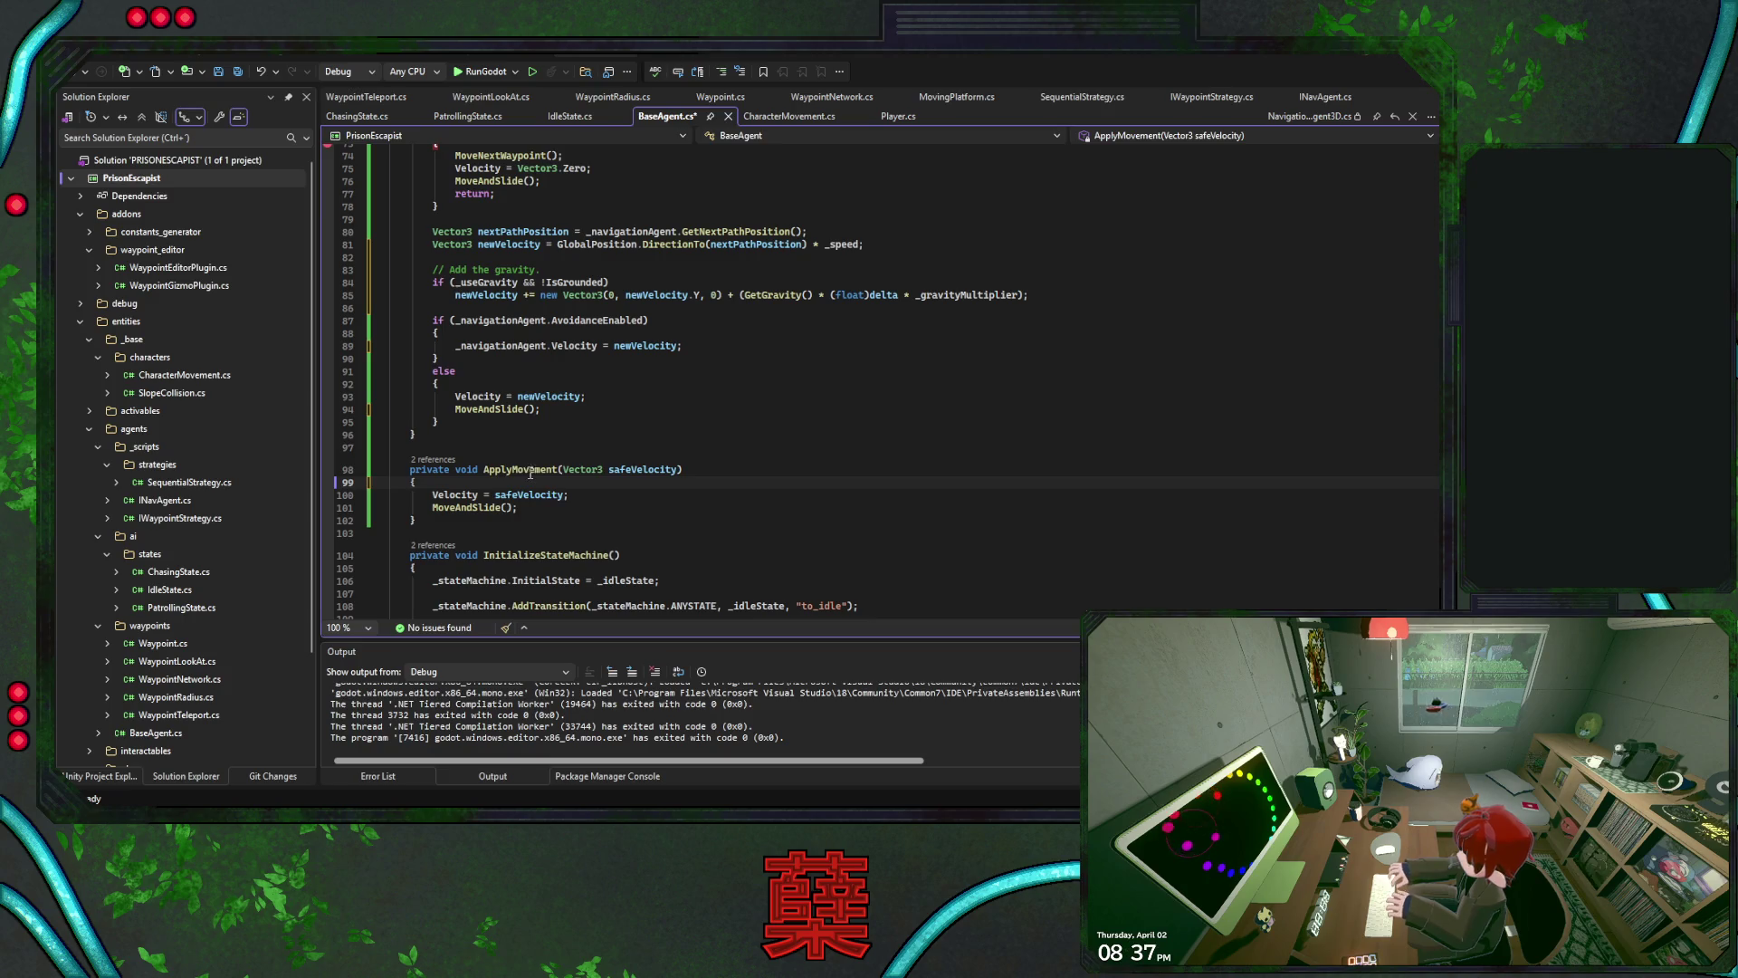
left_click(552, 387)
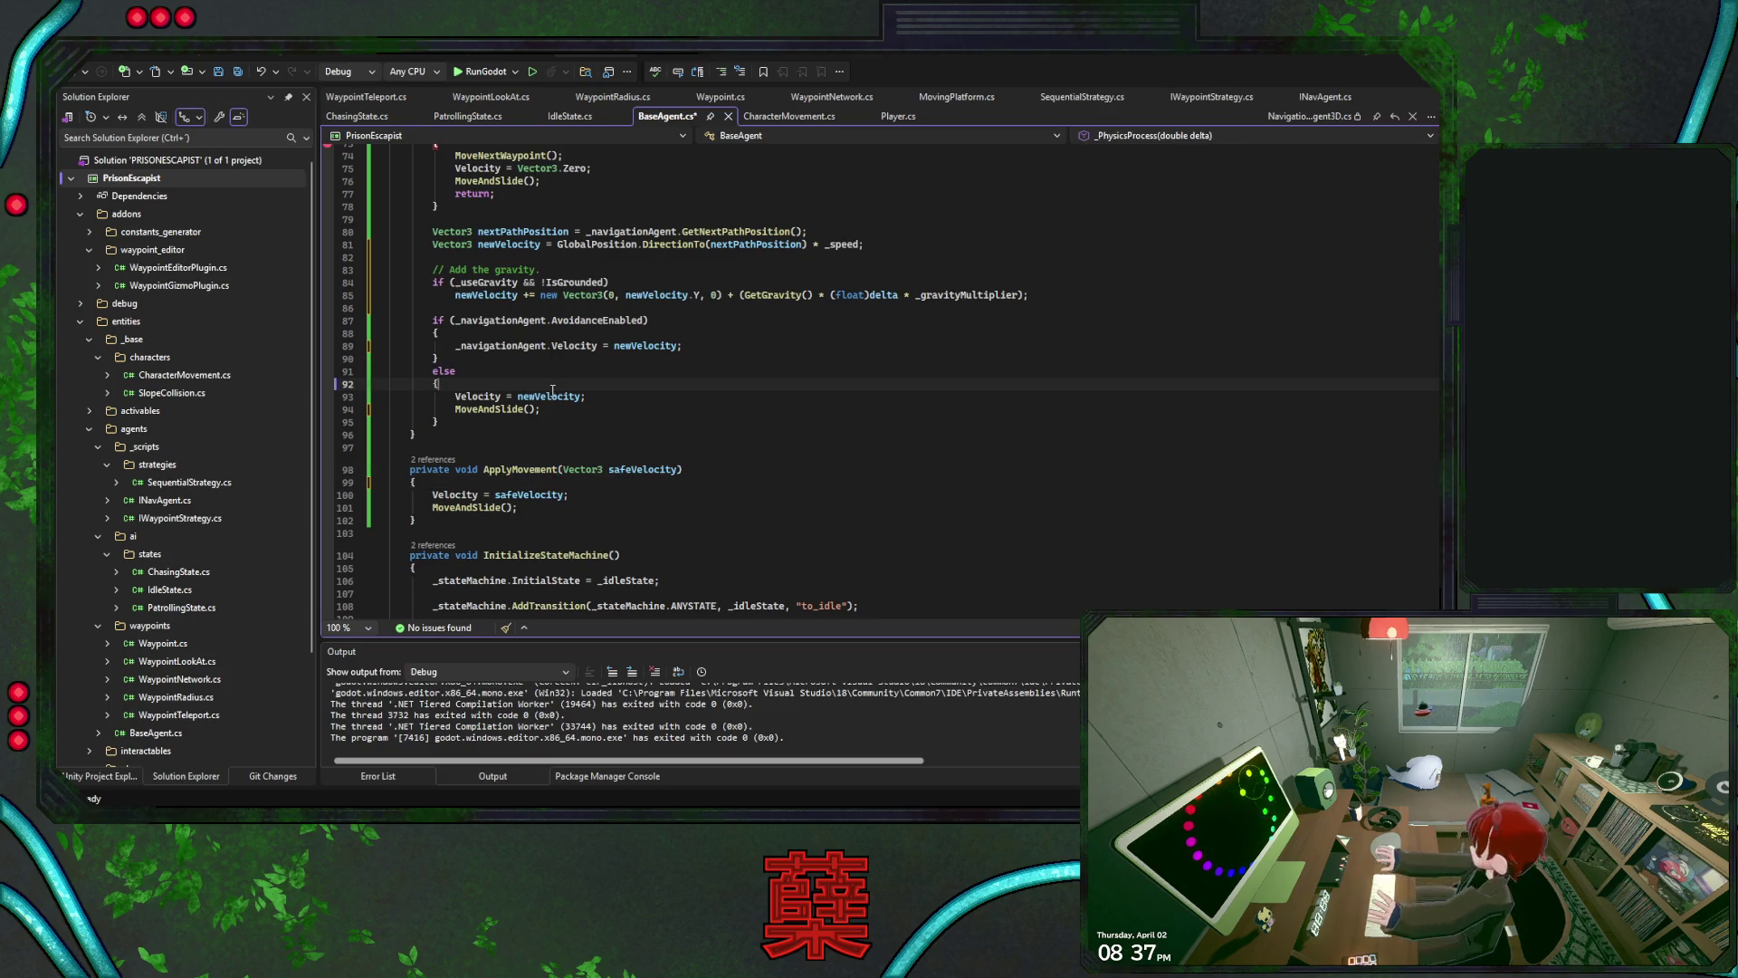
key("Return")
type("ApplyMovement()")
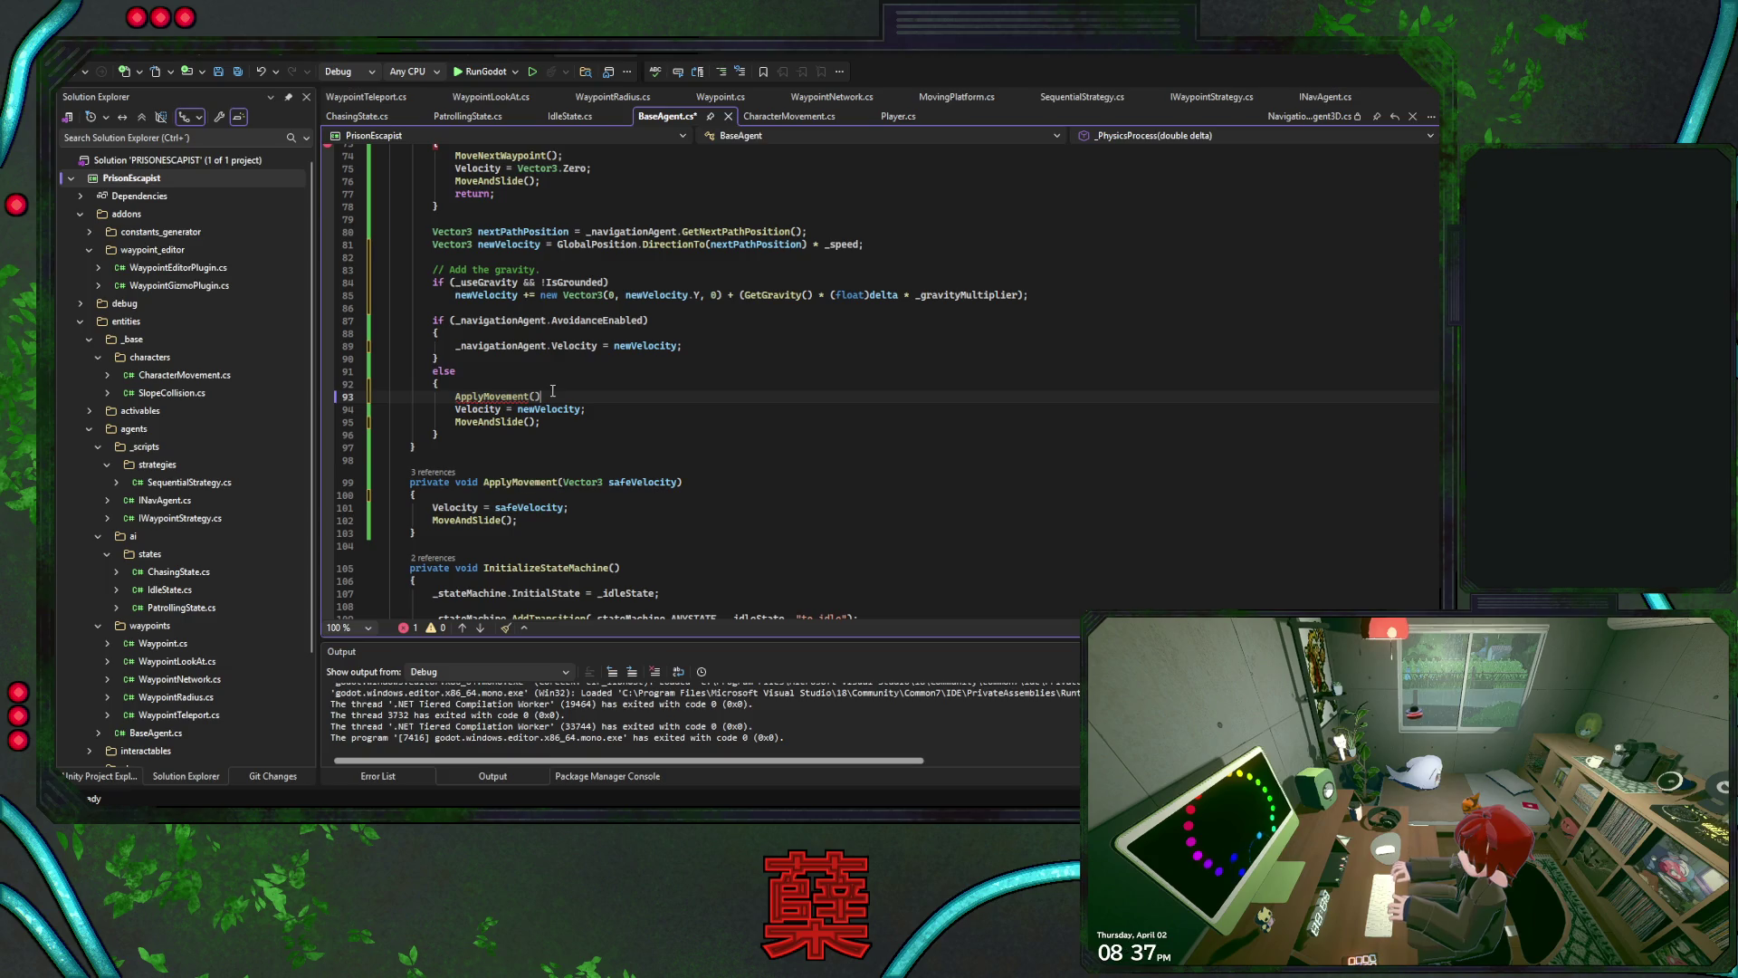
double_click(550, 409)
left_click(584, 400)
key("ctrl+v")
key("End")
type(";")
Delete the else branch's old 'Velocity = newVelocity;' and 'MoveAndSlide();' lines
left_click(586, 412)
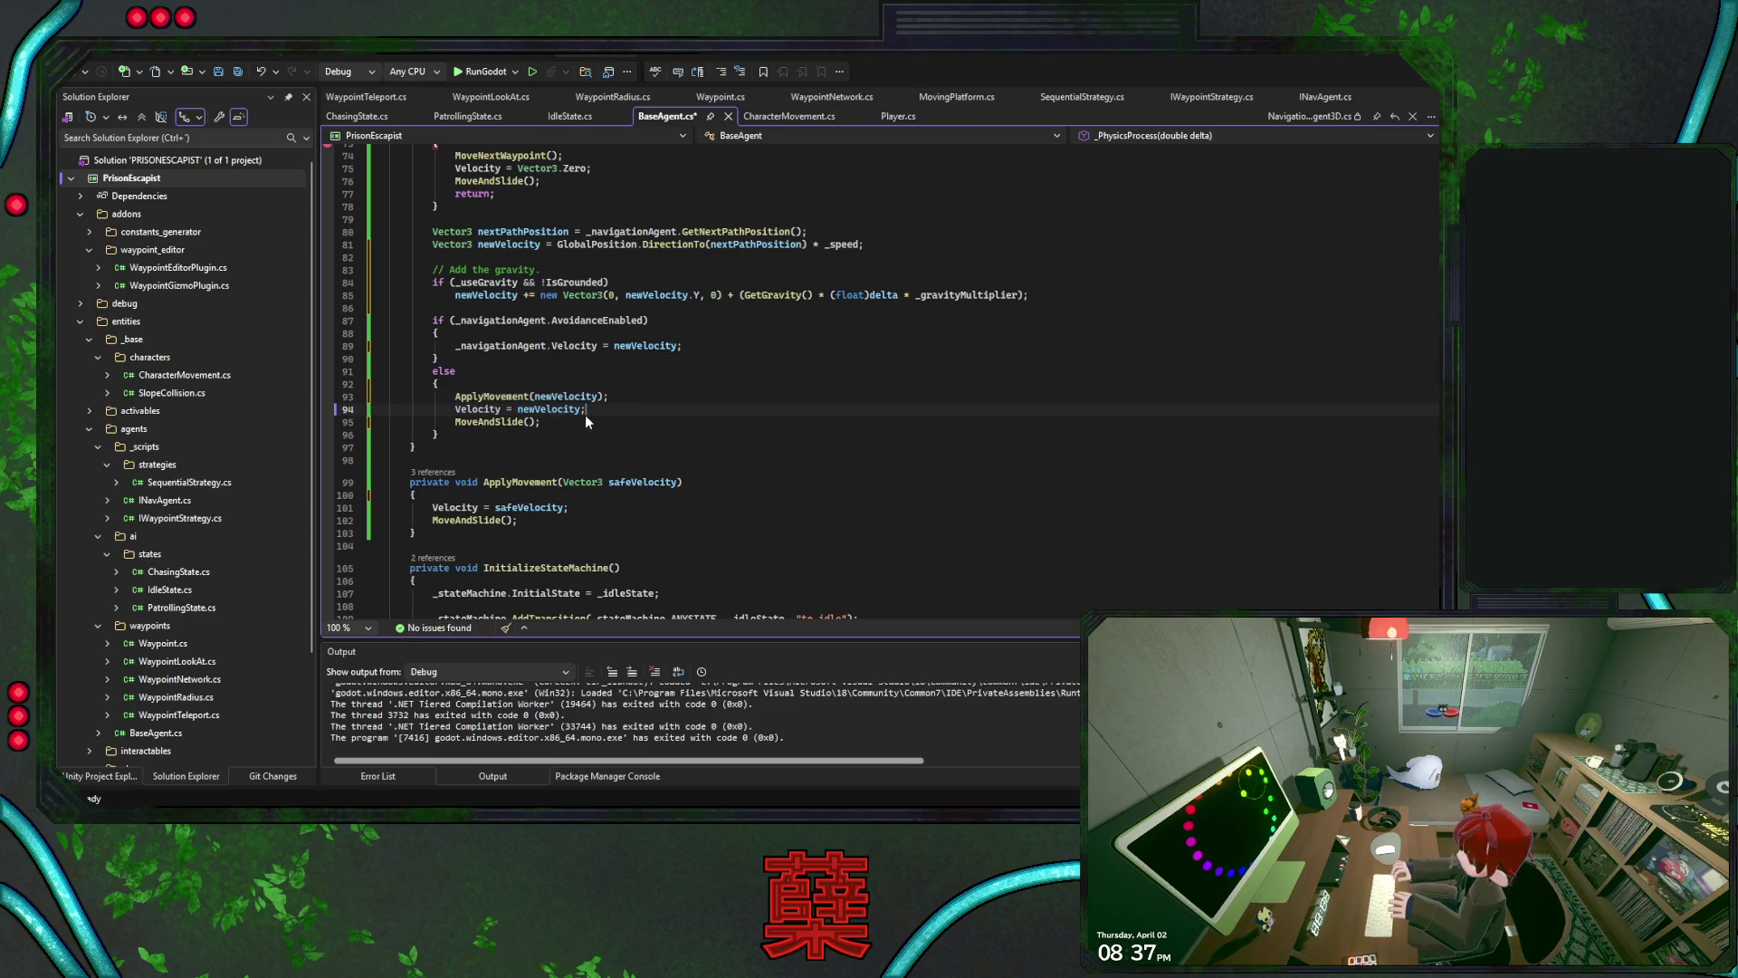
left_click_drag(608, 422, 638, 401)
key("BackSpace")
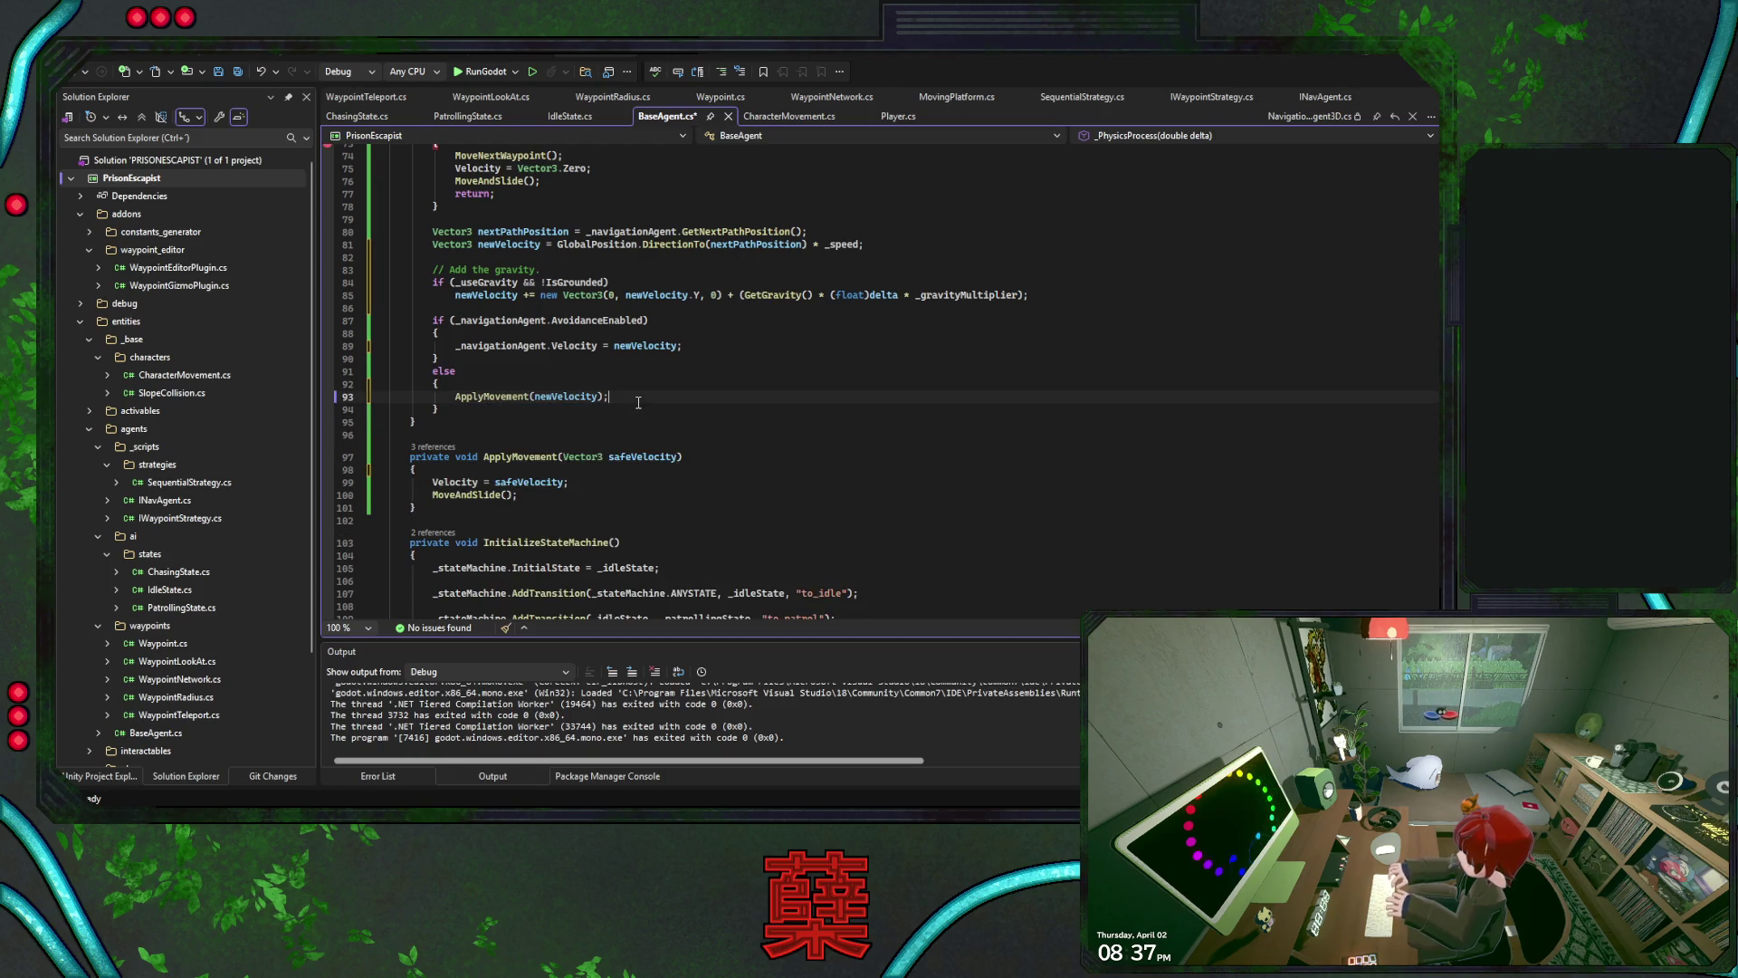
left_click(715, 370)
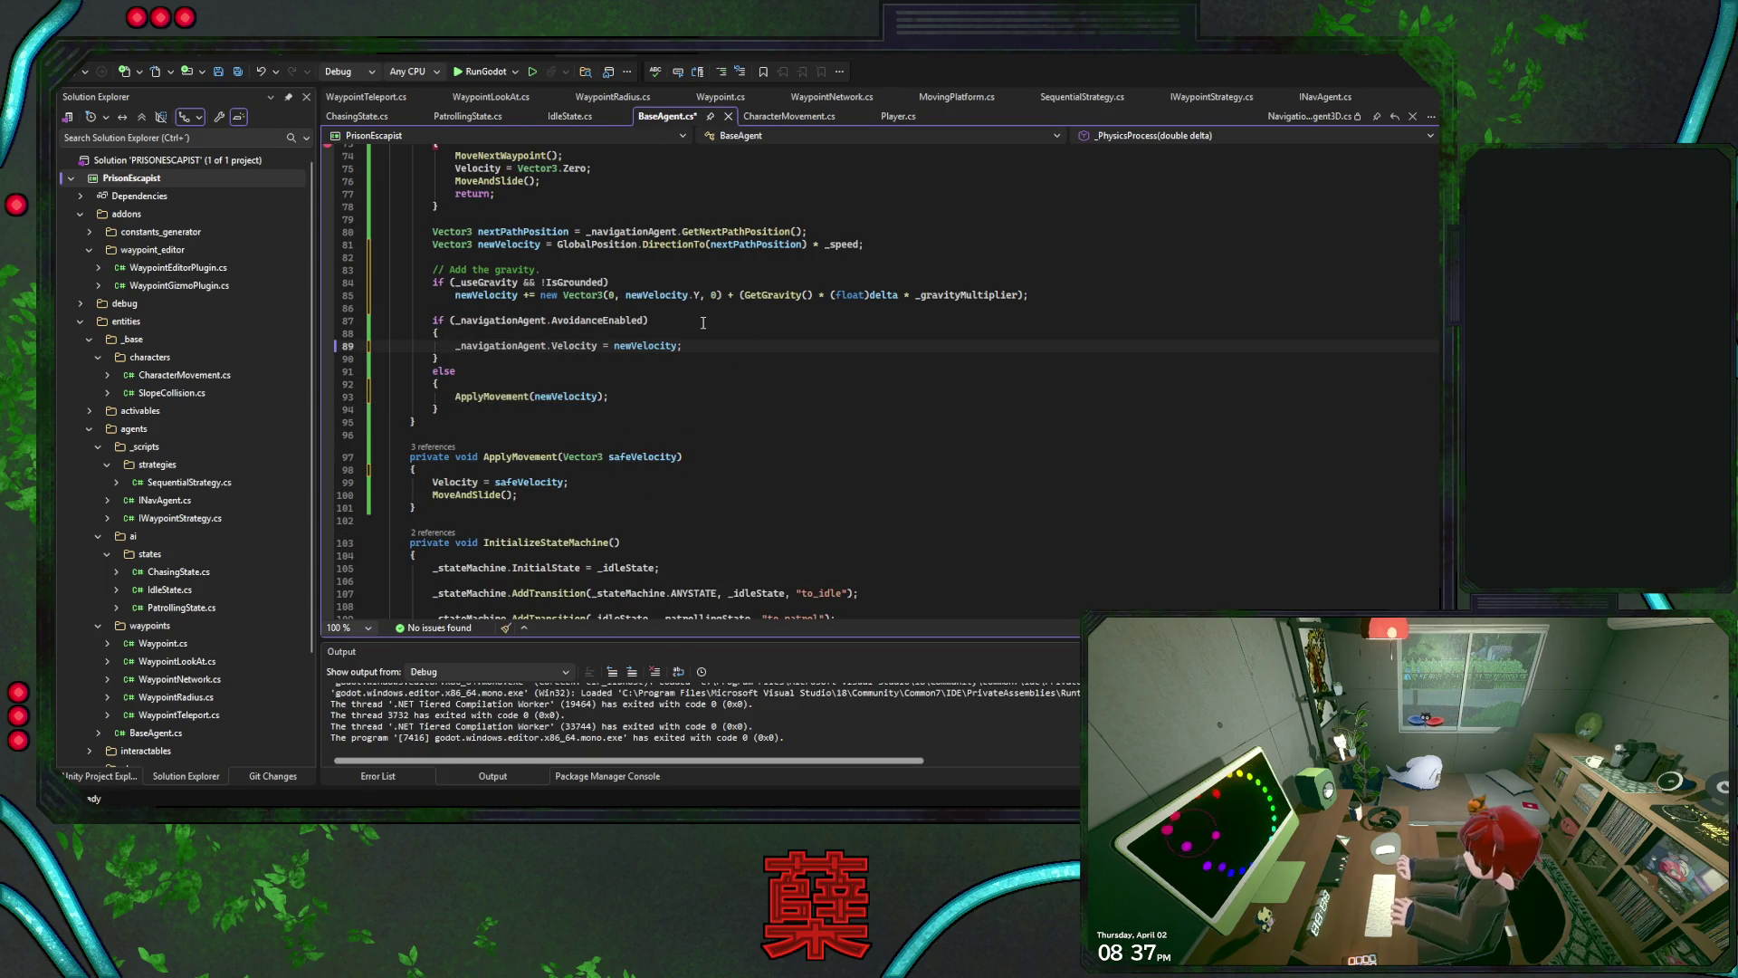
scroll(703, 323, "up", 3)
left_click(602, 270)
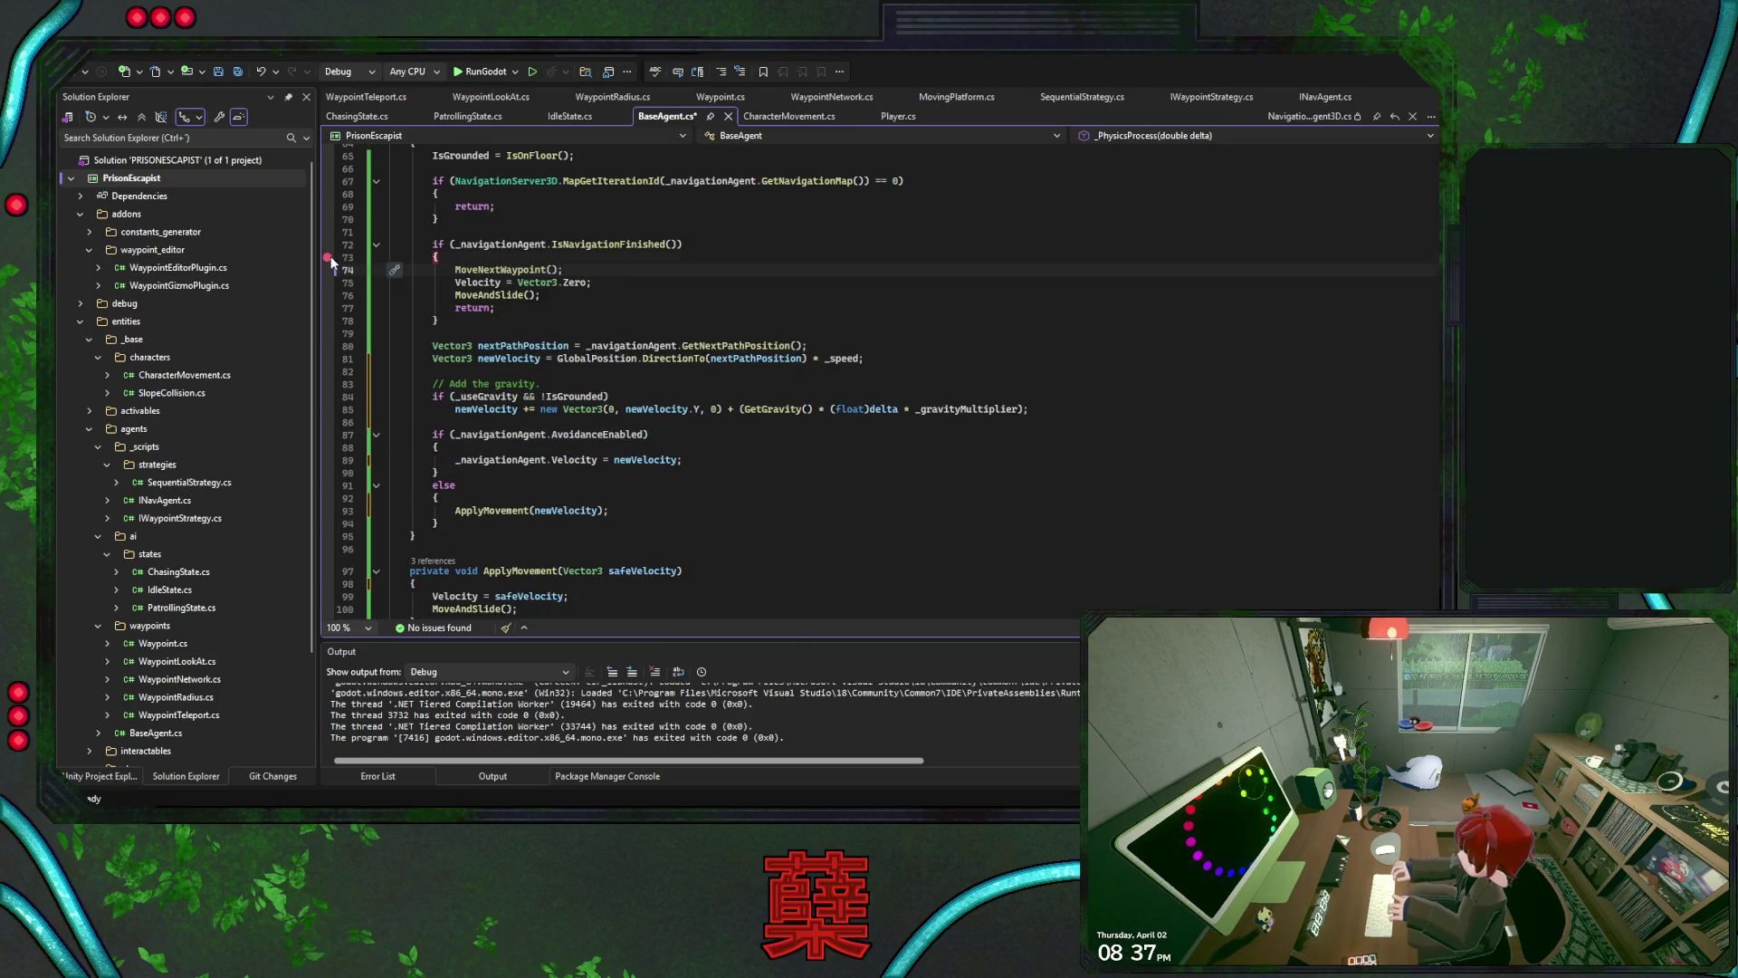
Review MoveNextWaypoint and the NavigationFinished and TargetReached handlers, then save BaseAgent.cs
left_click(507, 270, "ctrl")
left_click(703, 392)
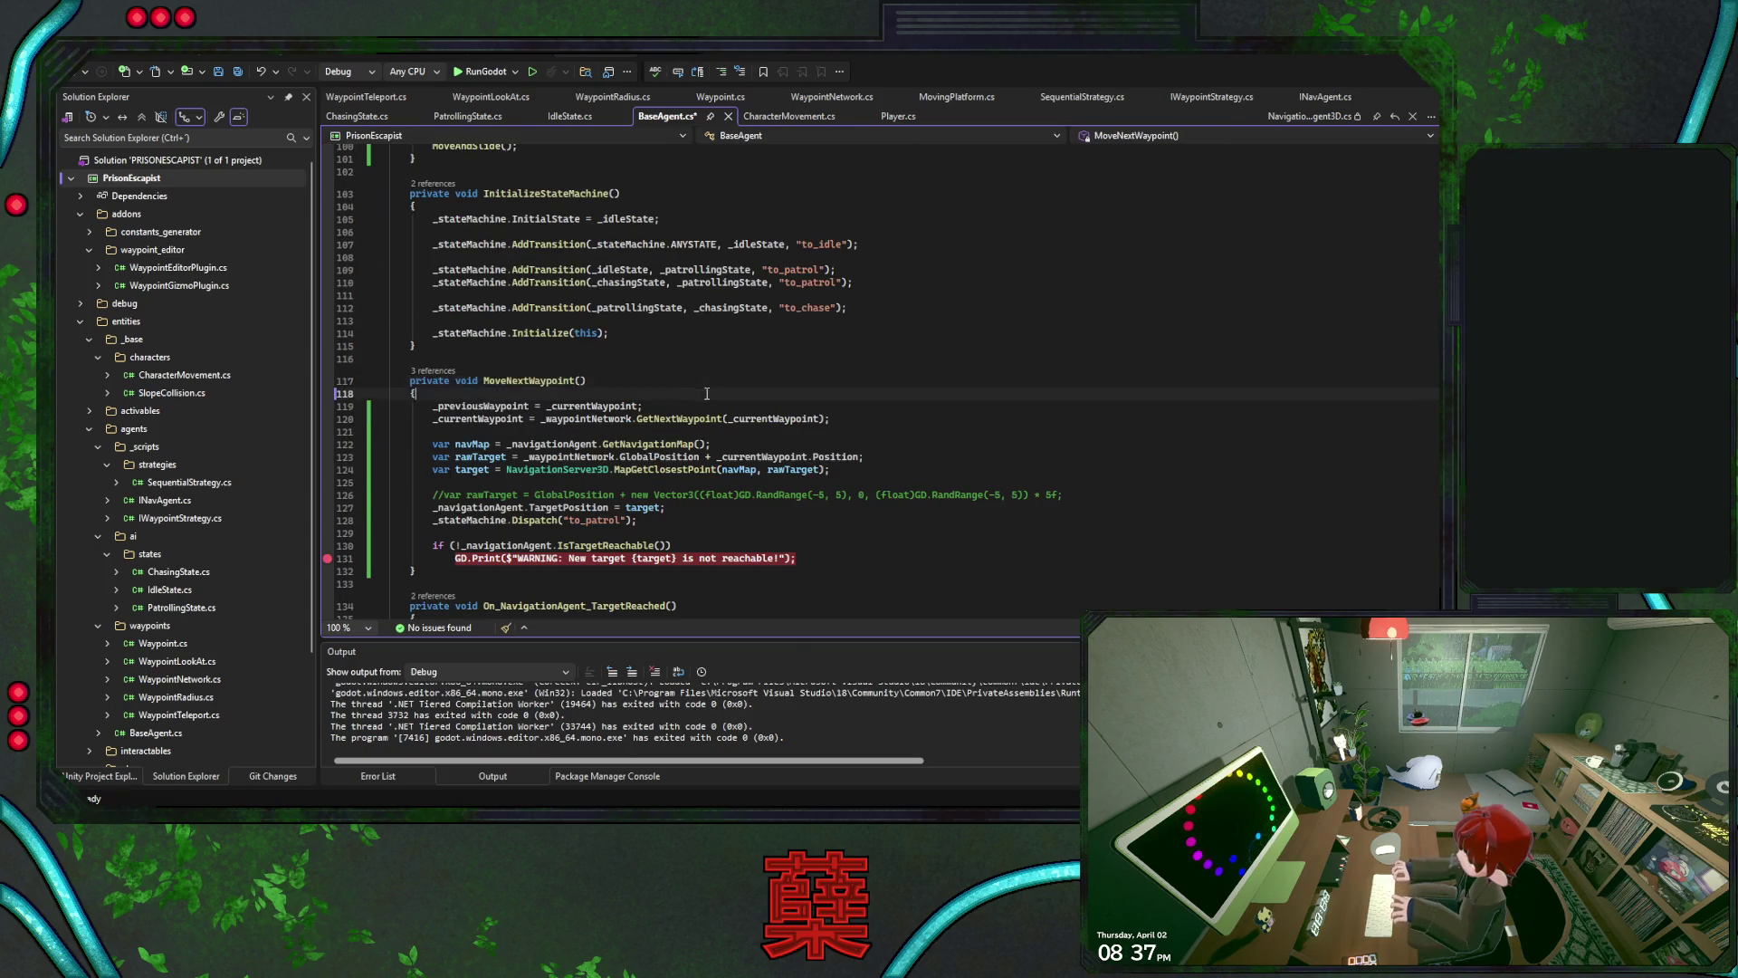
scroll(703, 392, "down", 10)
left_click(569, 338)
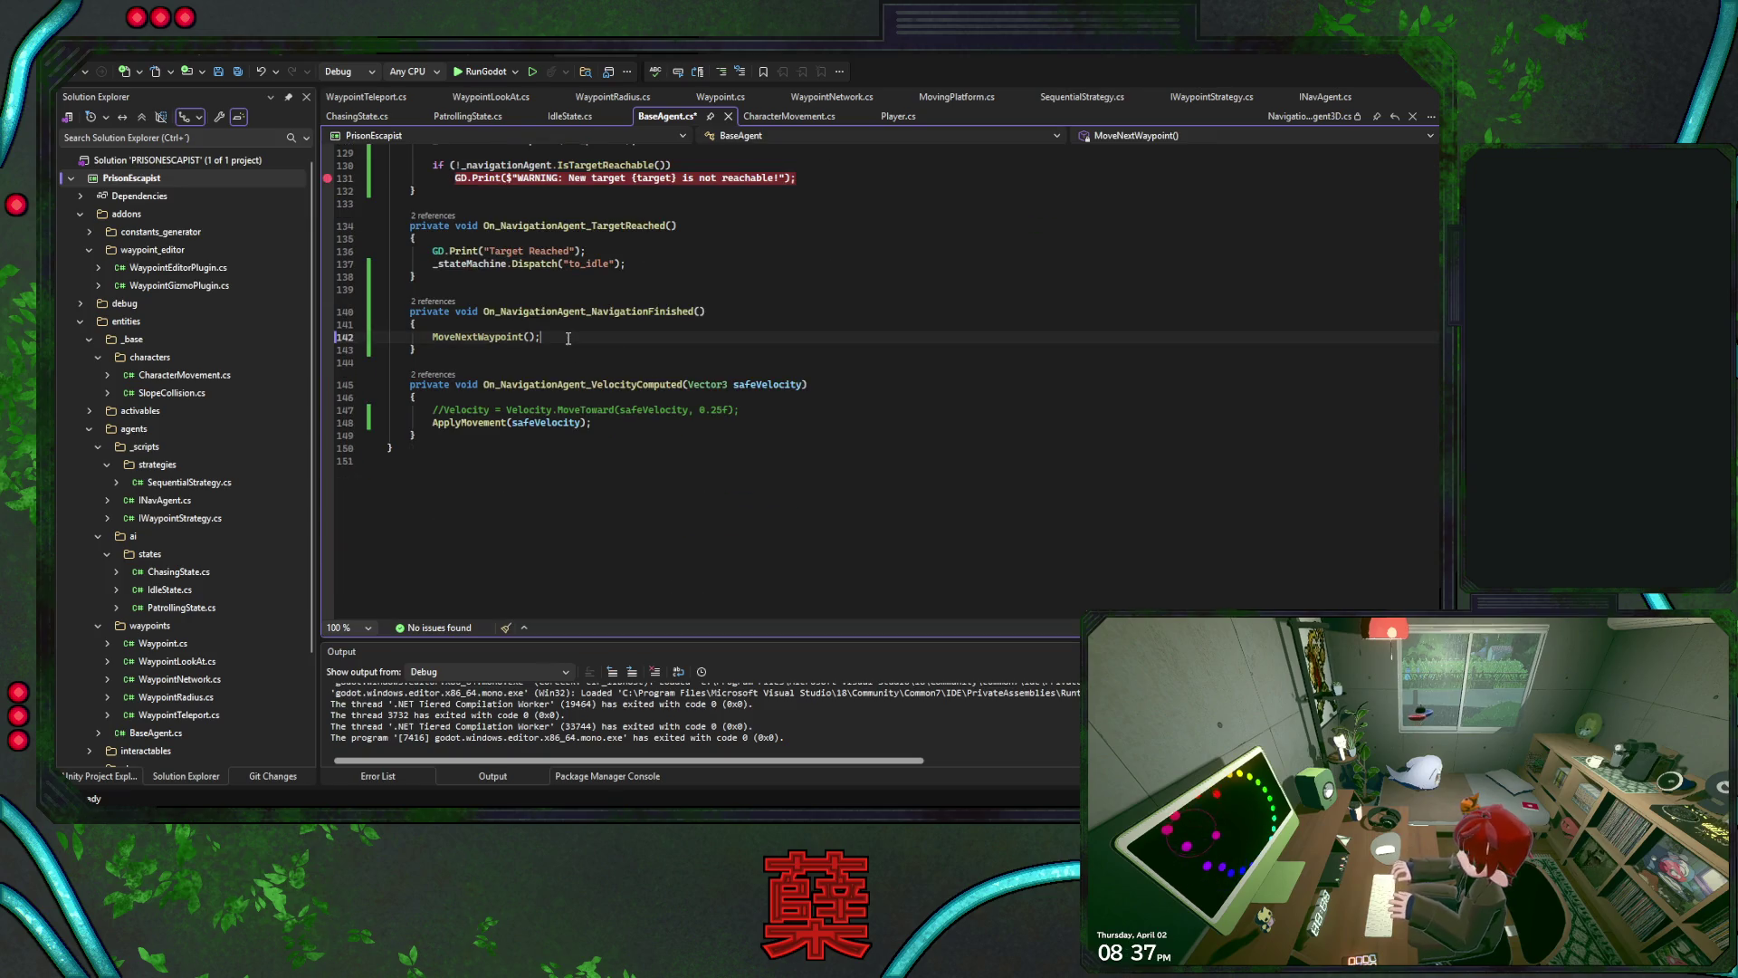
scroll(568, 338, "up", 2)
left_click(672, 341)
key("ctrl+s")
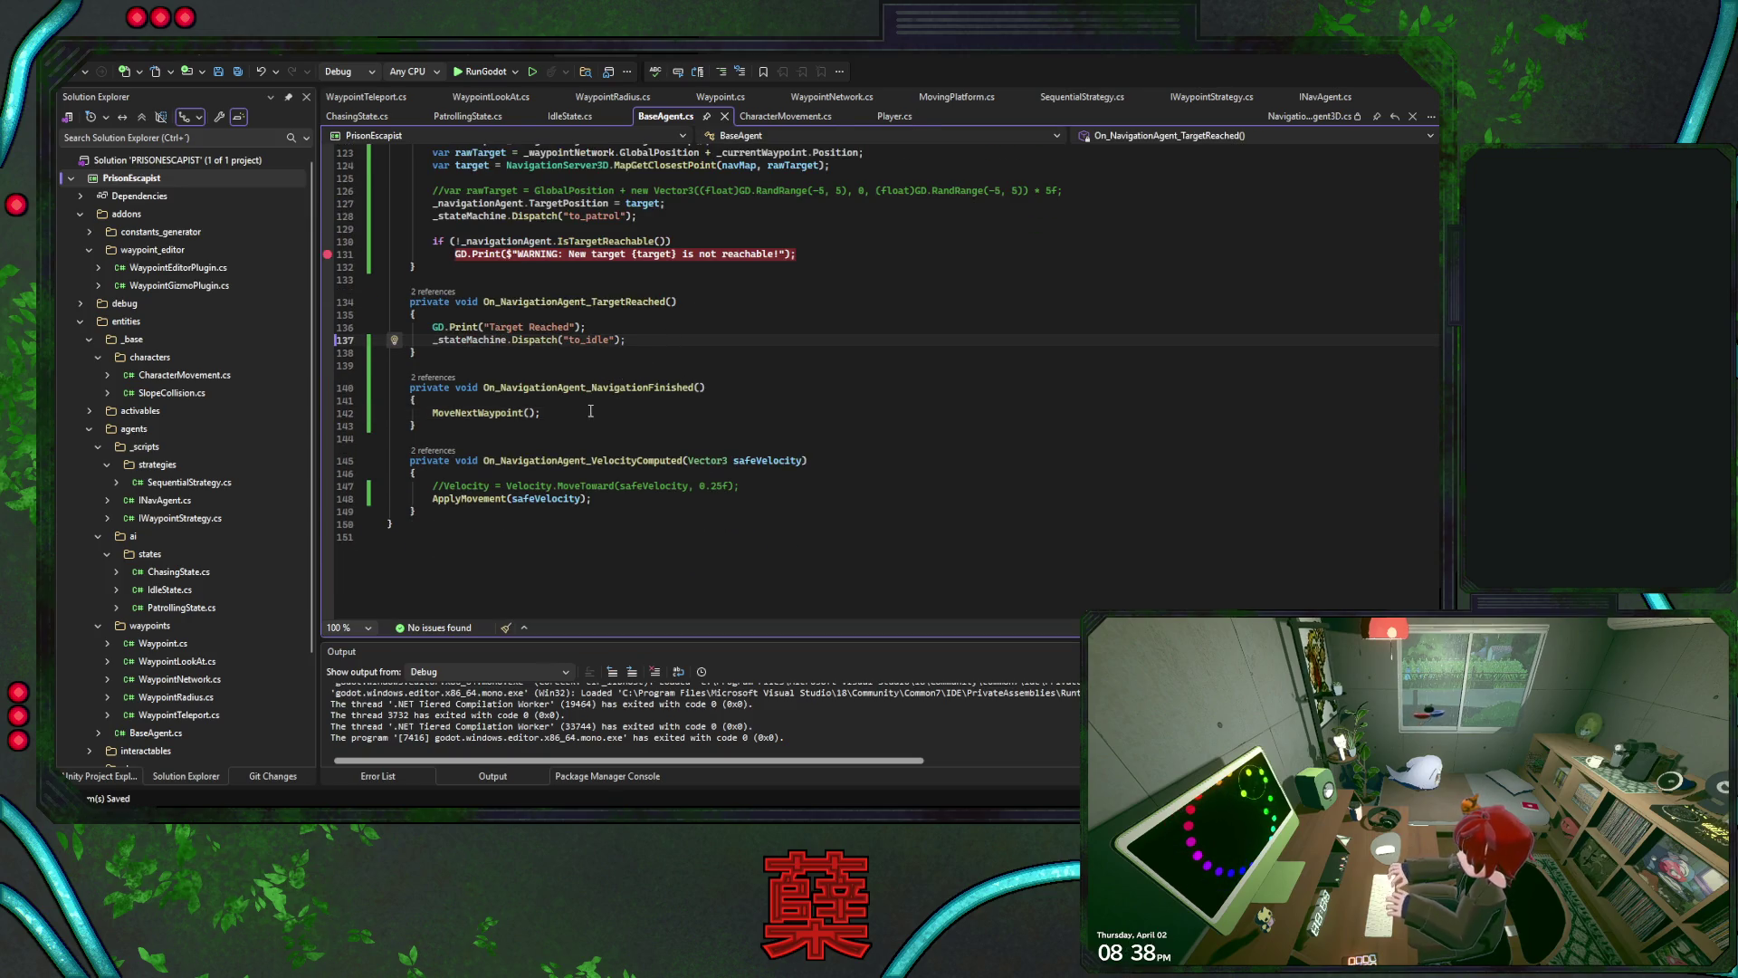
left_click(572, 412)
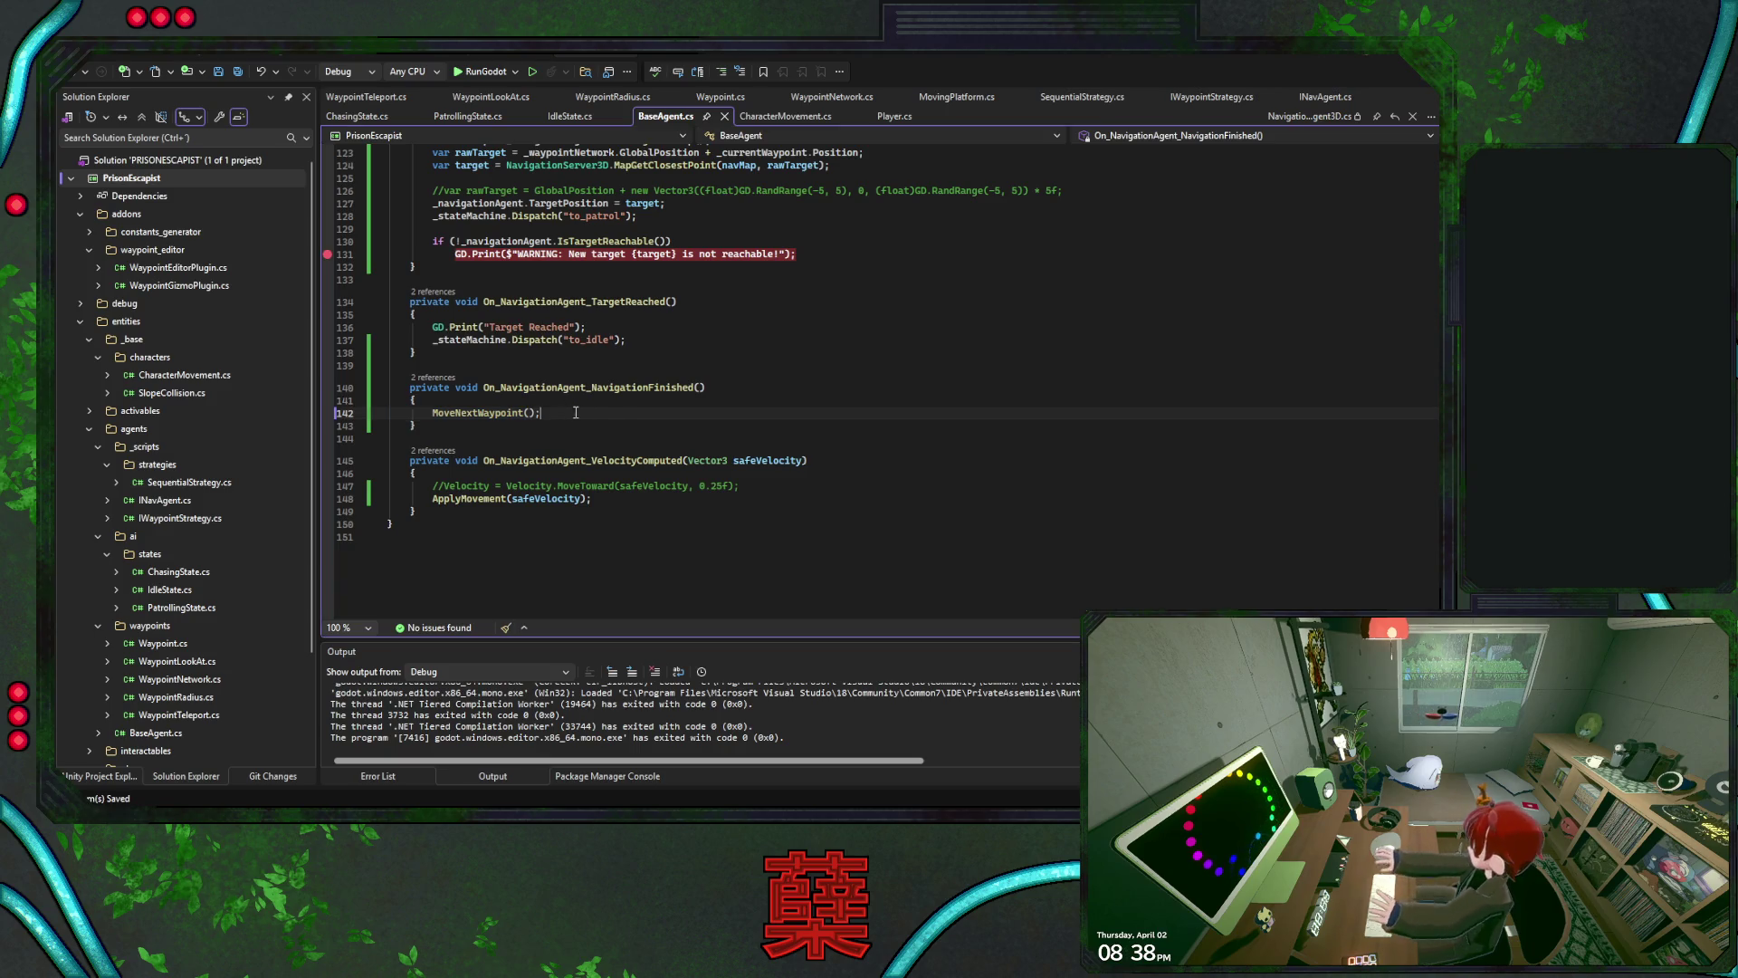
left_click(672, 341)
scroll(697, 425, "up", 4)
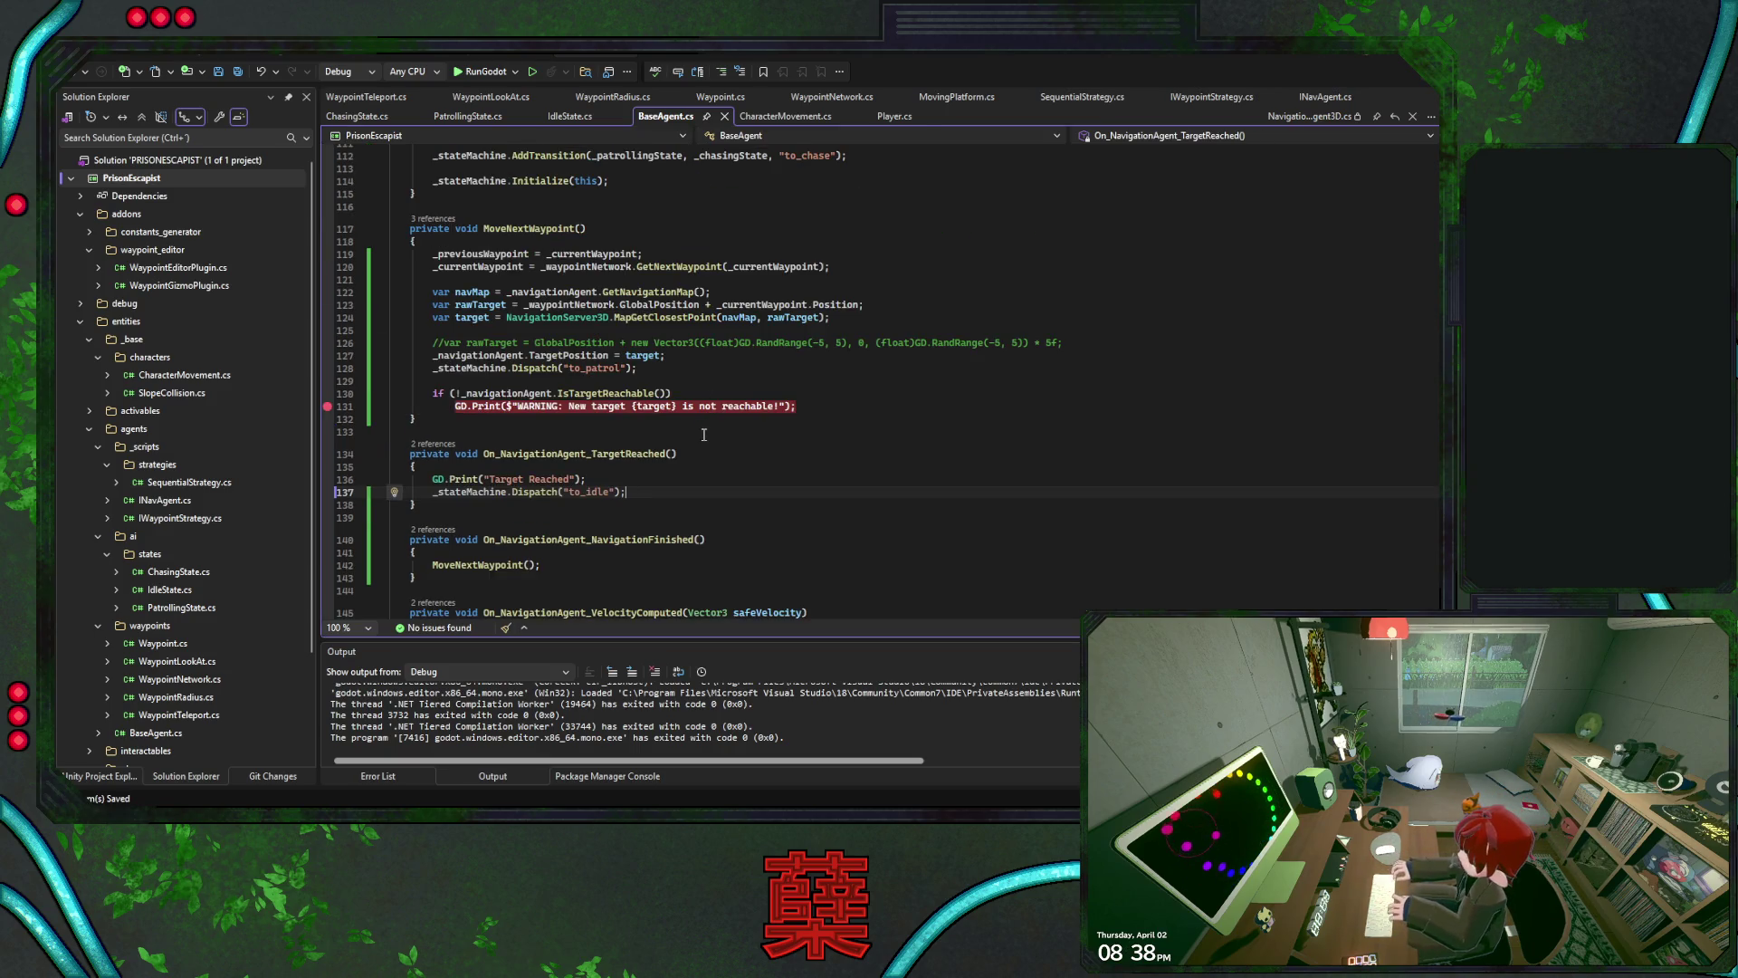
Remove the breakpoint on the unreachable-target warning and save the file
left_click(329, 407)
left_click(825, 408)
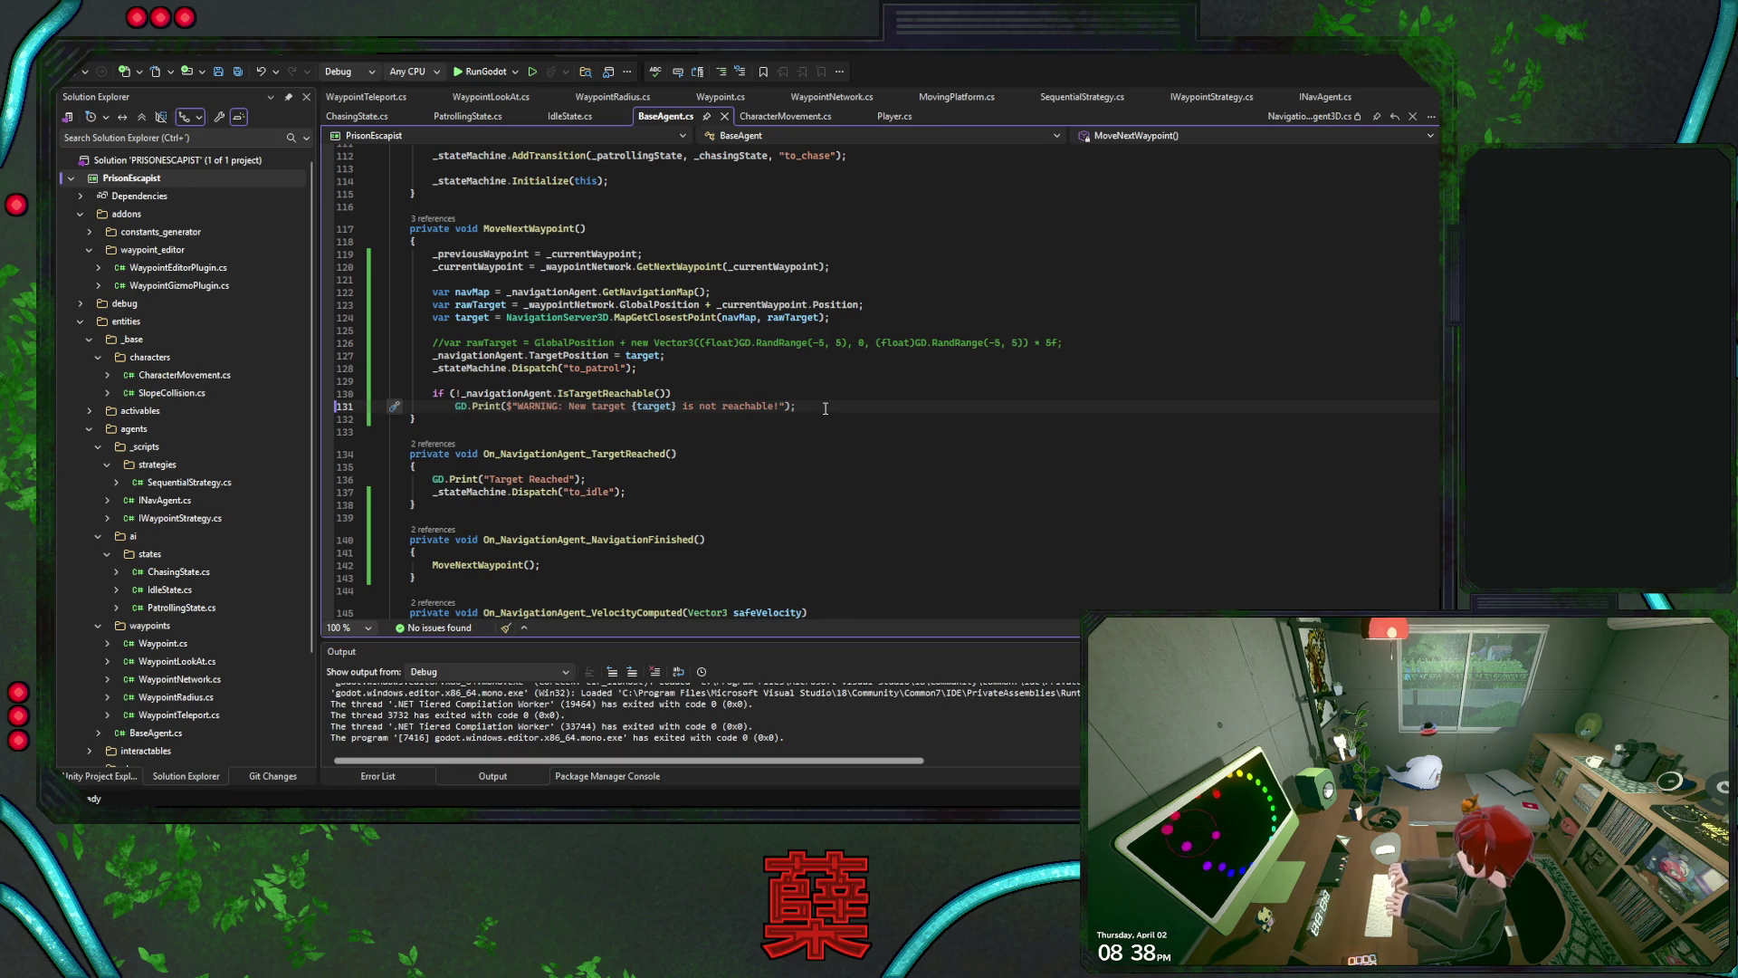
scroll(824, 408, "up", 2)
key("ctrl+s")
Check MoveNextWaypoint's target calculation and the ApplyMovement call in the else branch
left_click(1074, 418)
scroll(1060, 422, "up", 5)
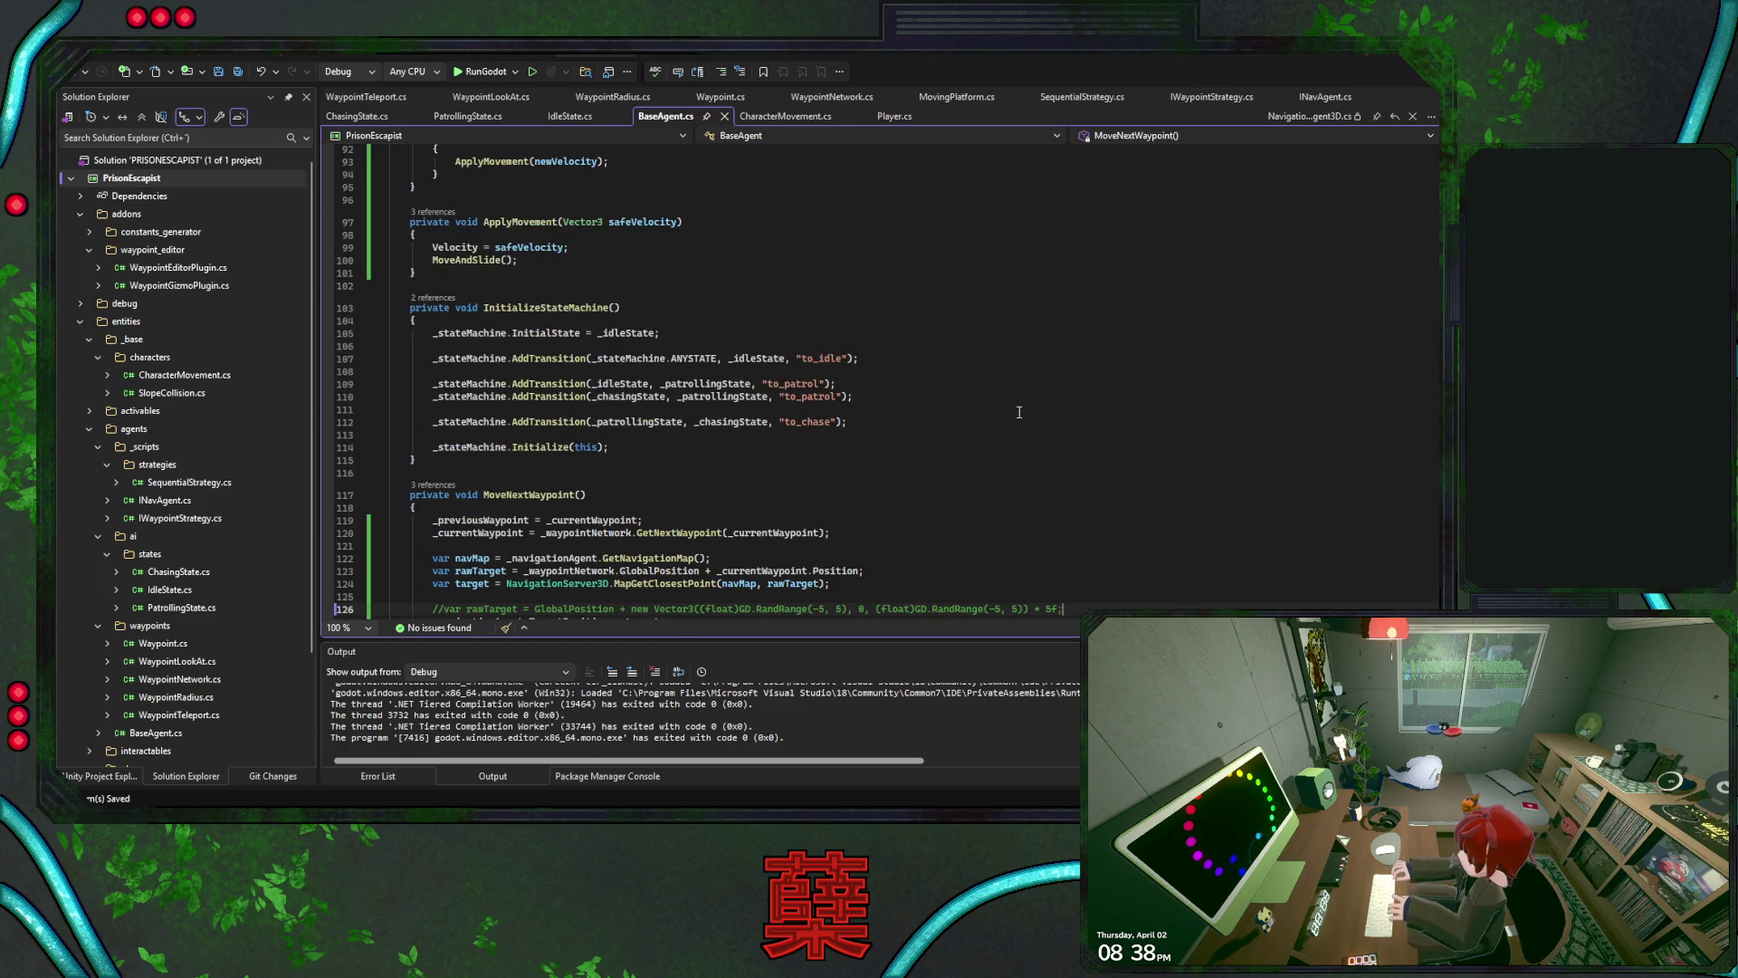
scroll(1018, 412, "up", 5)
left_click(619, 353)
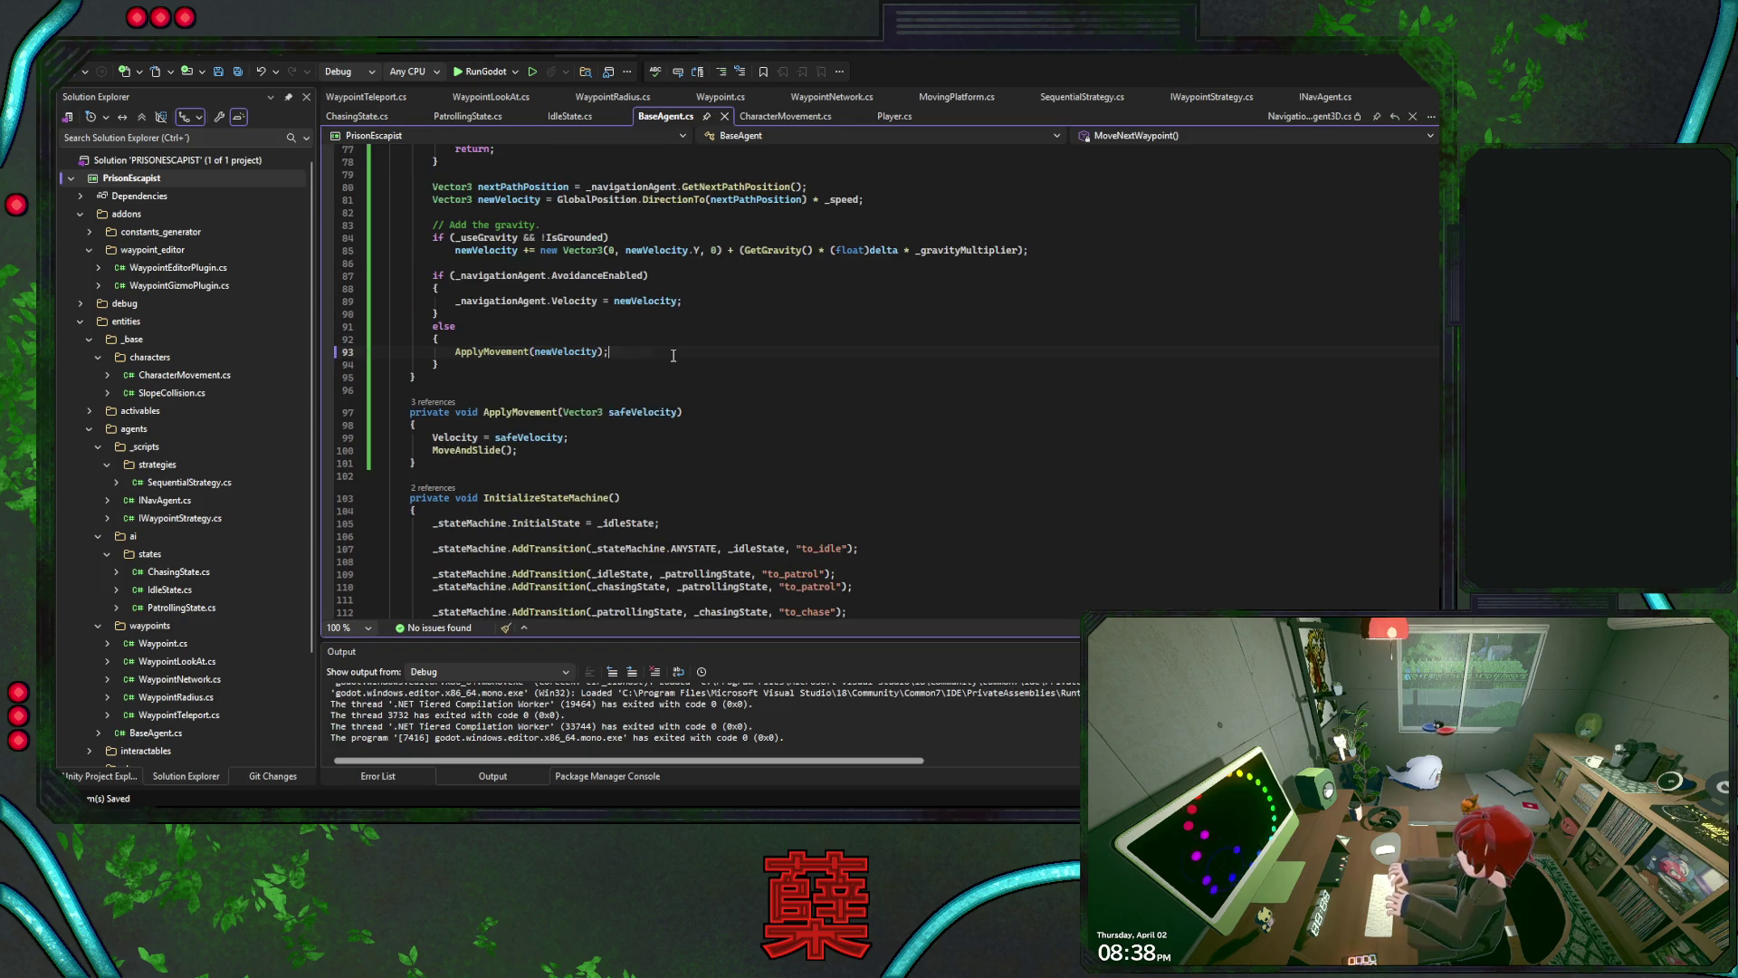
Set a line-24 breakpoint in PatrollingState's _Update, then run the Godot game from BaseAgent.cs
left_click(568, 117)
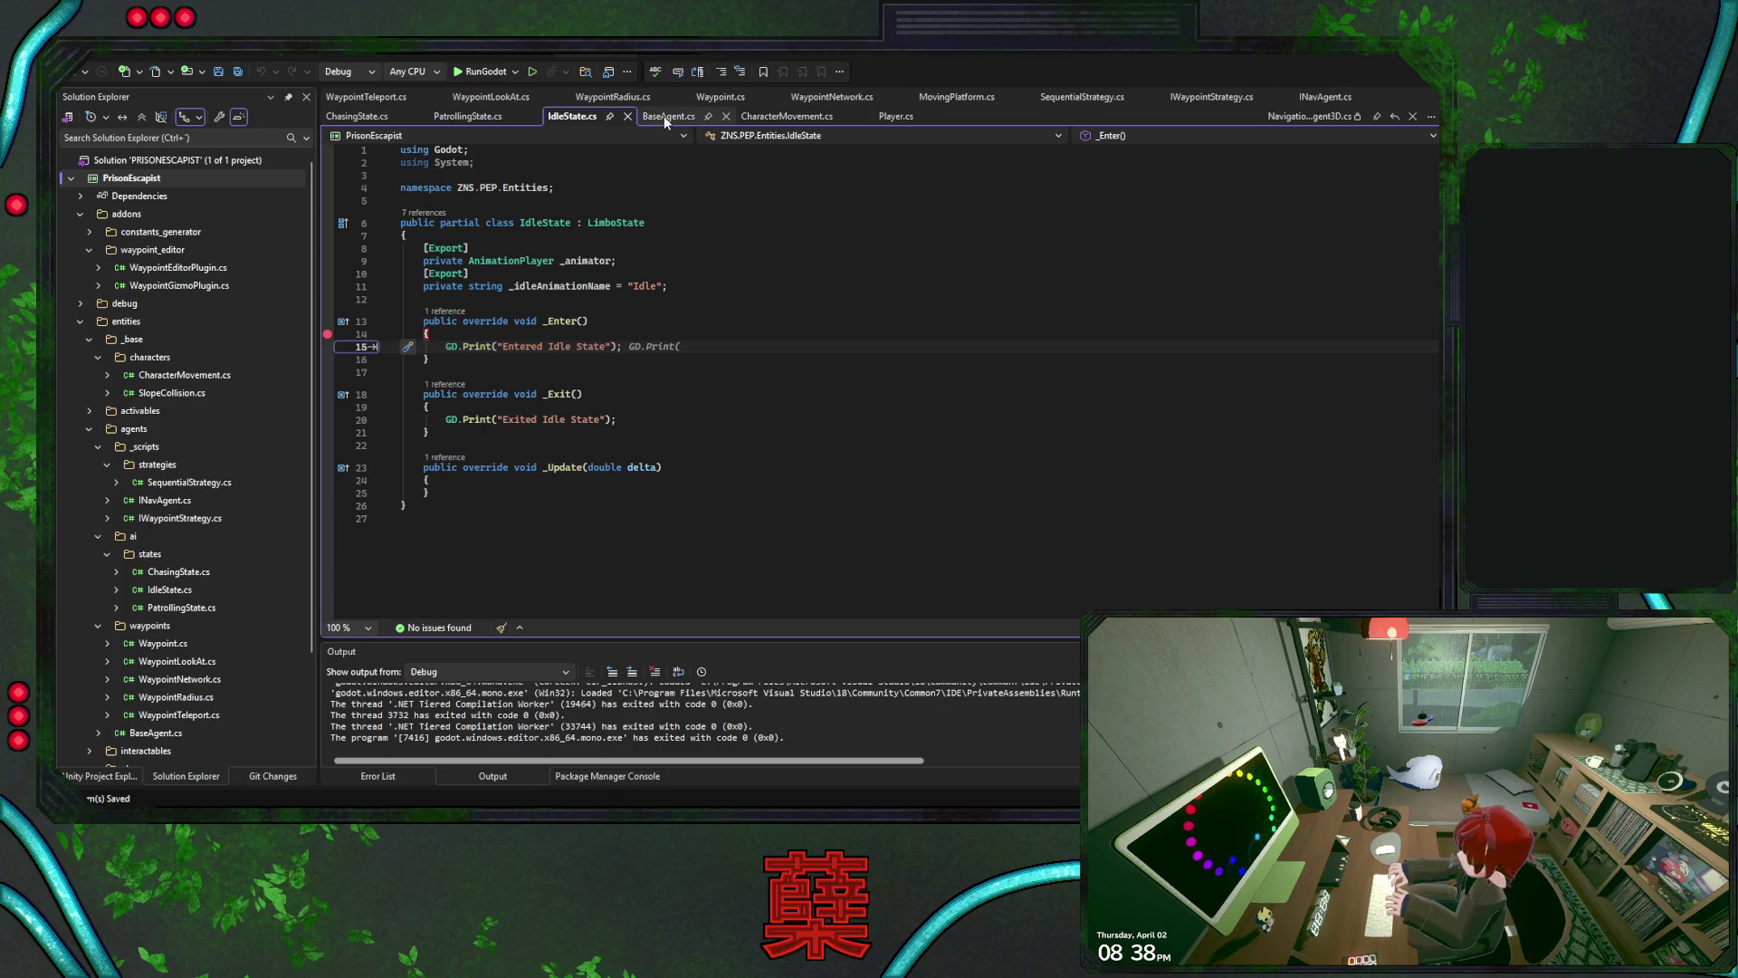
left_click(453, 121)
left_click(328, 480)
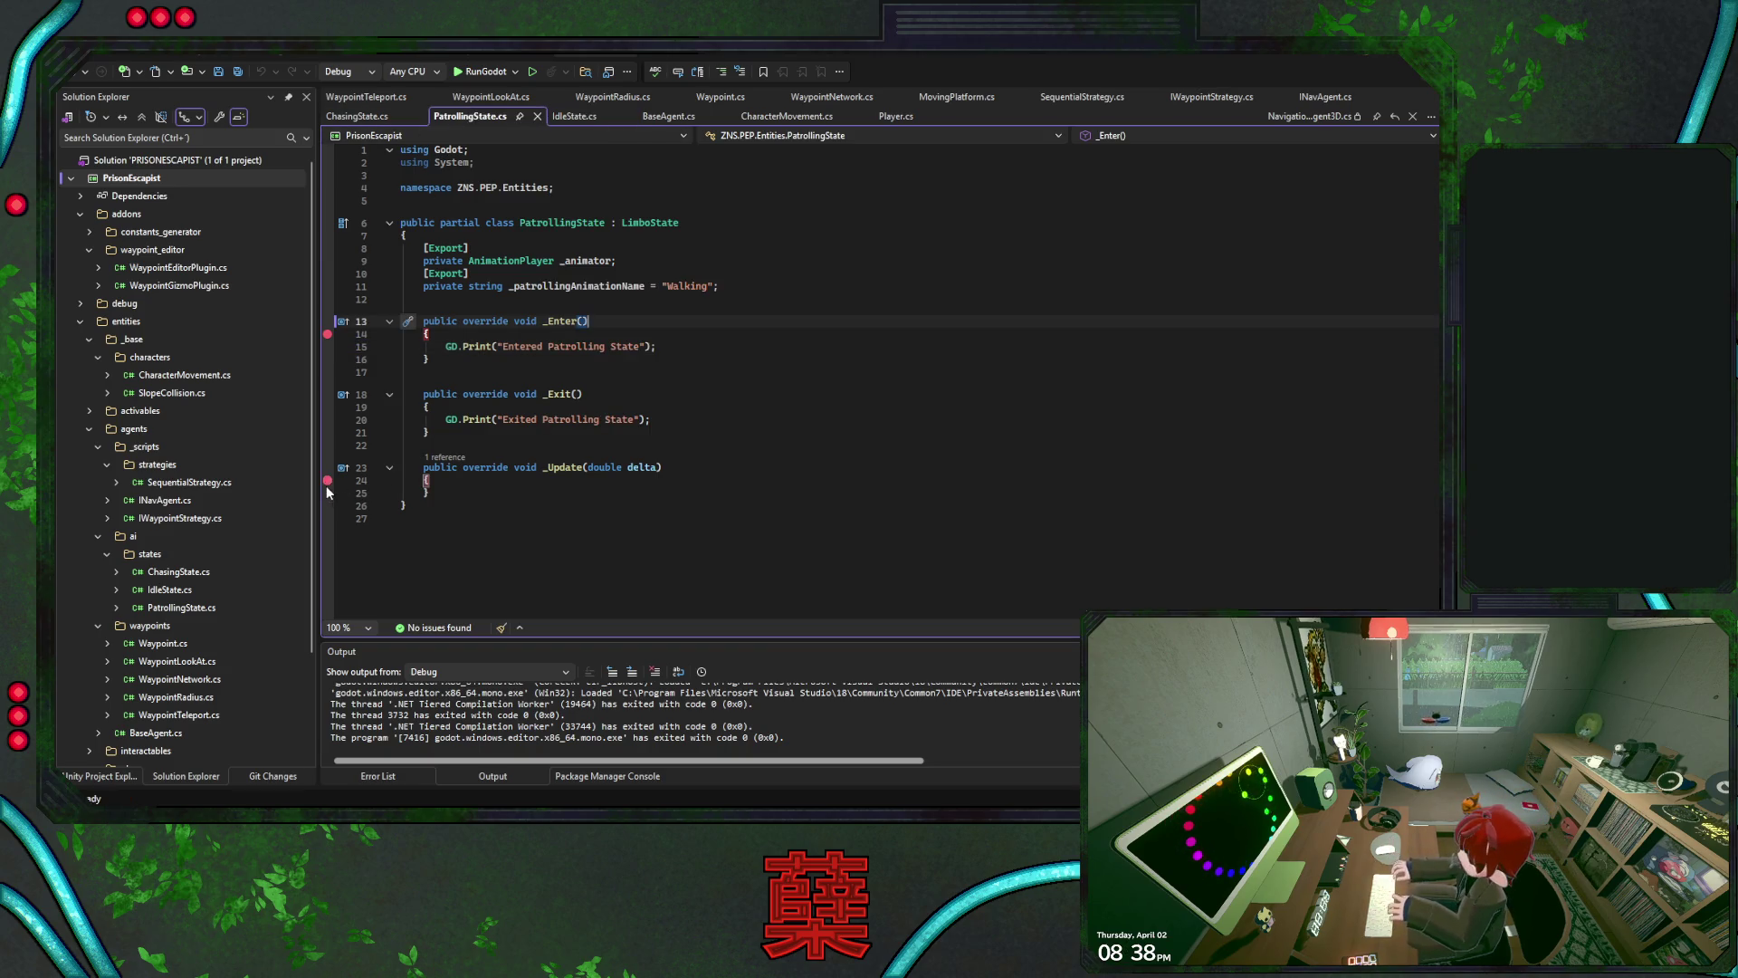
left_click(656, 117)
left_click(481, 72)
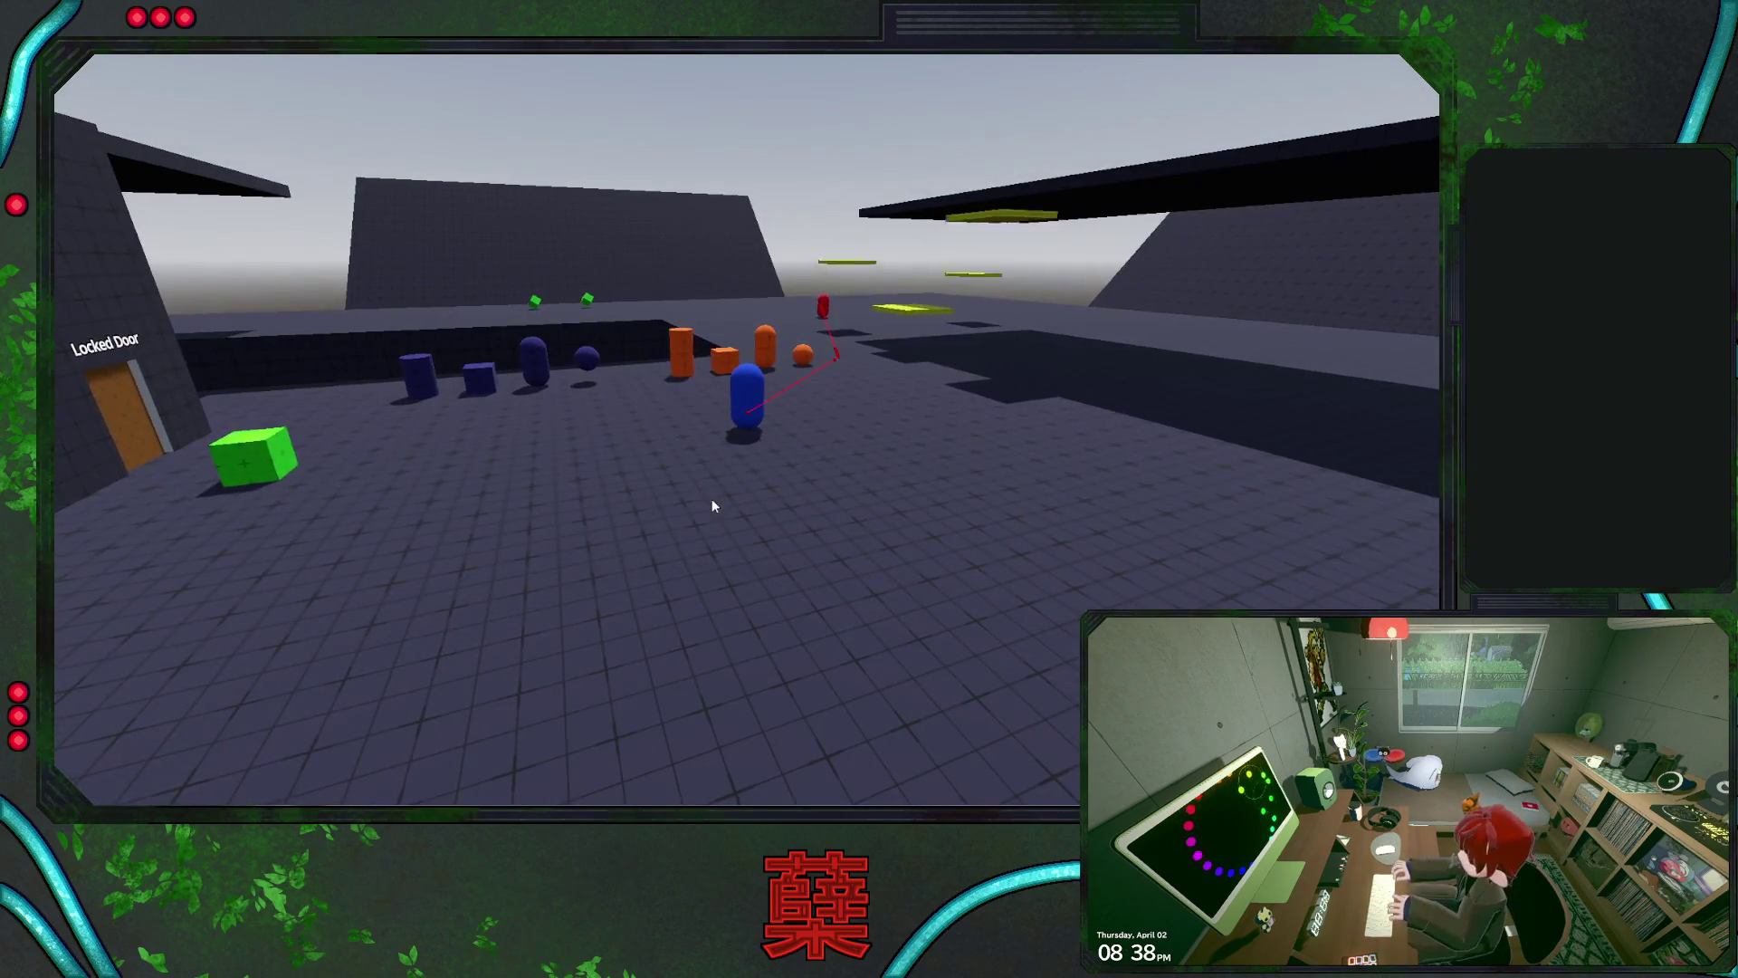
Walk the player left to the green cube and swing the camera around it
key("a")
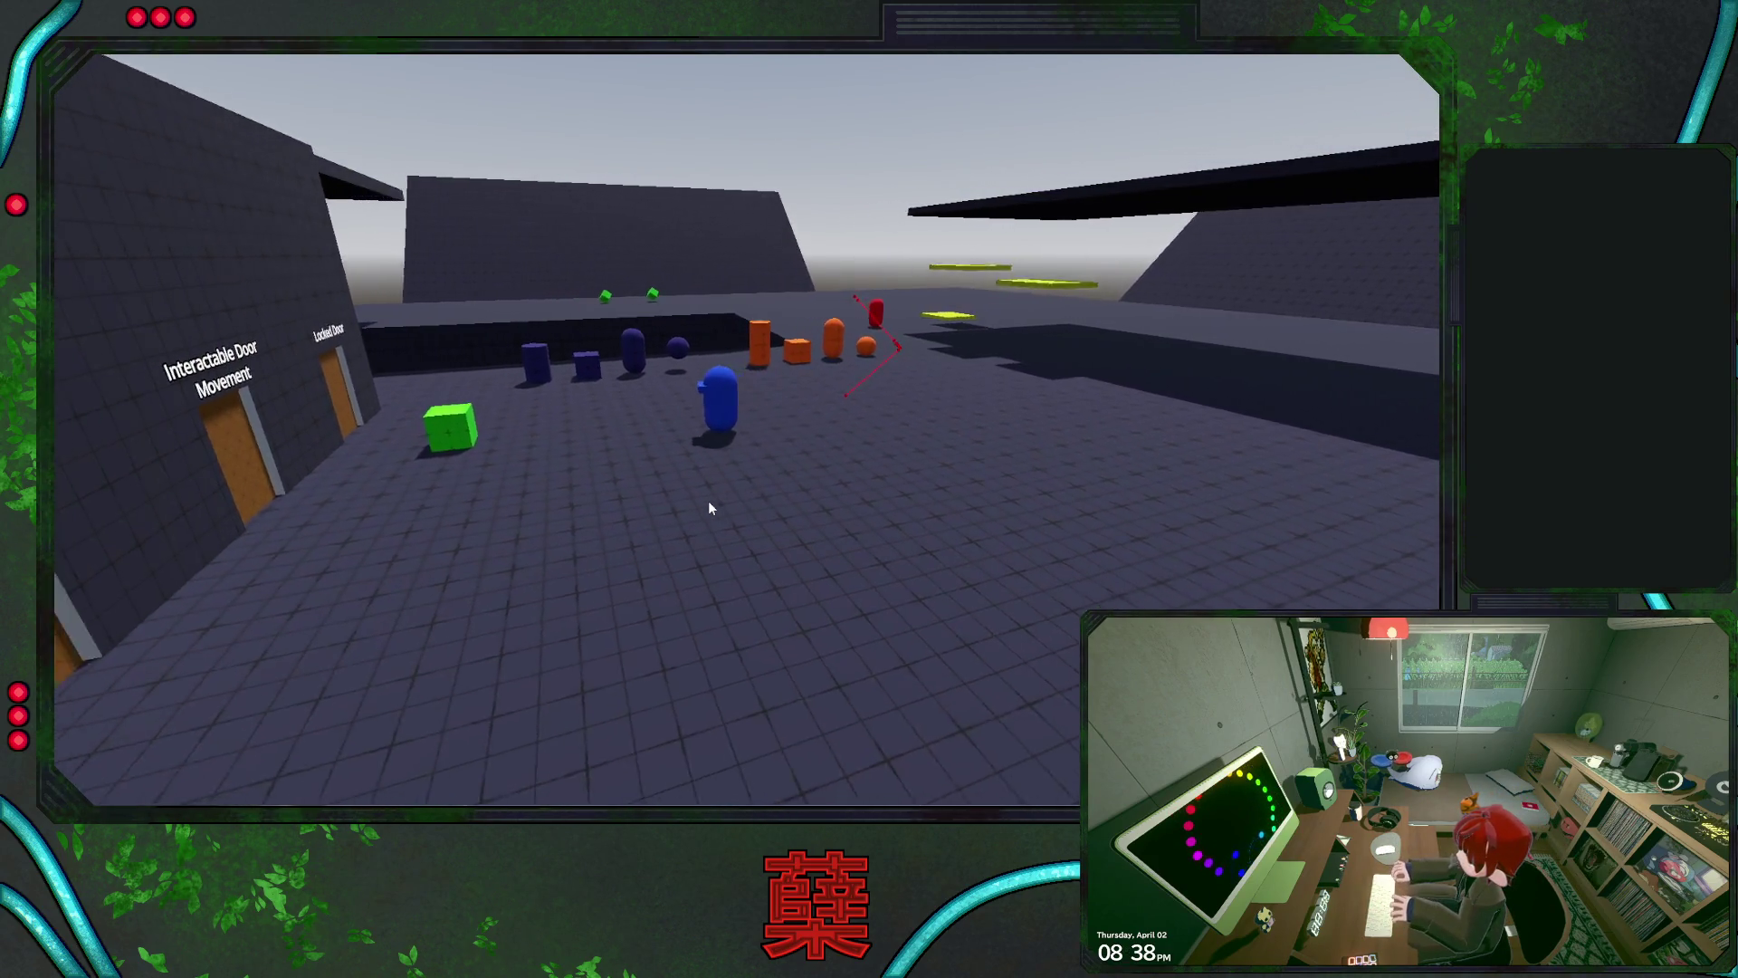
key("a")
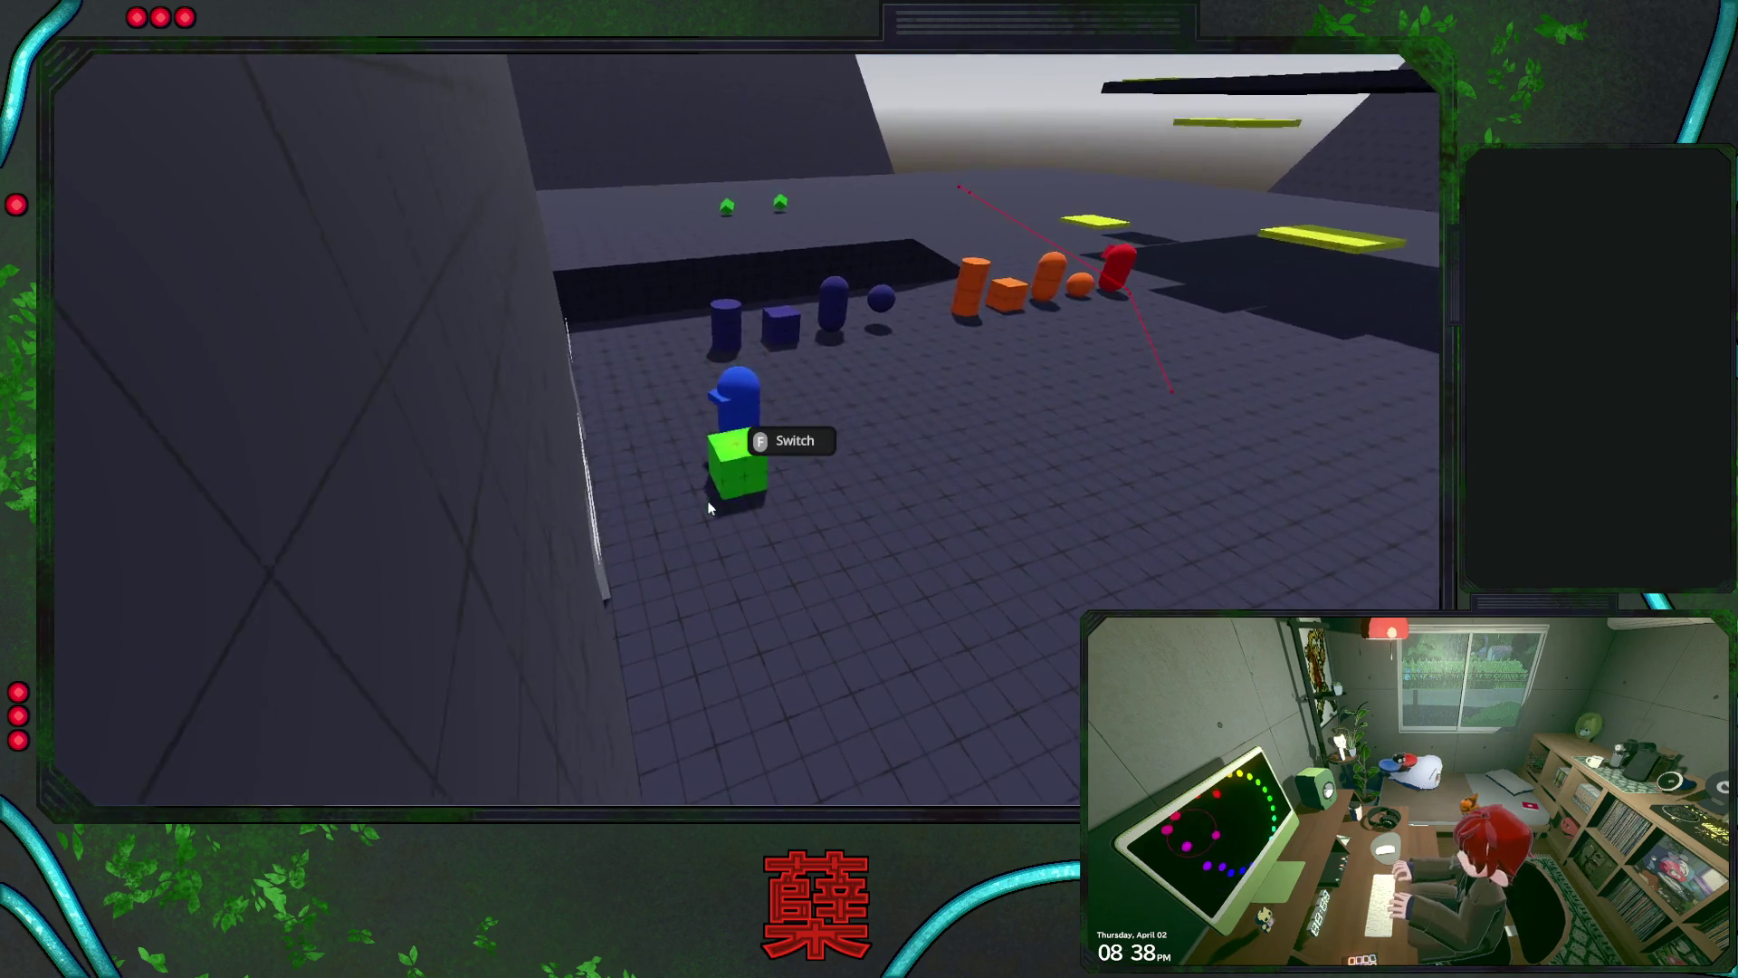
key("f")
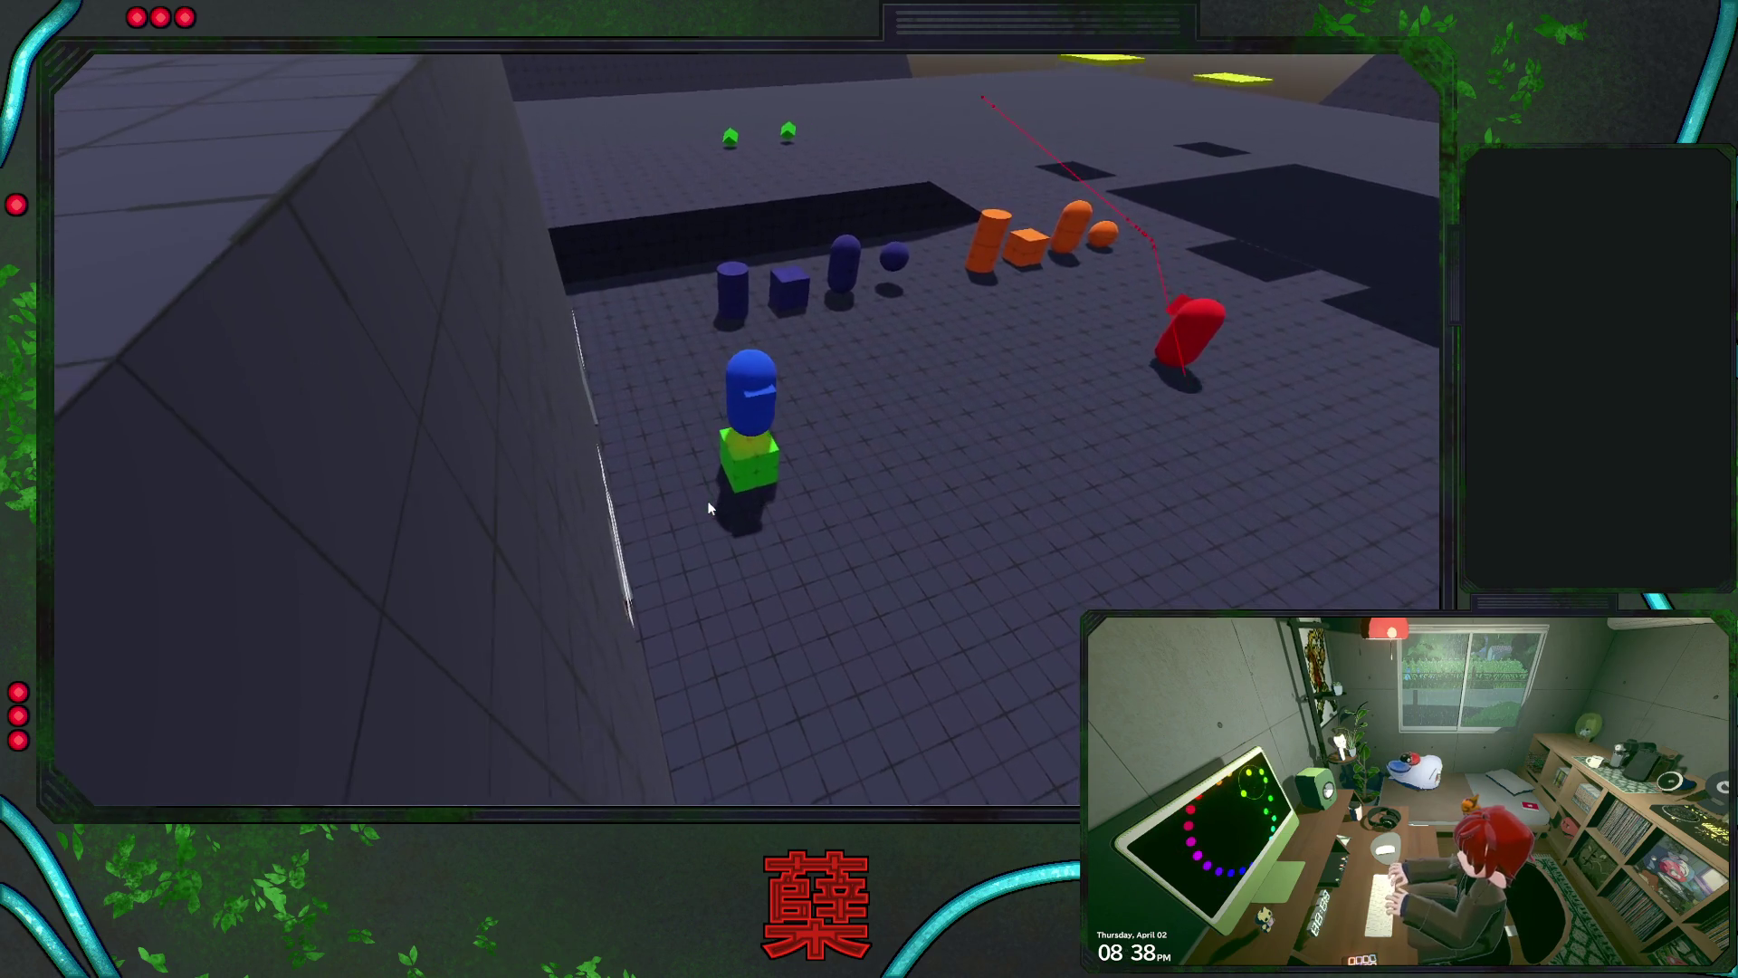
key("w")
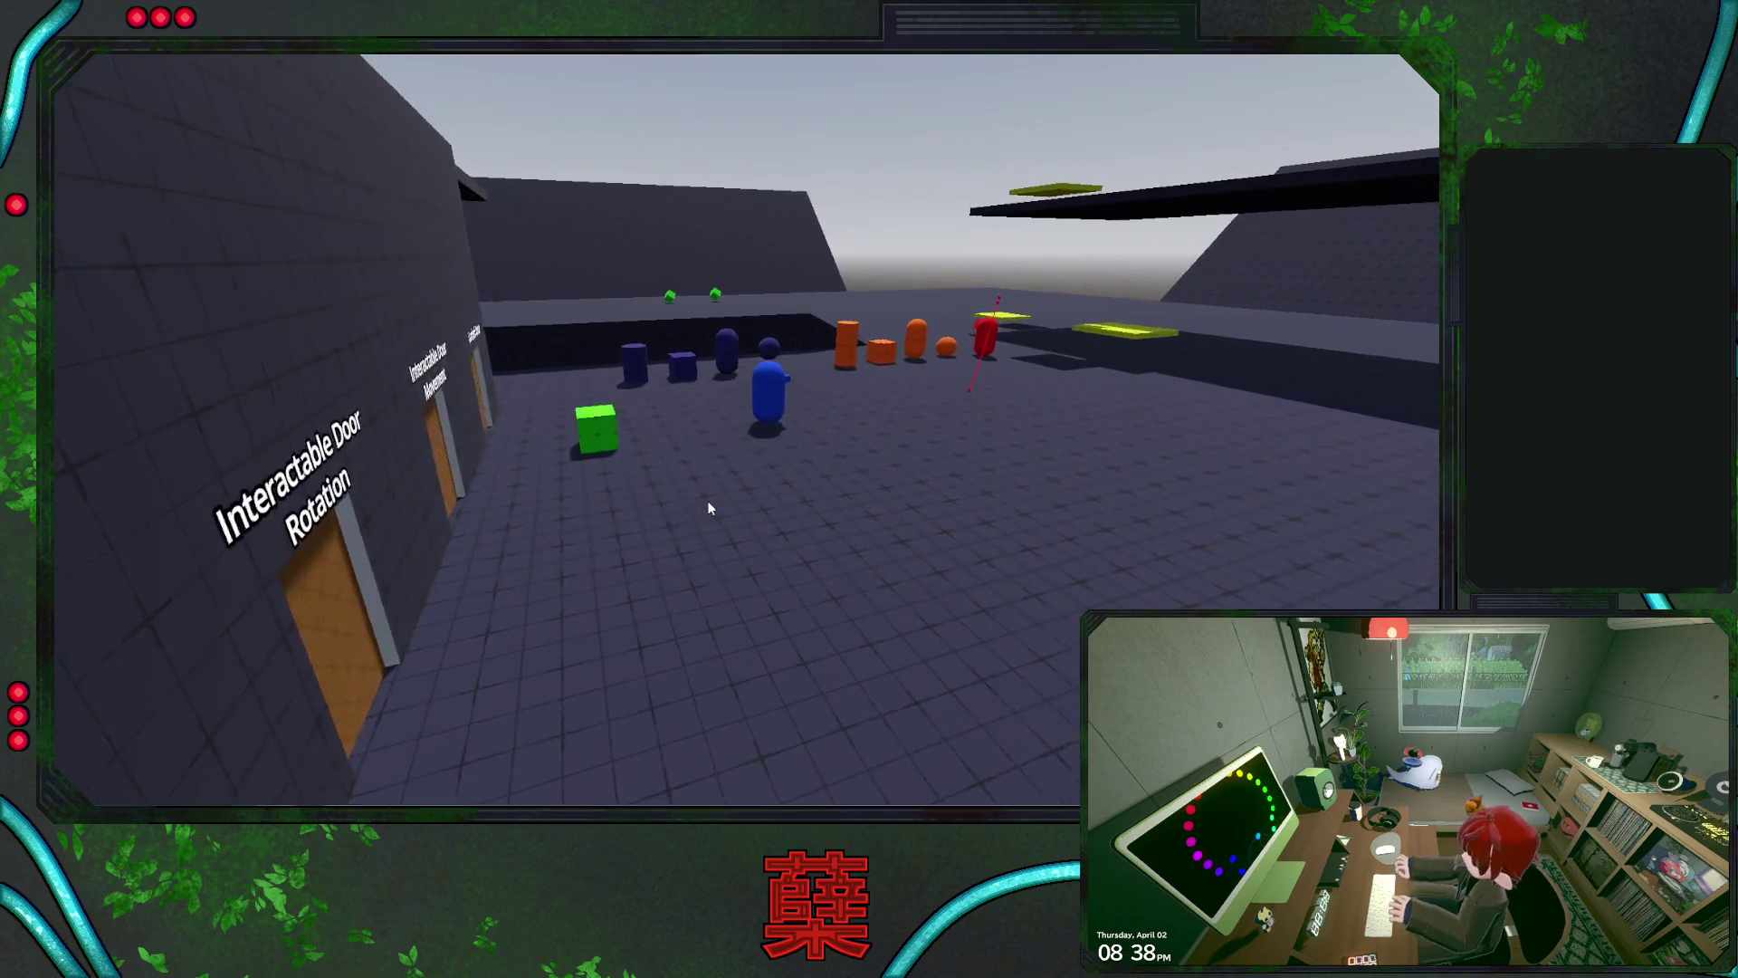
key("d")
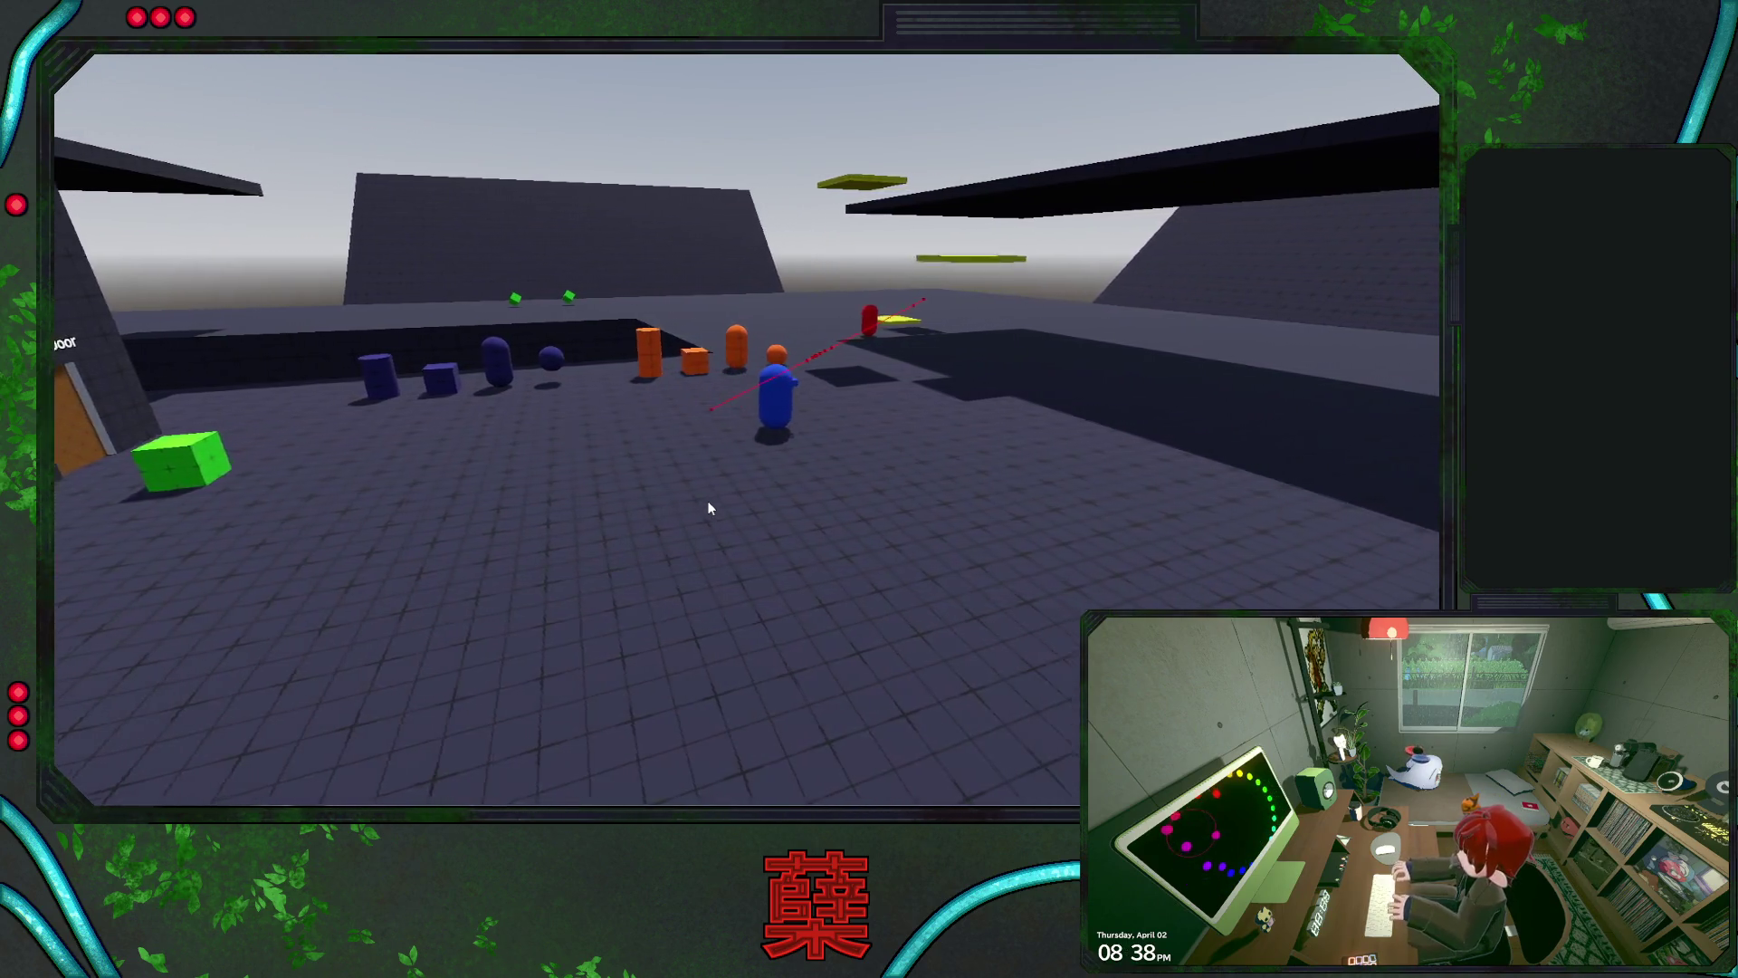
key("a")
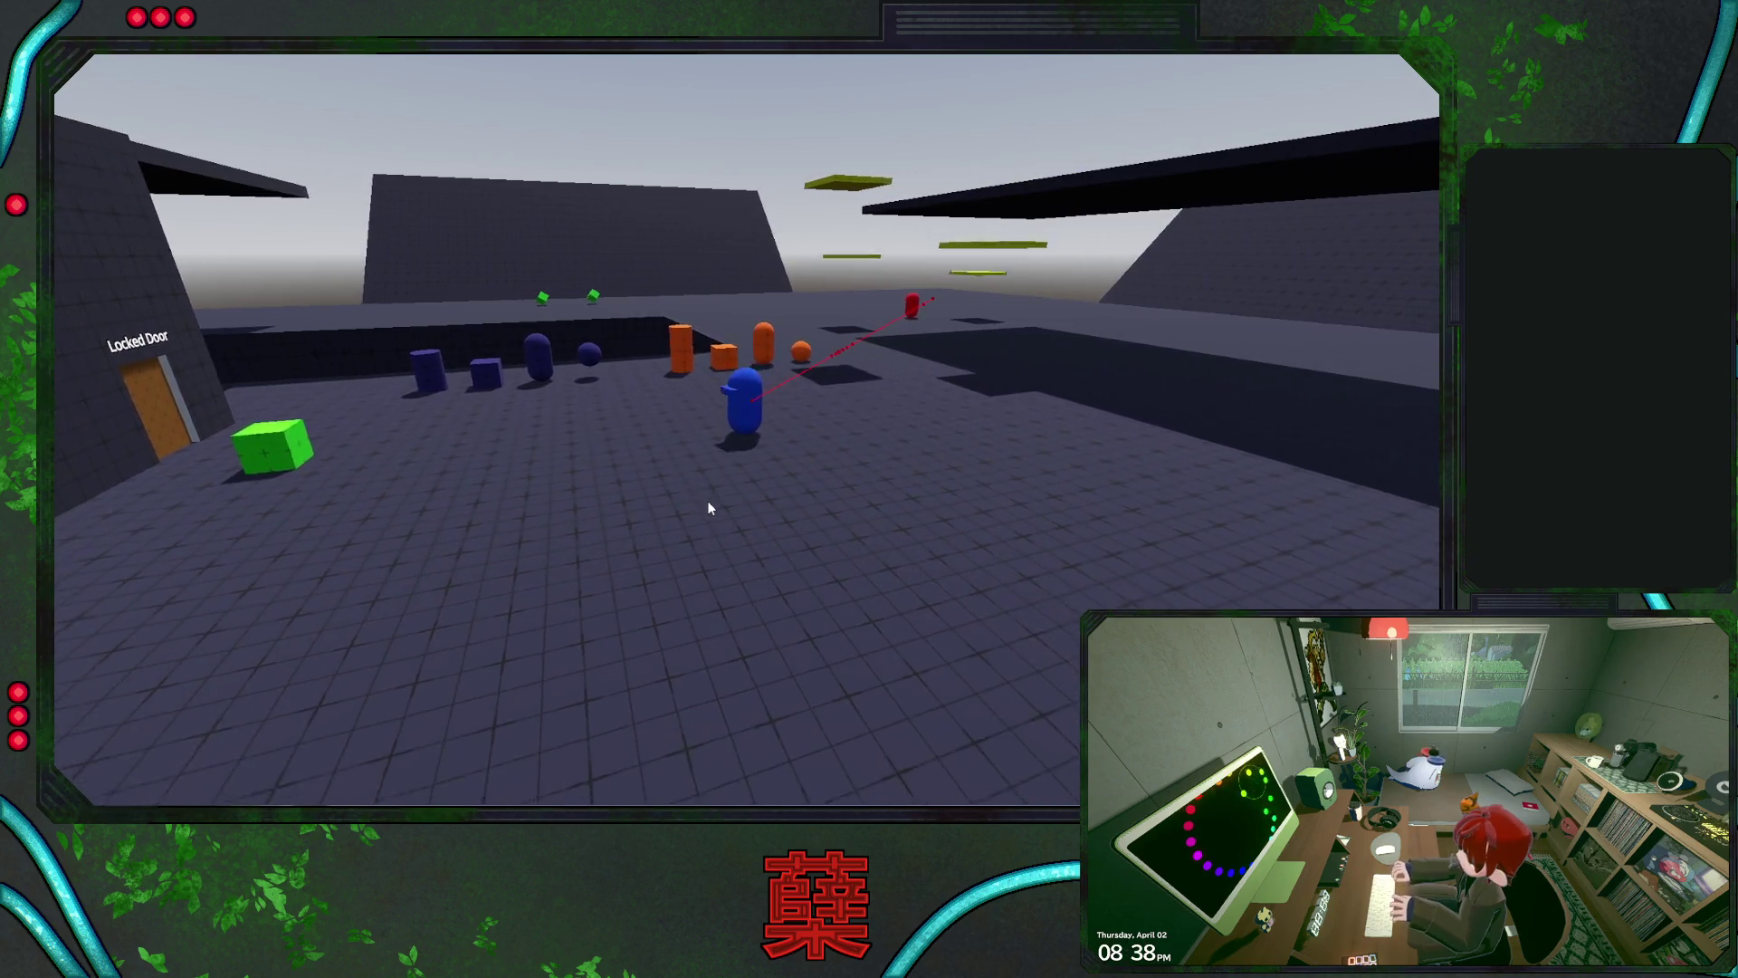
key("a")
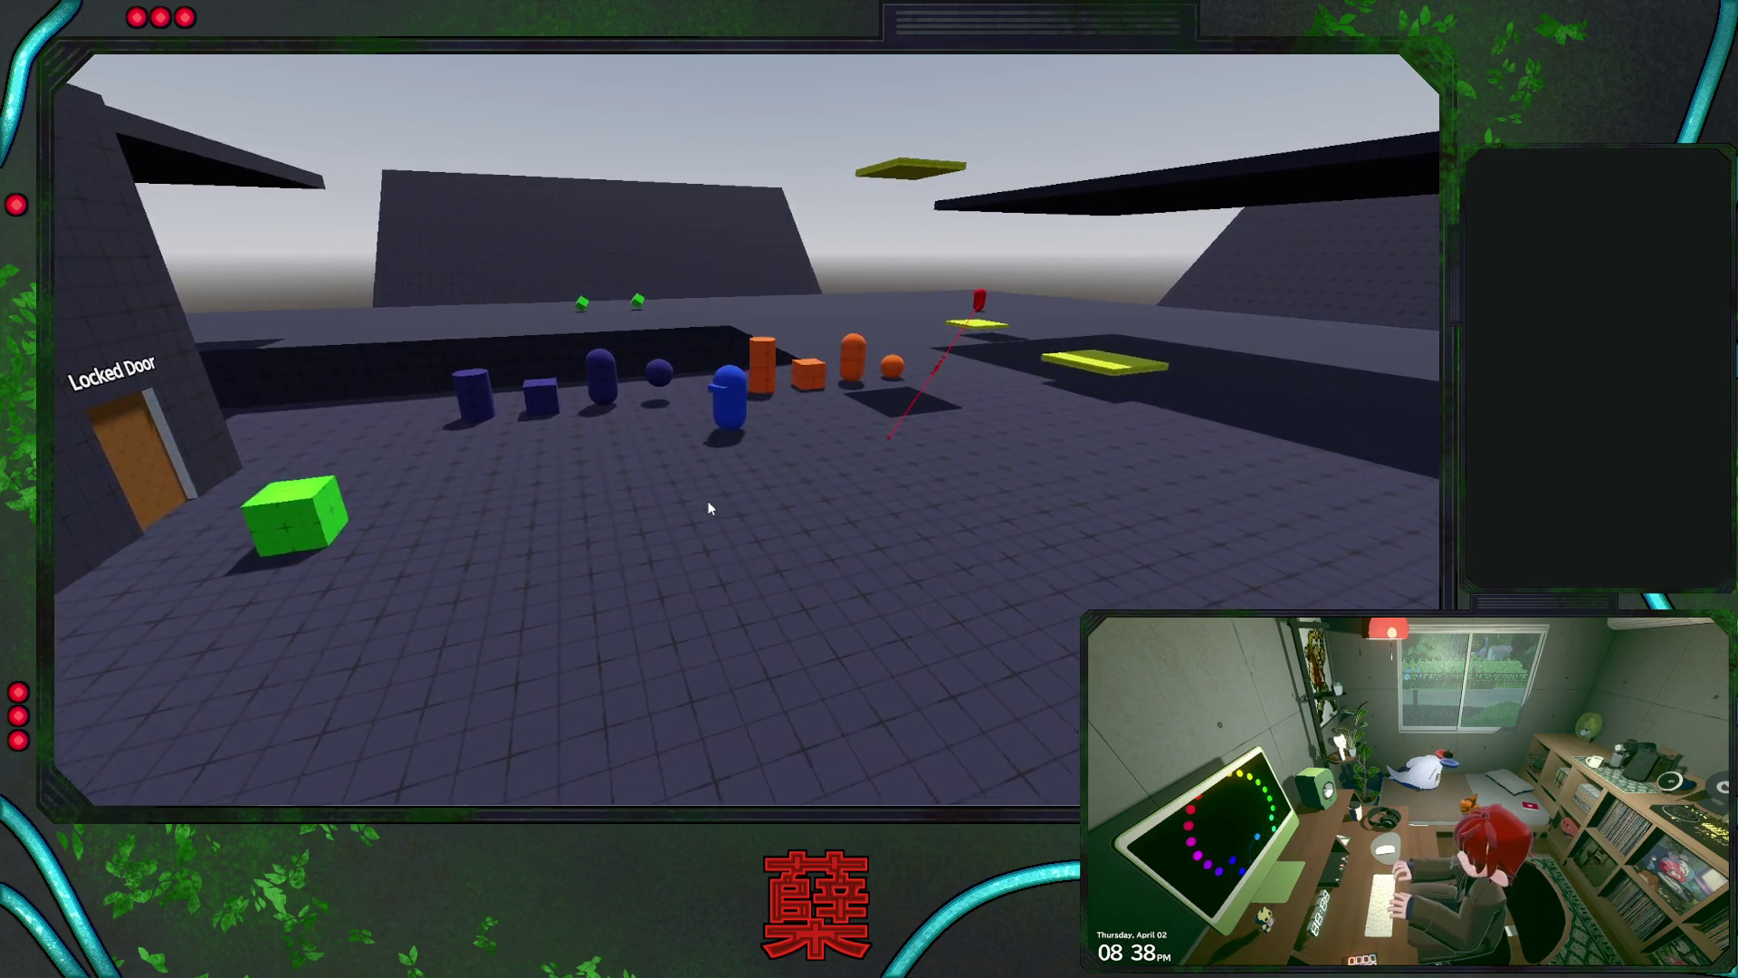
Jump among the orange objects, move right and left past them, then Alt+Tab to Visual Studio
key("w")
key("space")
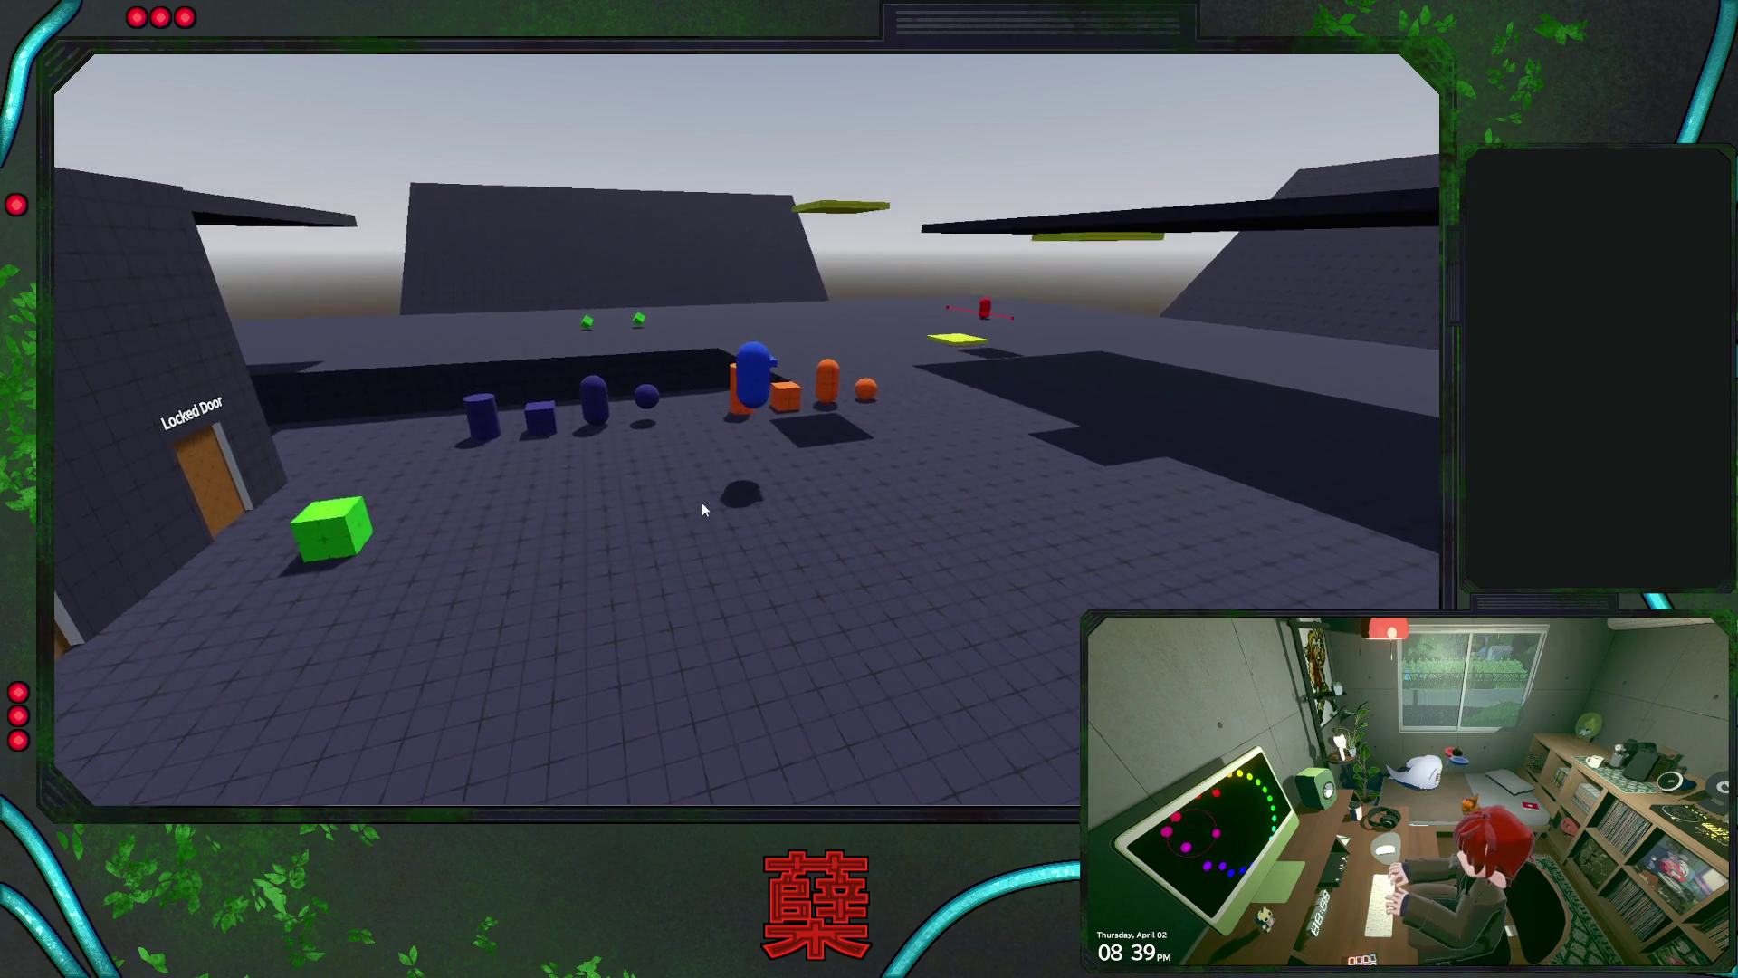
key("space")
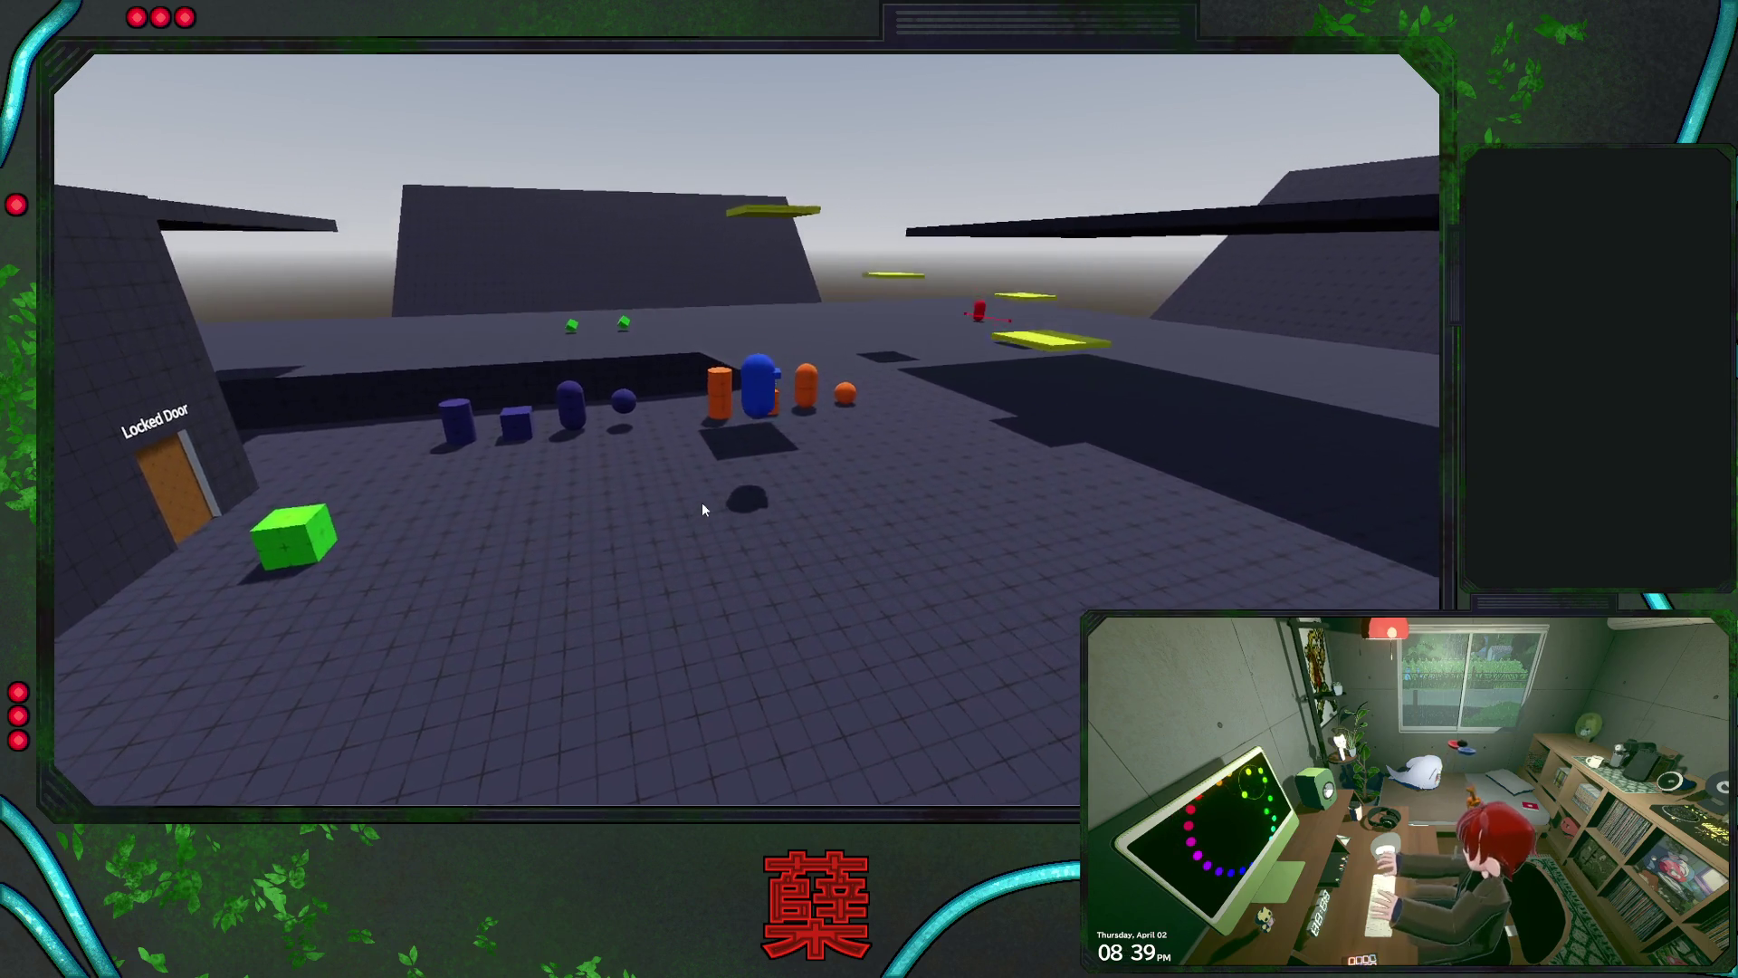
key("d")
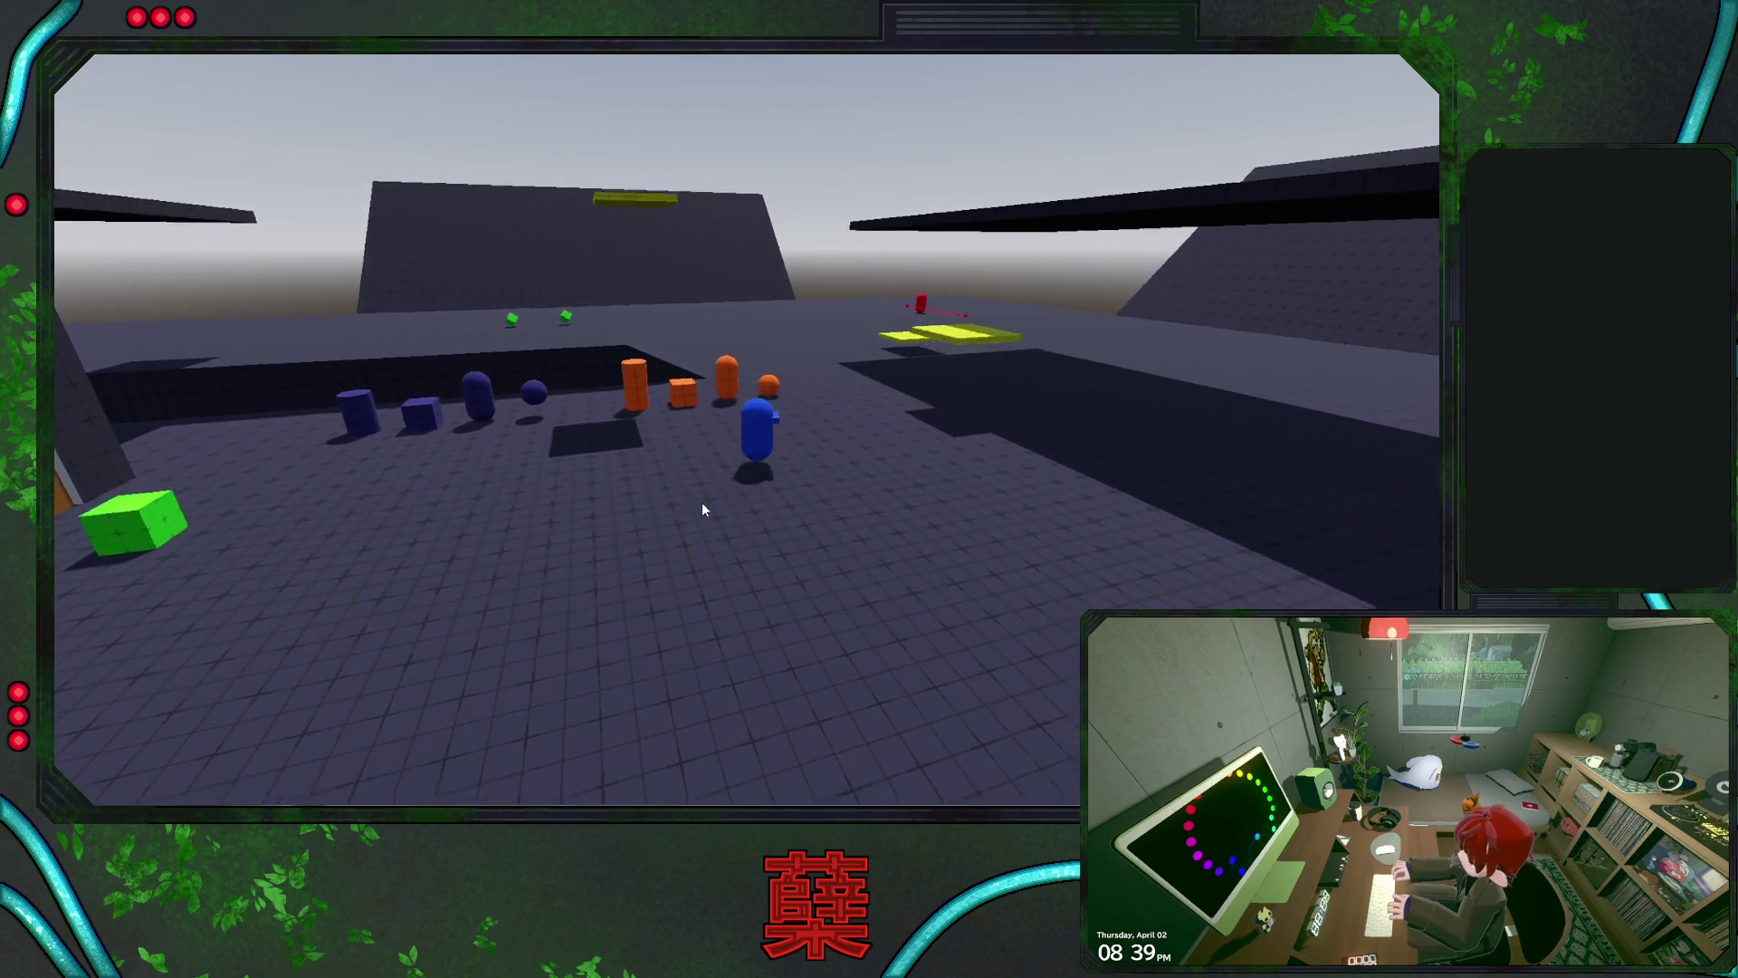
key("d")
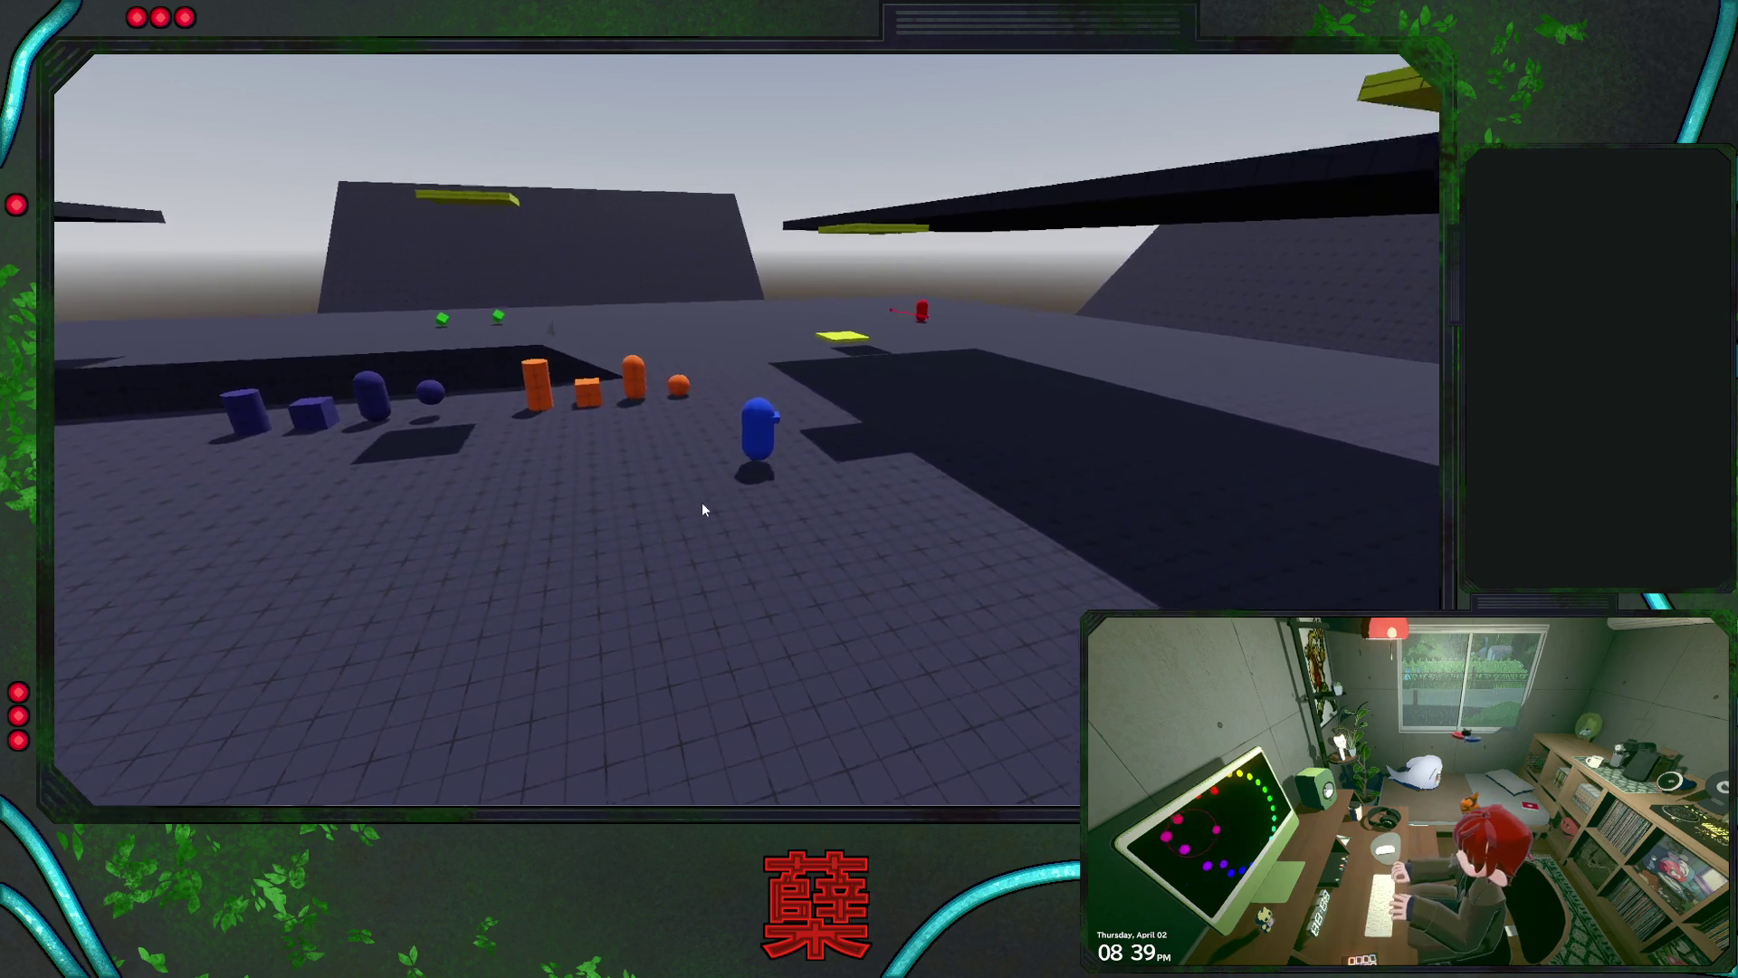
key("a")
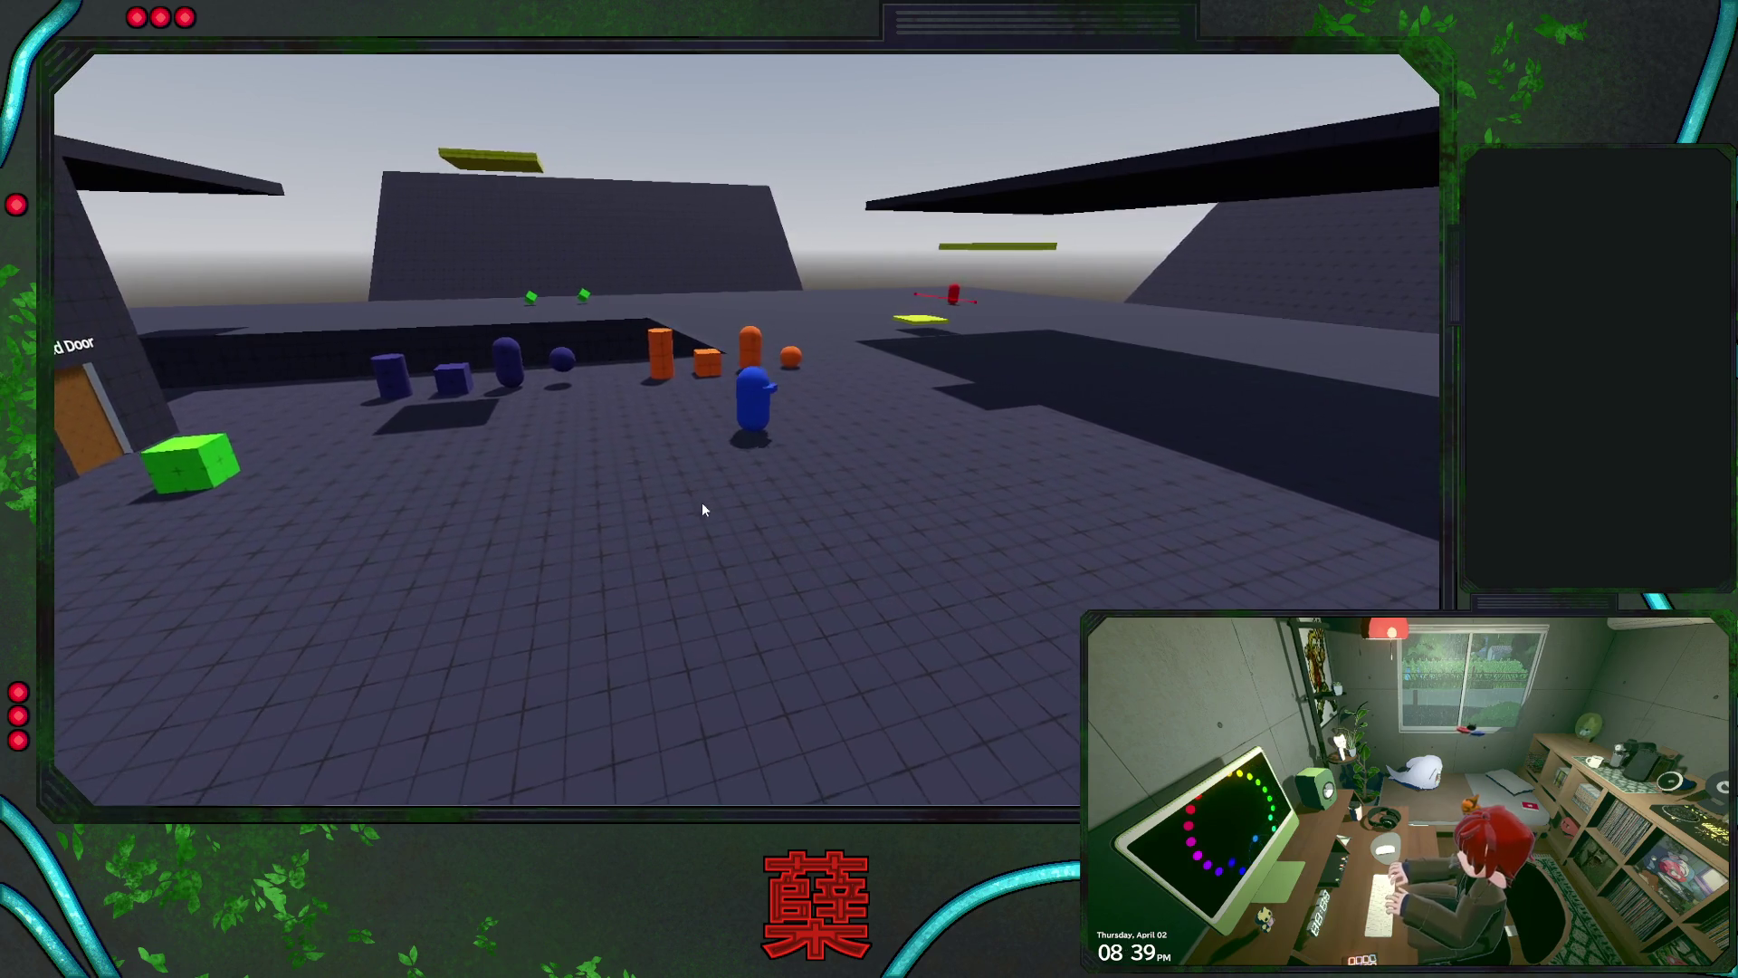
key("d")
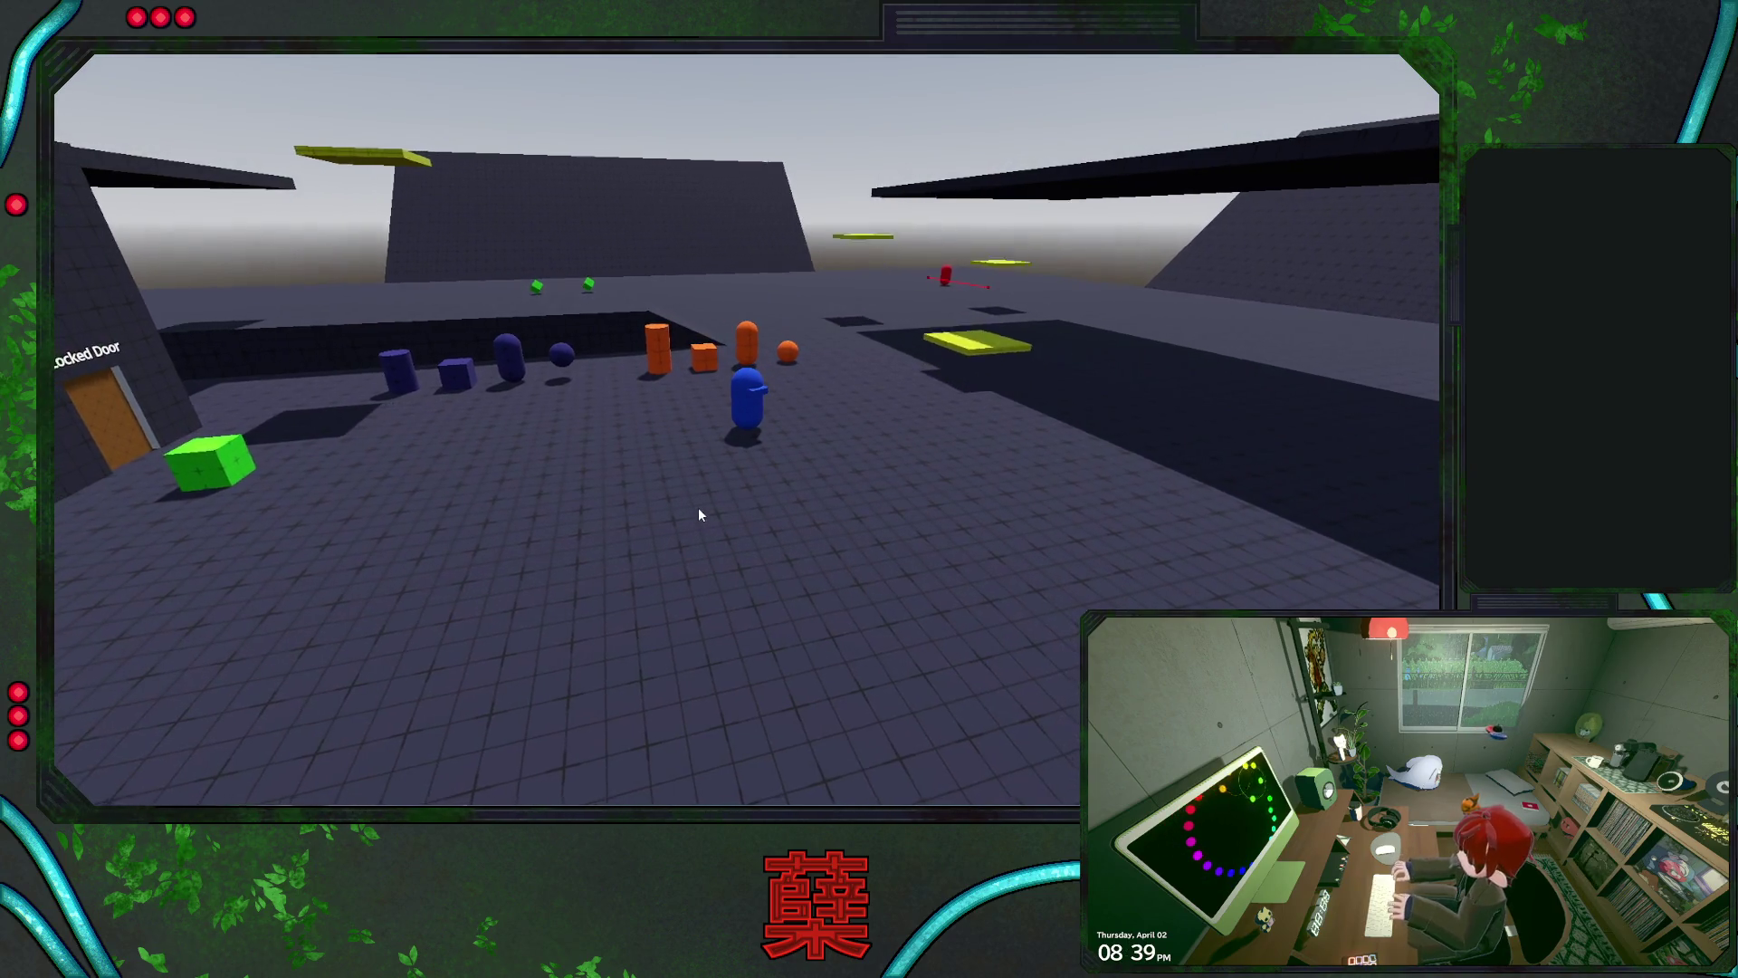
key("alt+Tab")
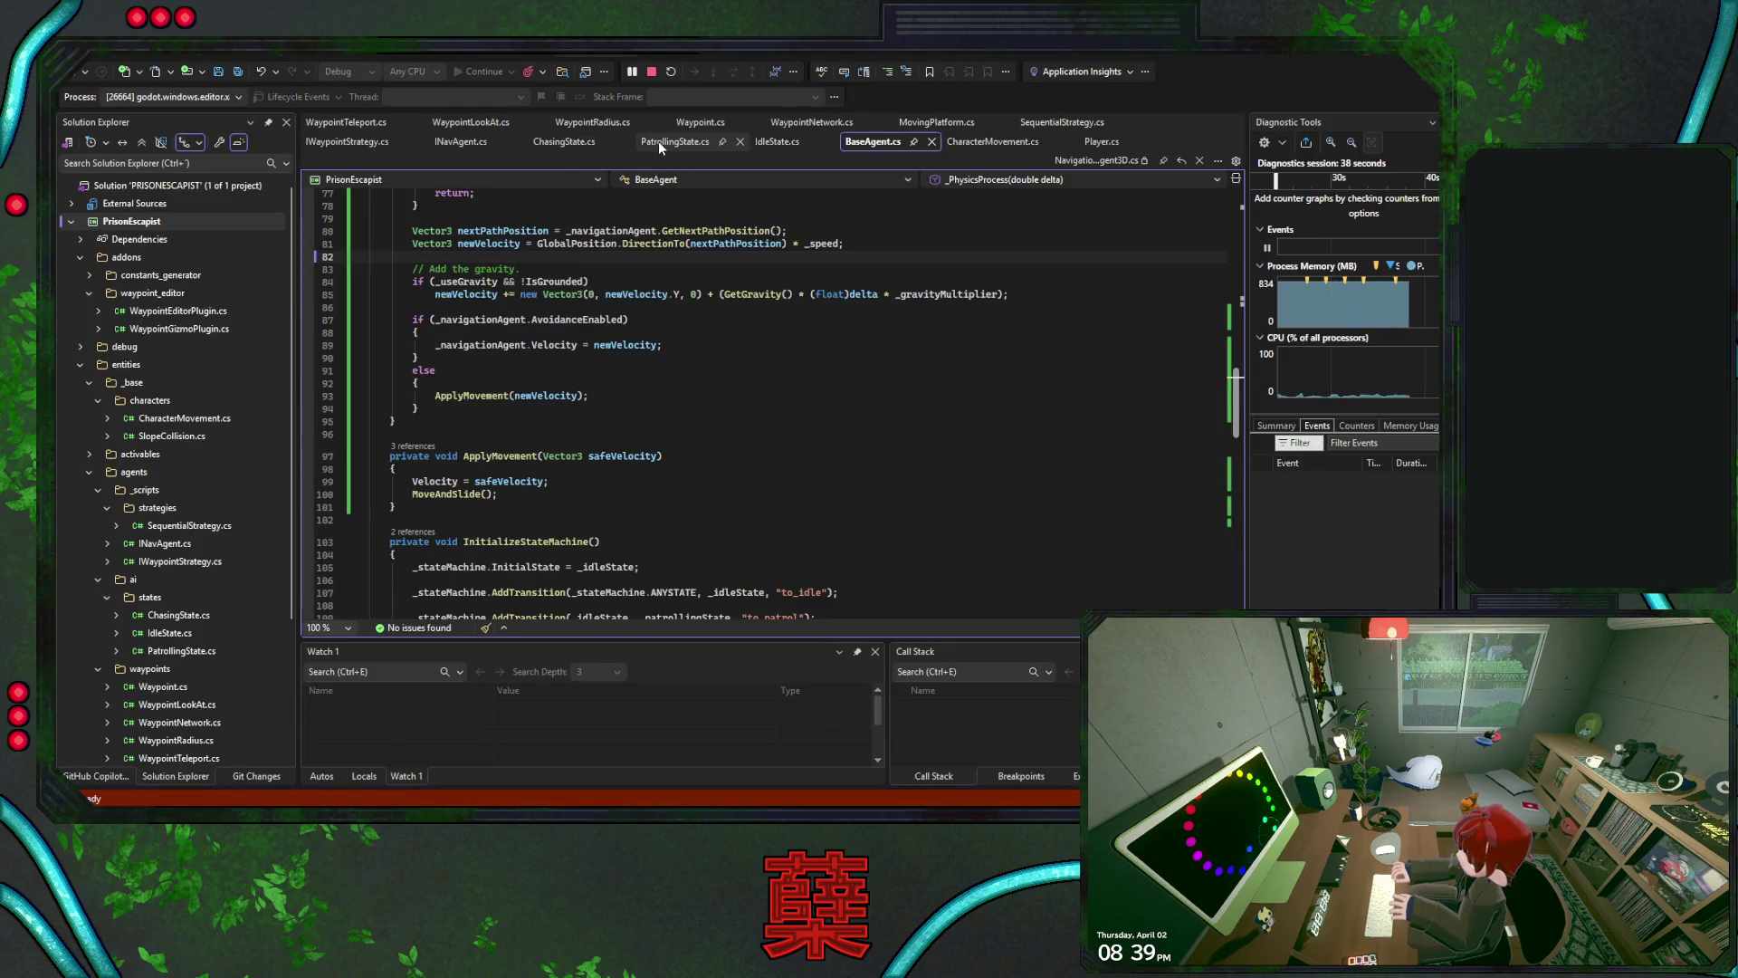
Break at BaseAgent's line-84 gravity check, inspect TargetPosition (32, 0.5, -35), then stop debugging
left_click(659, 142)
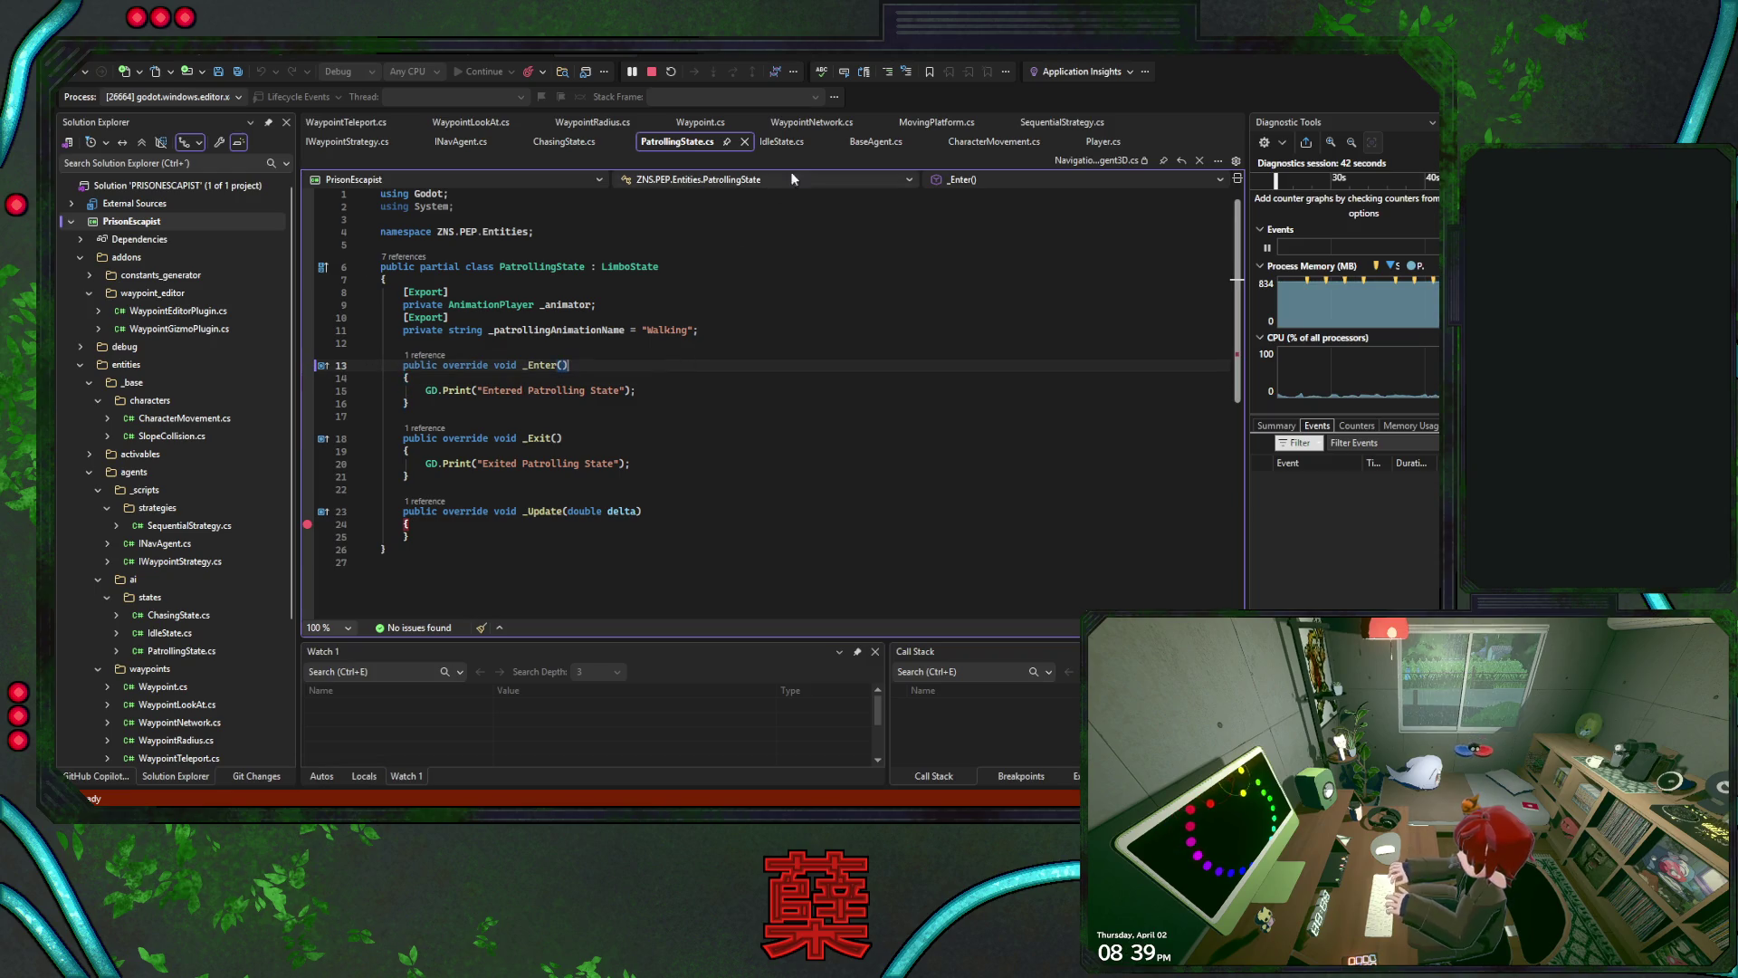
left_click(874, 142)
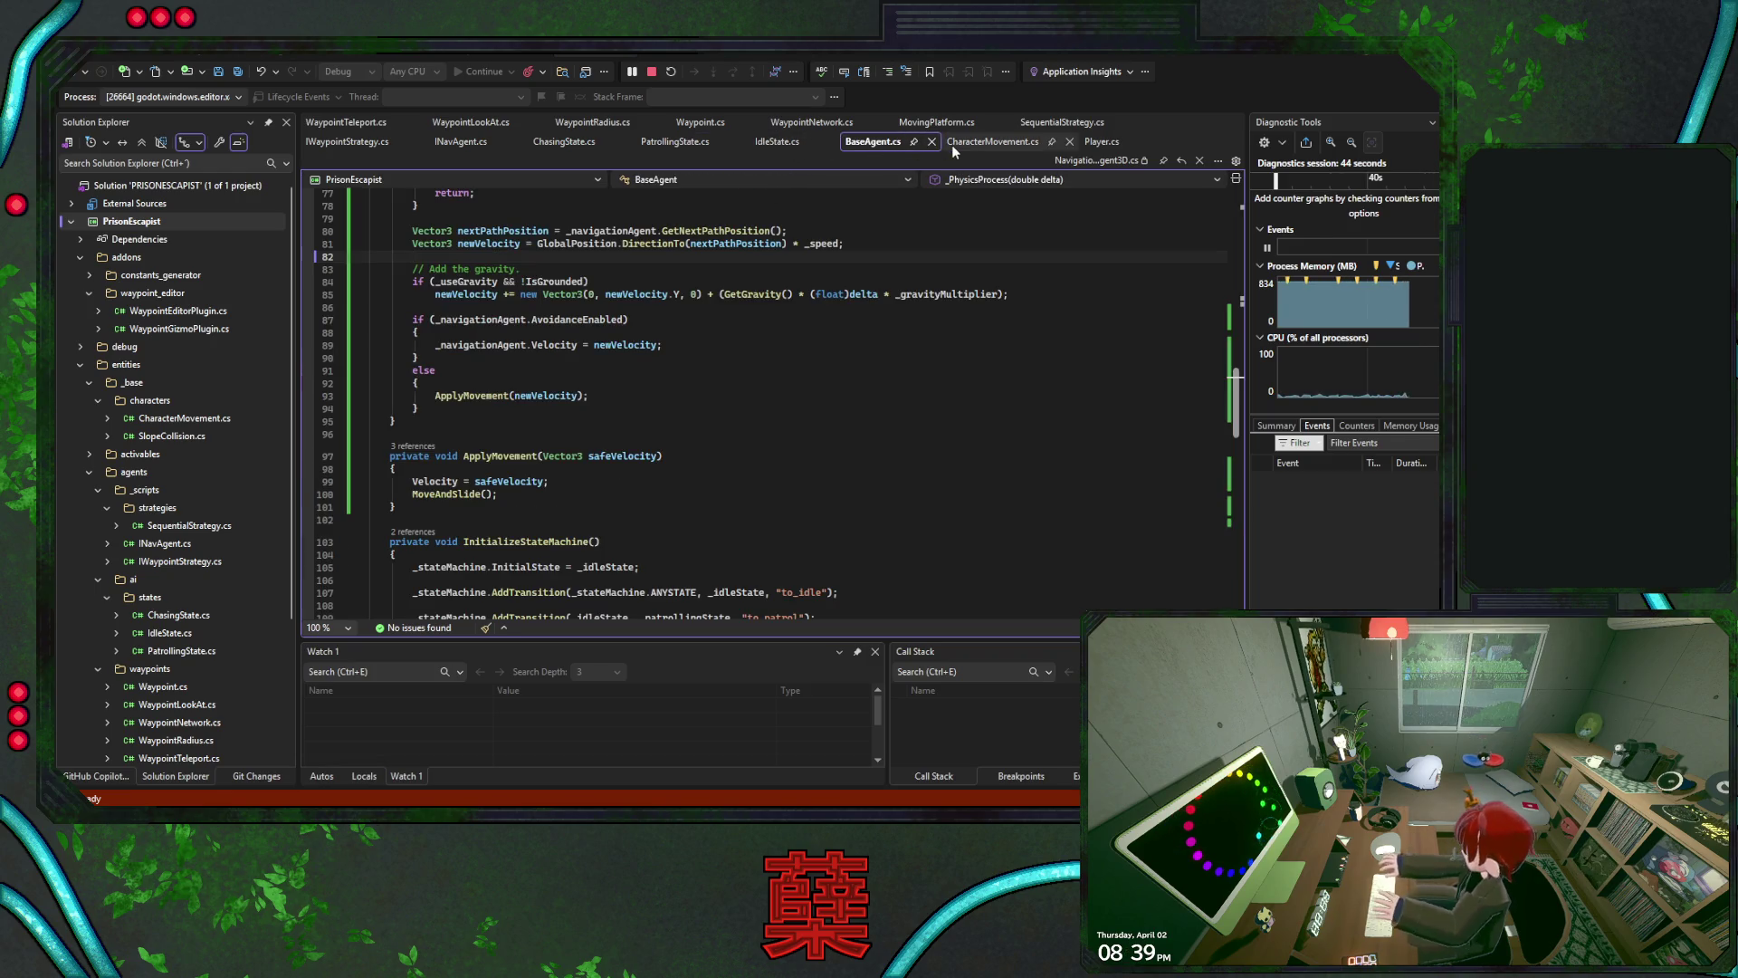
scroll(634, 362, "up", 1)
left_click(307, 320)
scroll(561, 344, "up", 7)
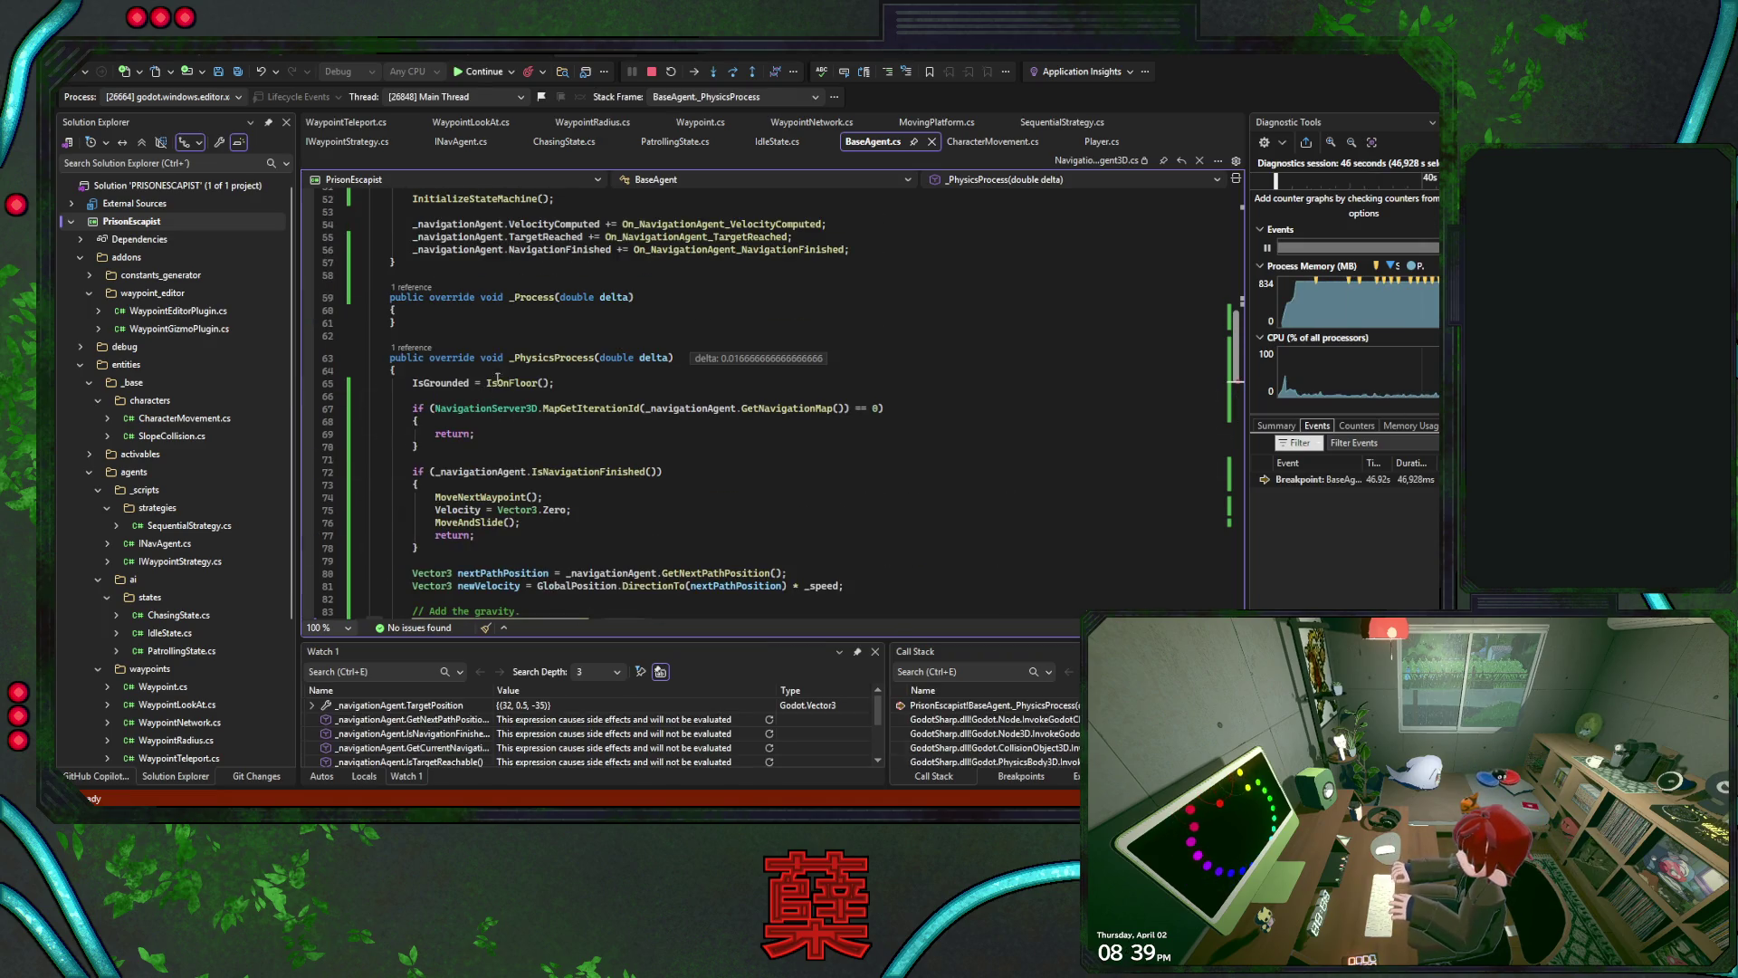
scroll(506, 326, "up", 1)
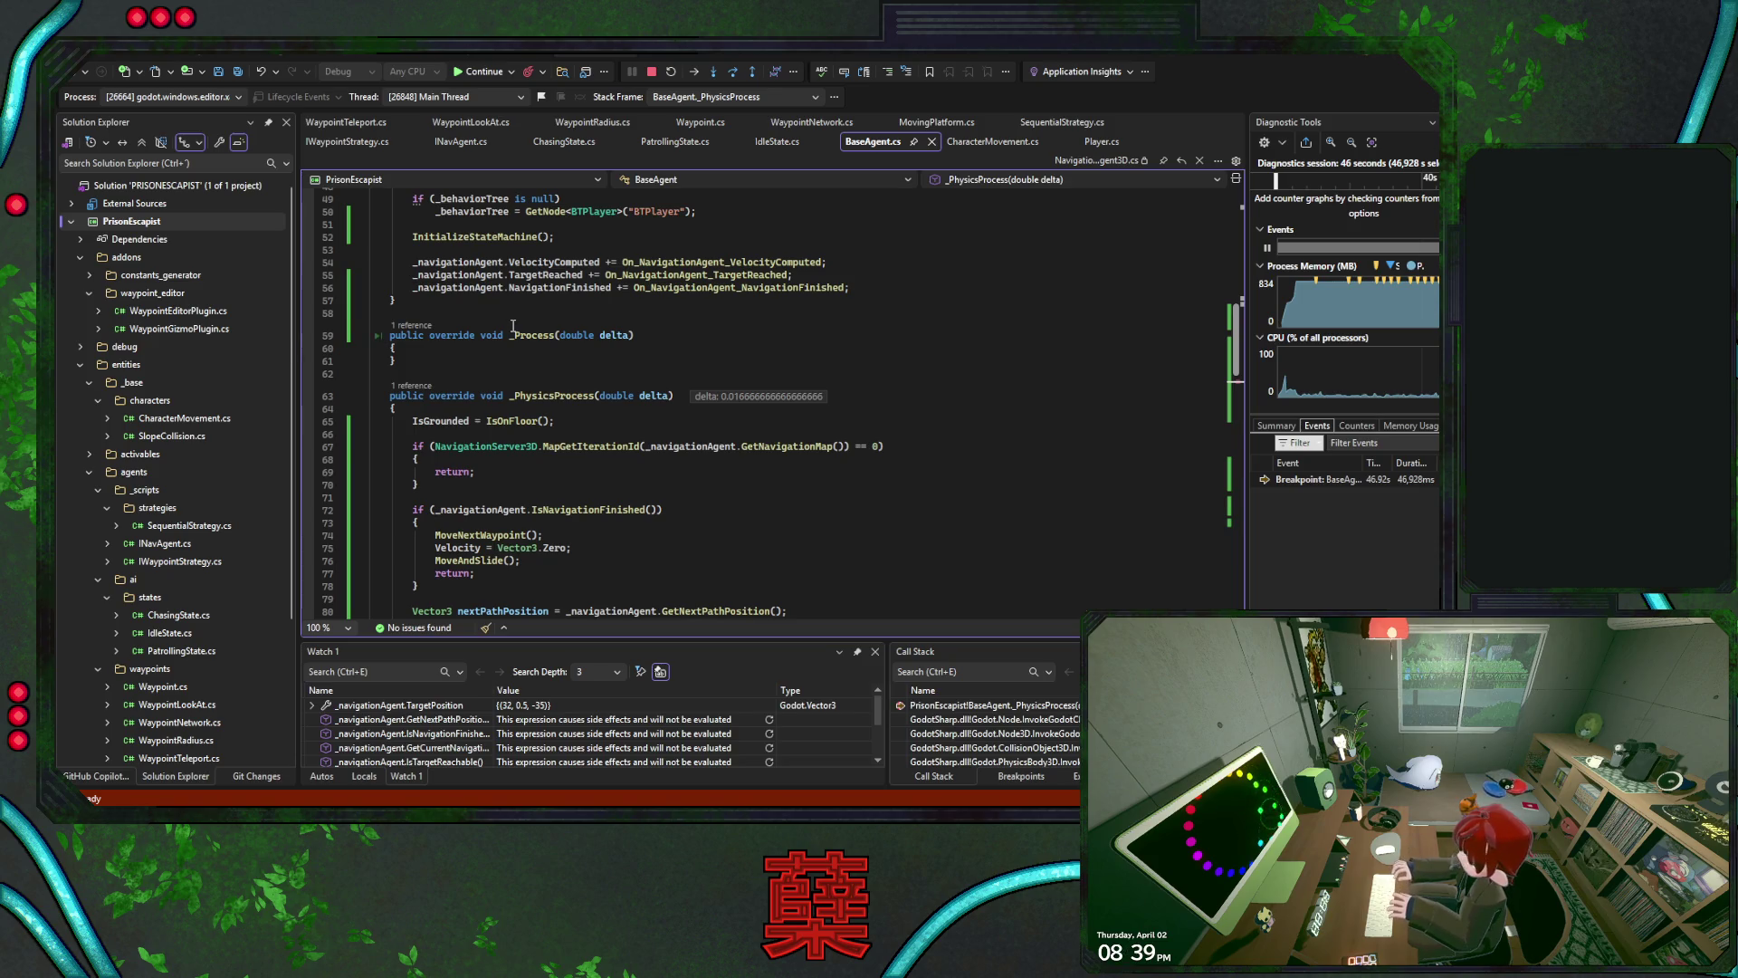
scroll(514, 326, "up", 3)
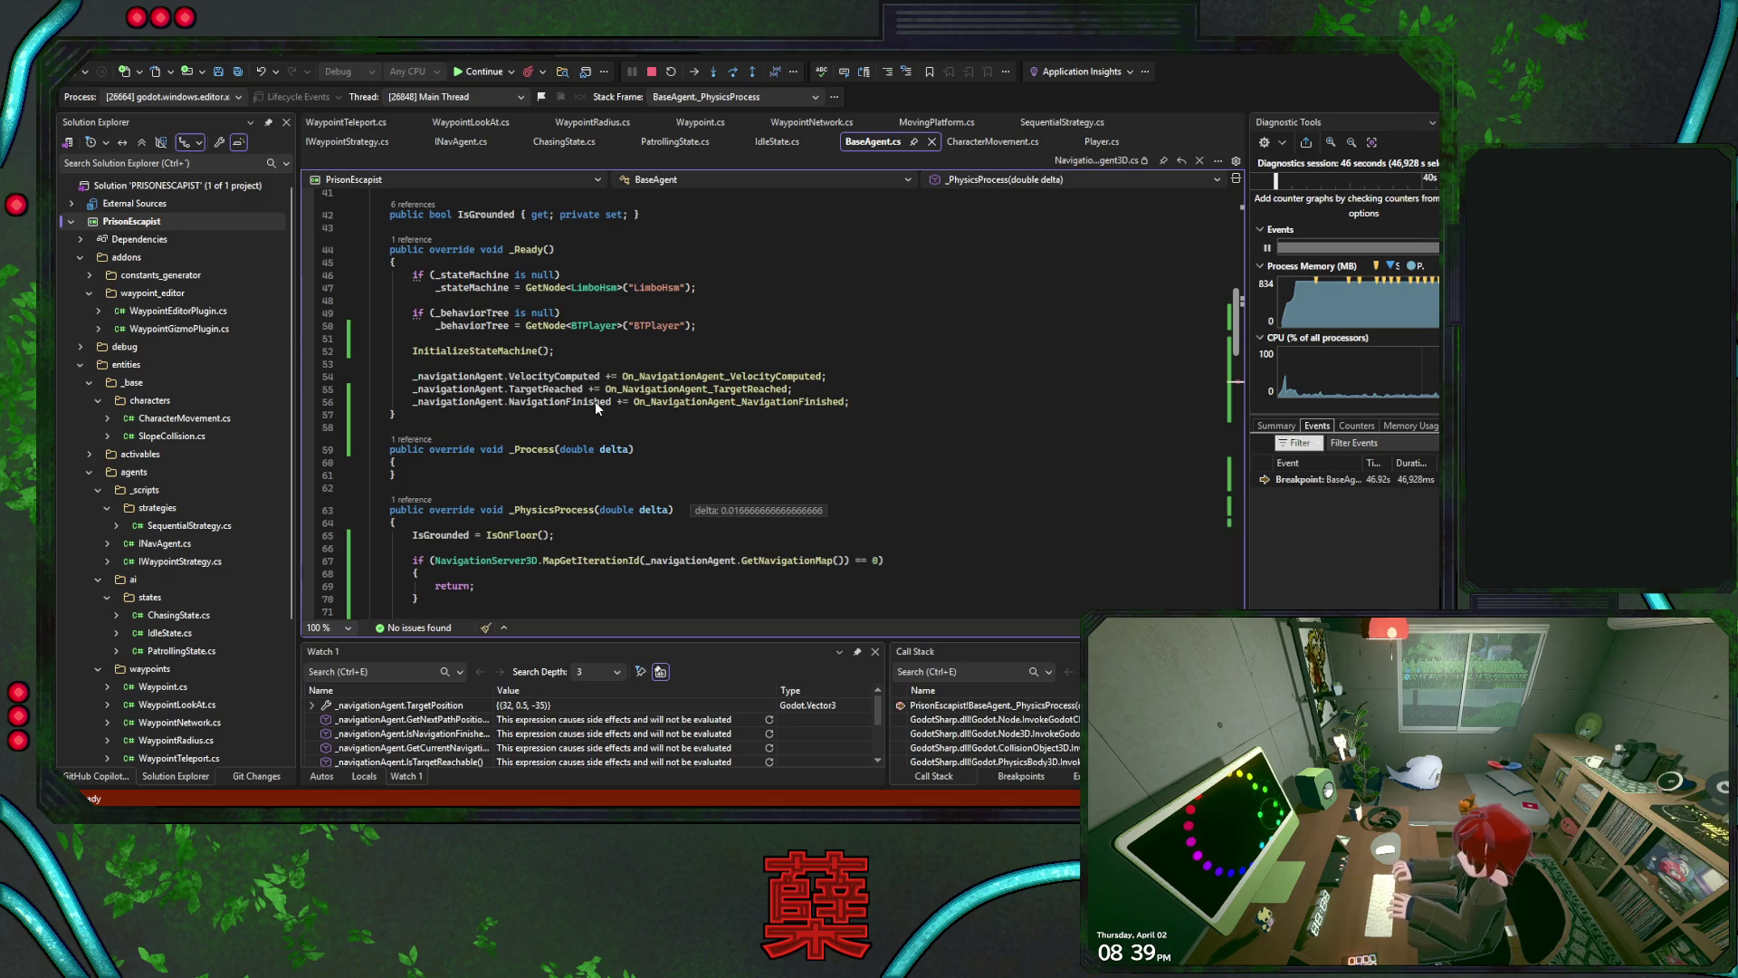
left_click(653, 72)
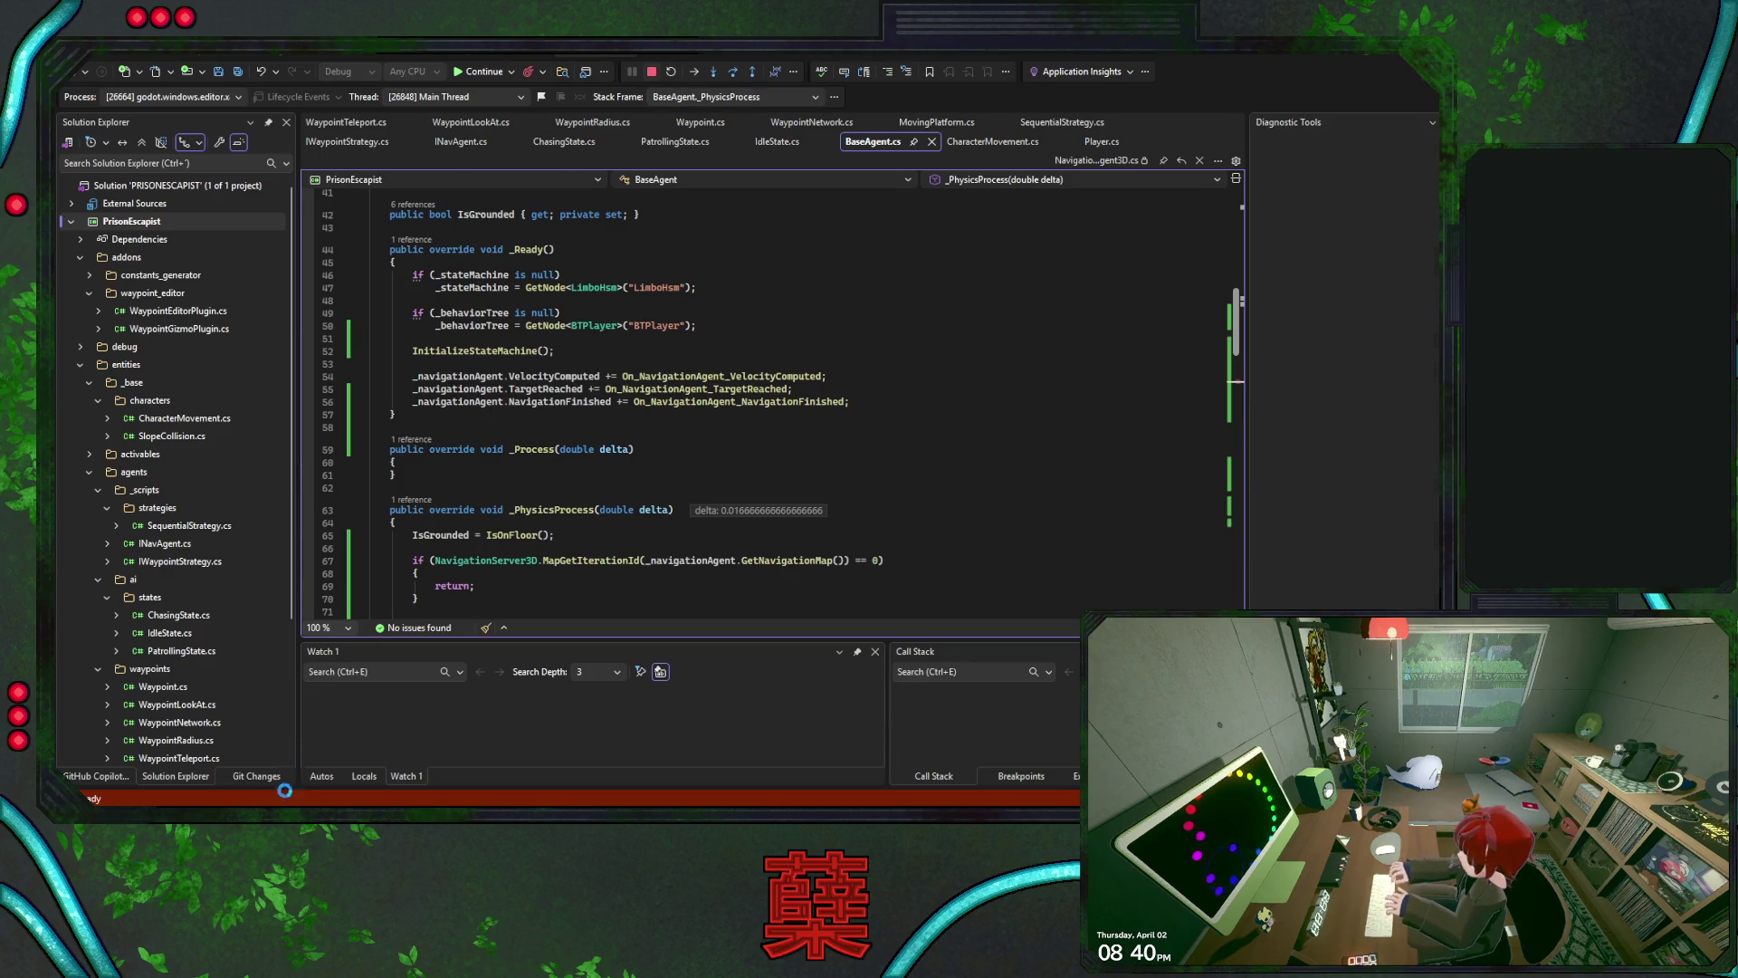